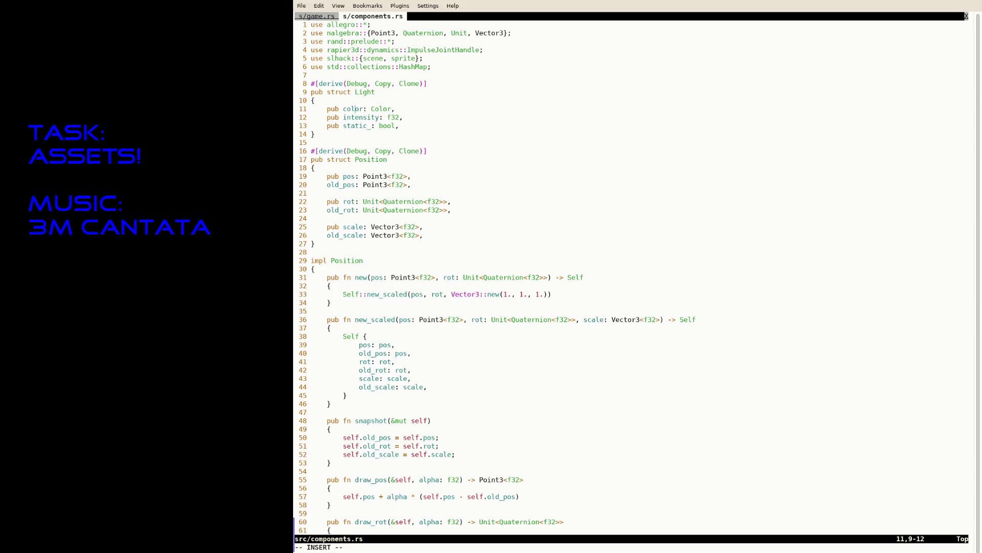
- Add a 'pub offset: Vector3<f32>,' field to the Light struct
key(End)
key(Return)
text(pub off)
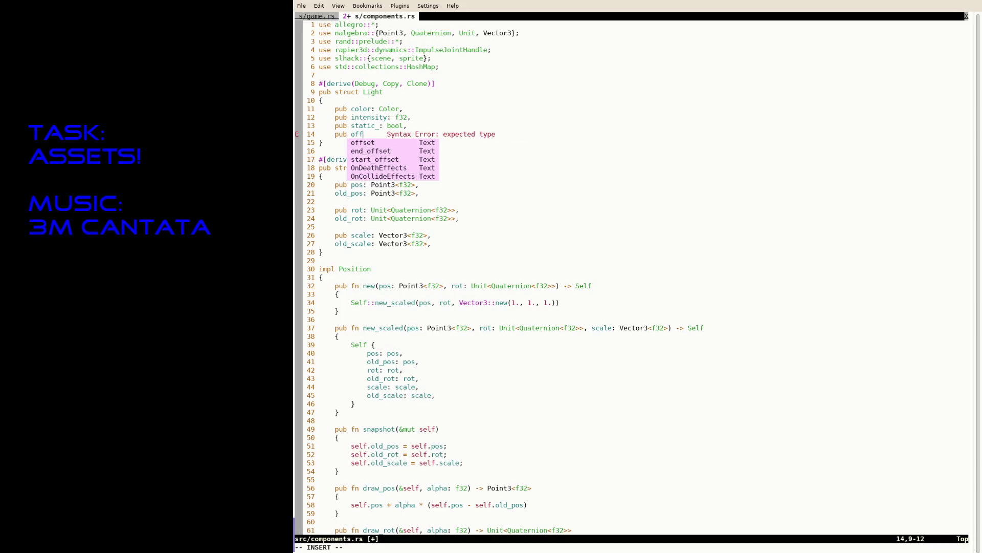
text(set: Vector3<f)
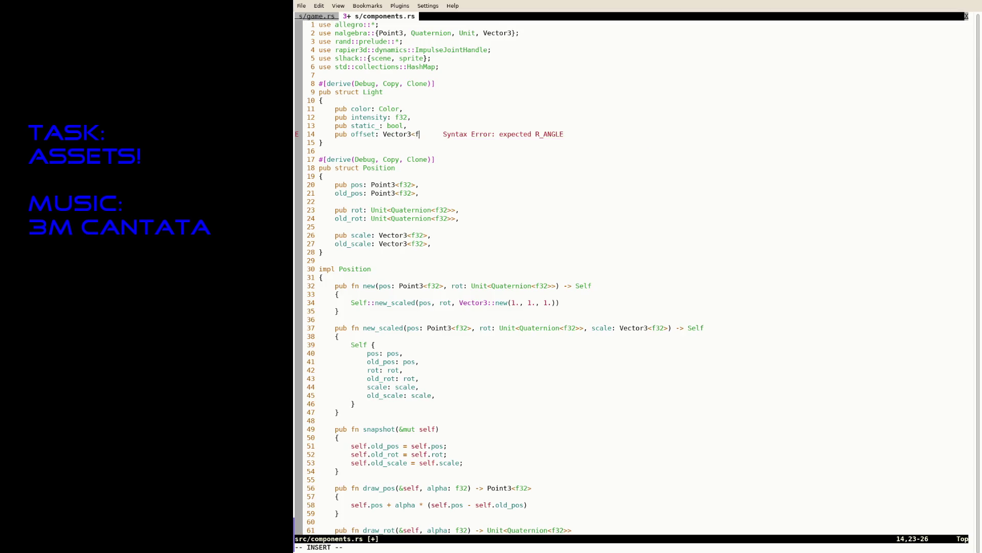
text(32>,)
key(Down)
key(Down)
key(Return)
key(Return)
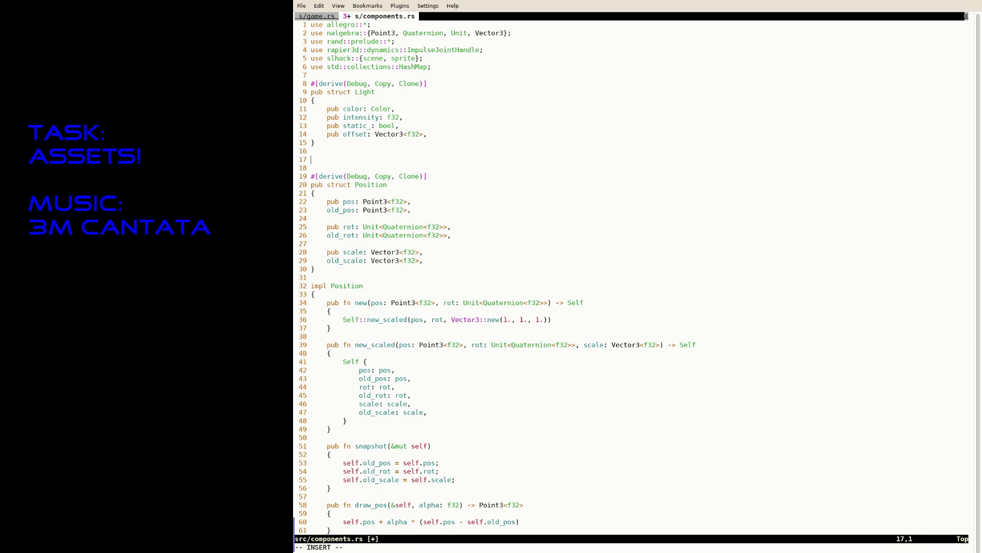
- Create an empty impl Light block below the struct
key(Up)
text(impl Light)
key(Return)
text({)
key(Return)
key(Return)
text(})
key(Up)
key(Tab)
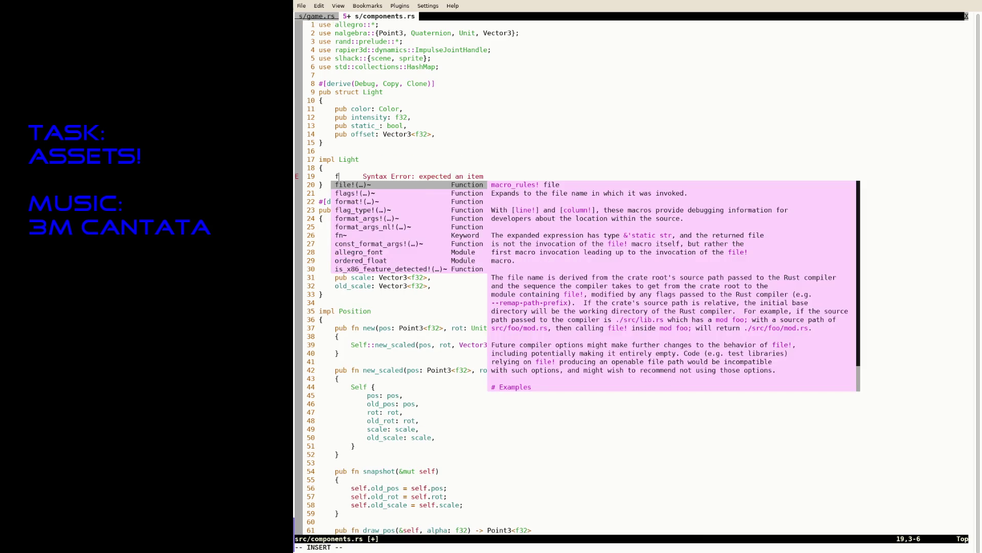
- Add the new_static constructor by accepting the suggested completion and closing its brace
text(pub fn )
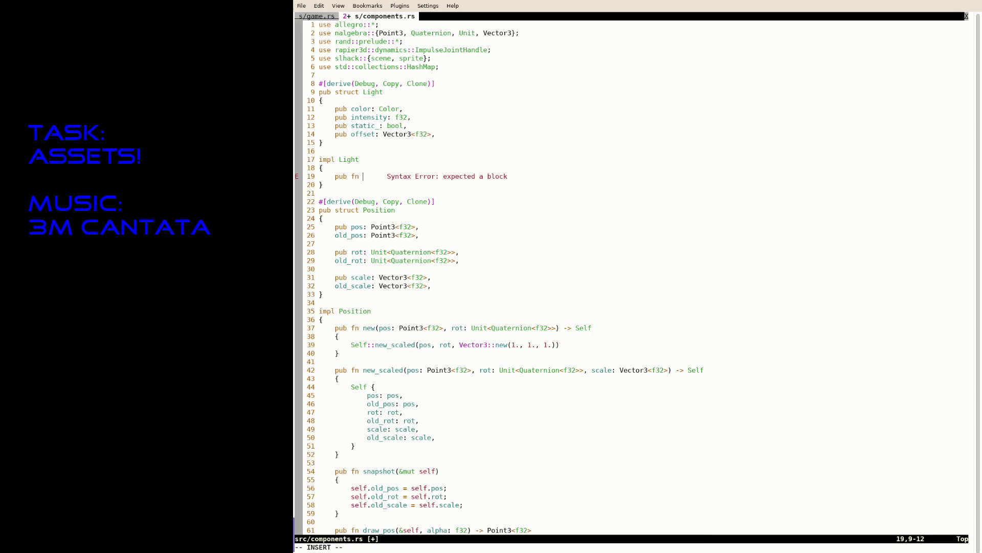
text(new_)
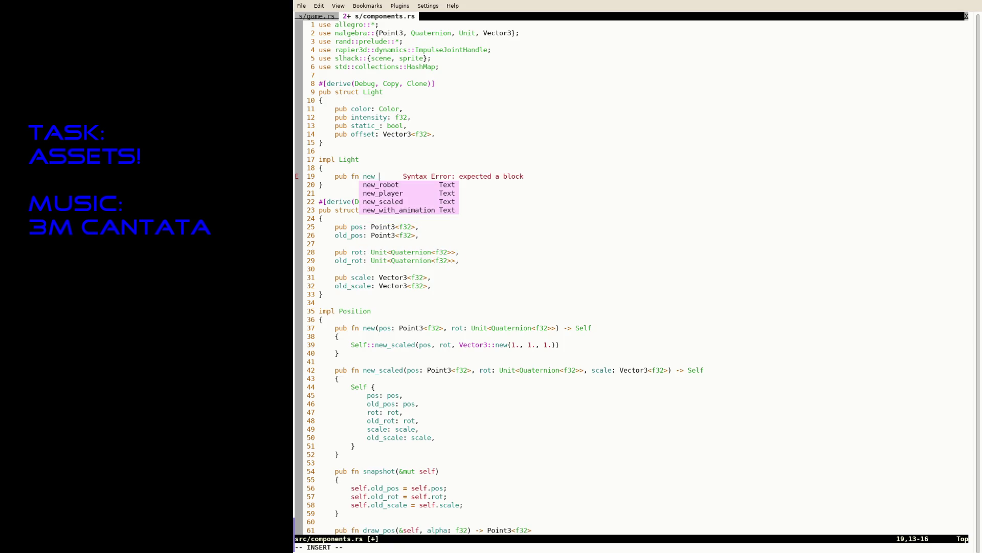
text(static()
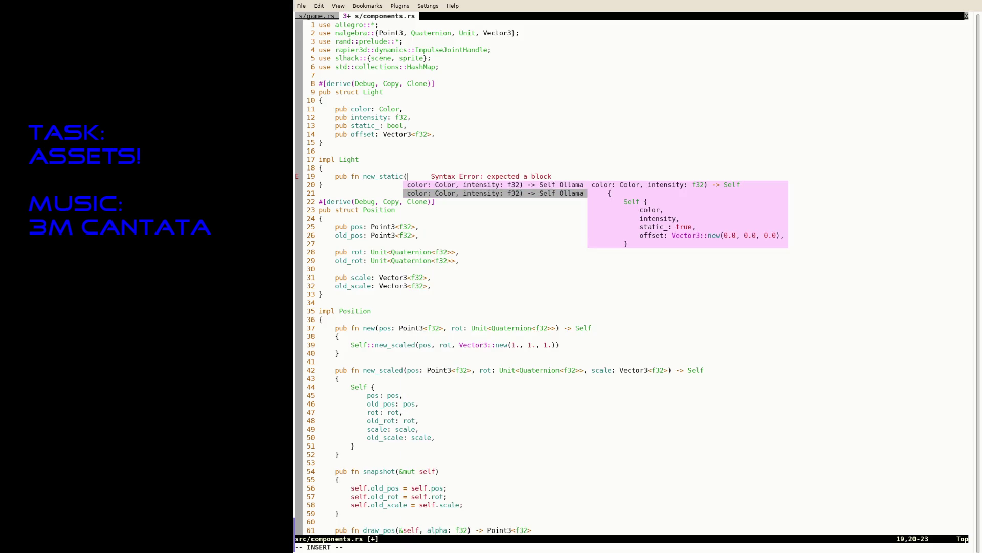
key(Return)
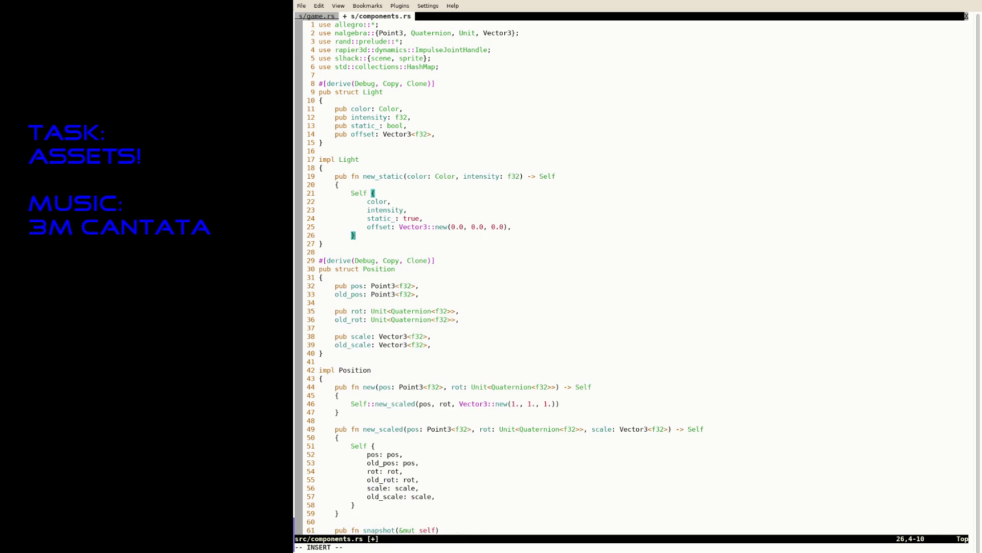
key(Down)
key(Return)
text(})
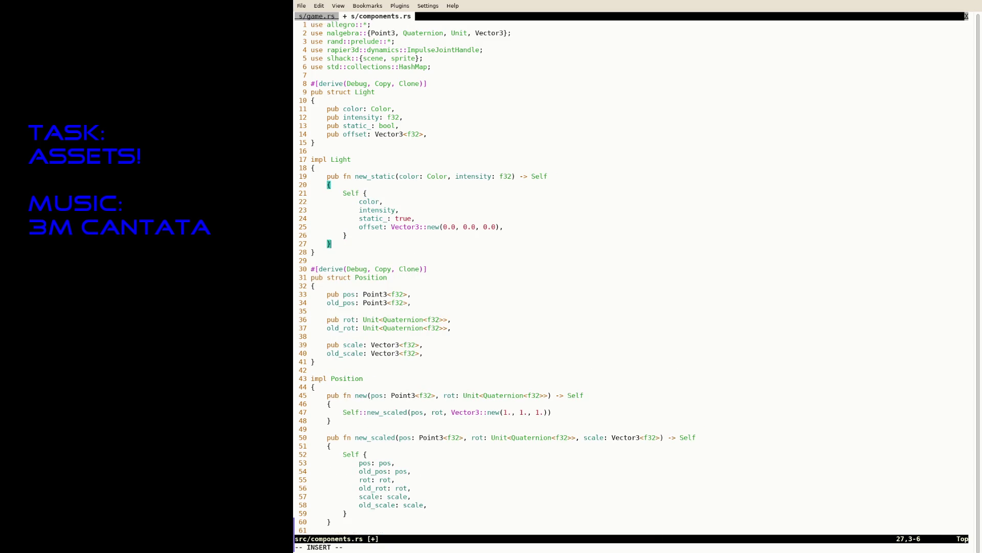
- Replace new_static's new(0.0, 0.0, 0.0) offset with Vector3::zeros()
key(Up)
key(Up)
click(484, 227)
click(456, 227)
key(Left)
key(Left)
key(Left)
key(Left)
text(zeros)
key(Return)
key(Escape)
key(v)
key(%)
key(d)
- Add the new_dynamic constructor from the suggested completion
key(j)
key(j)
key(o)
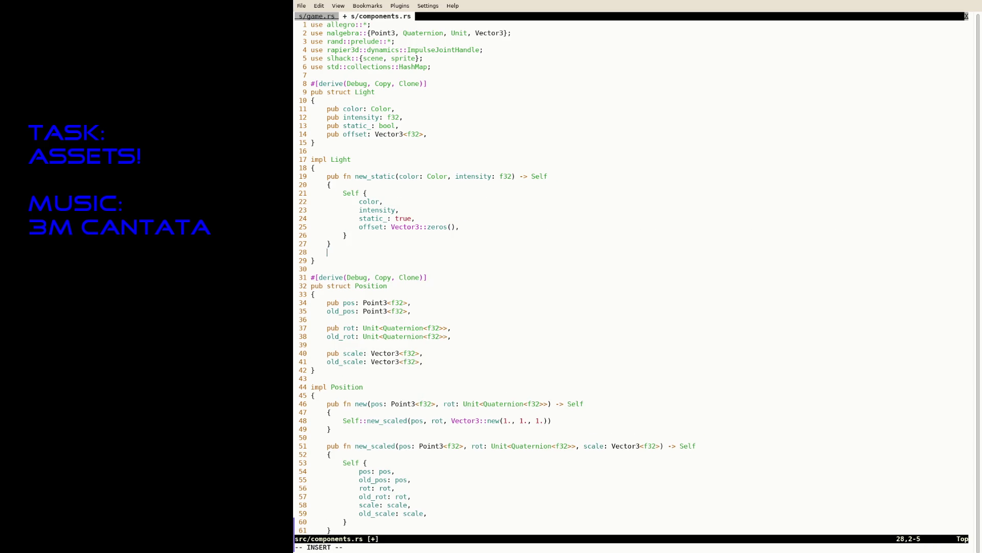
key(Return)
text(pub fn new_dyn)
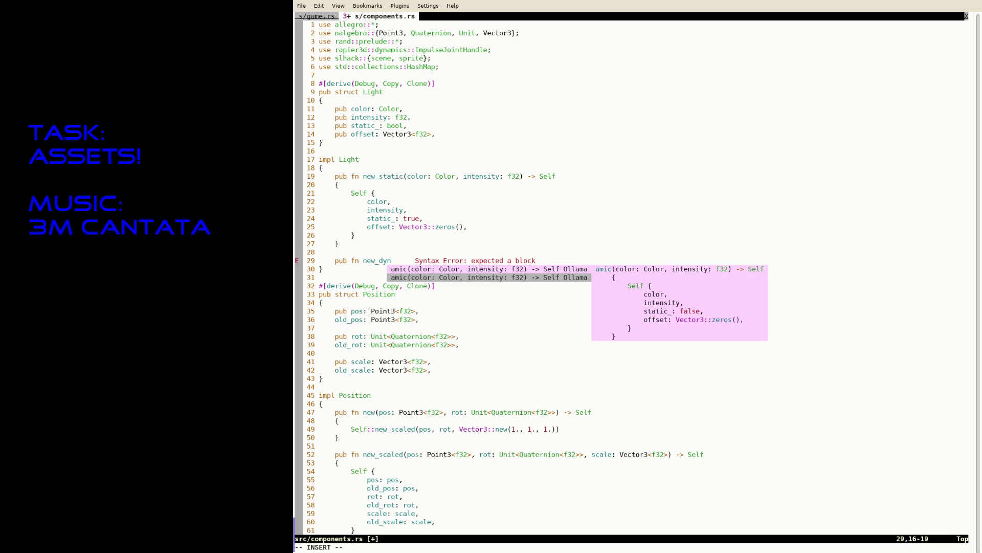
key(Return)
key(Return)
key(Return)
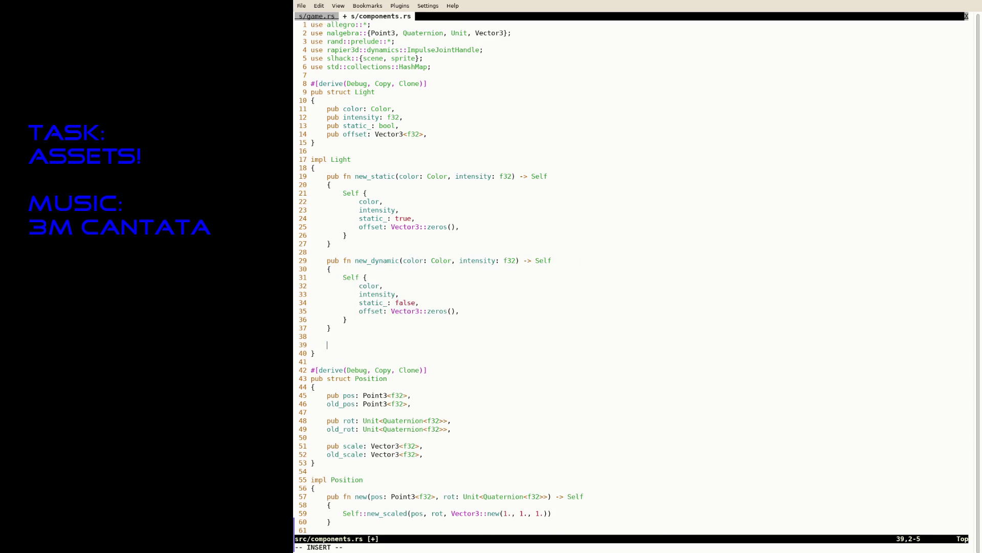
- Add the new_dynamic_with_offset constructor from its completion and save components.rs with :w
text(pub fn new_dynamic_with_offset()
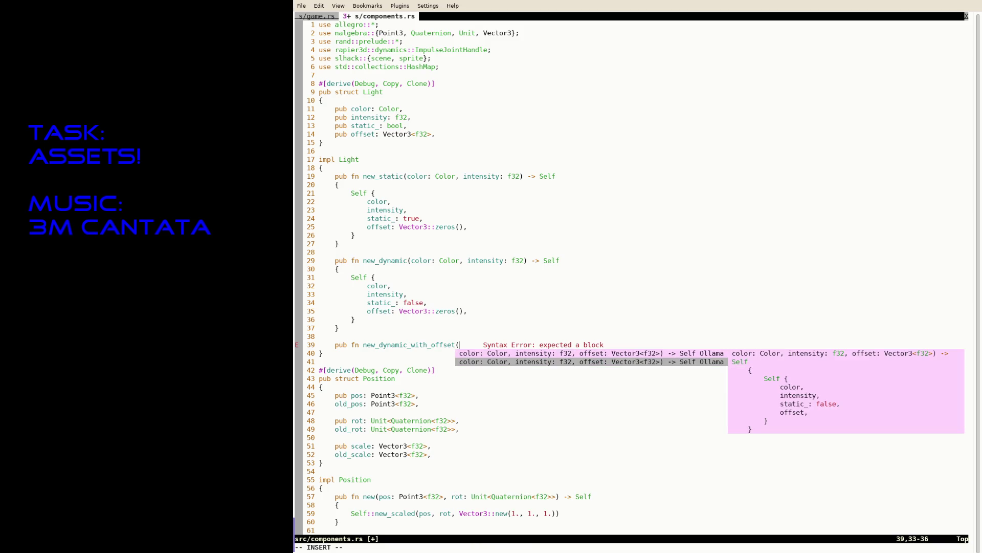
key(Return)
key(Escape)
text(:w)
key(Return)
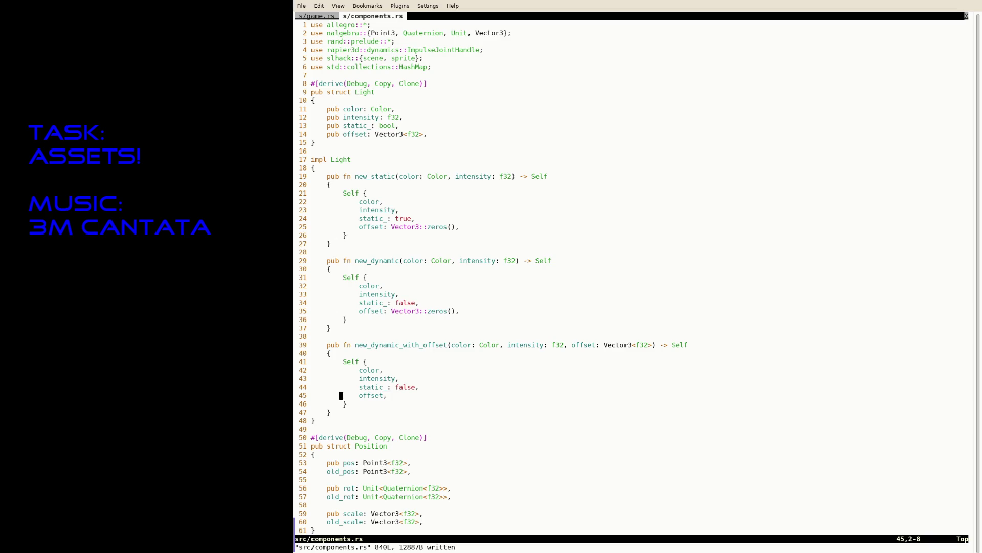
- Switch to game.rs with :tabn and find the comps::Light literal
key(k)
key(k)
key(k)
key(k)
text(:tabn)
key(Return)
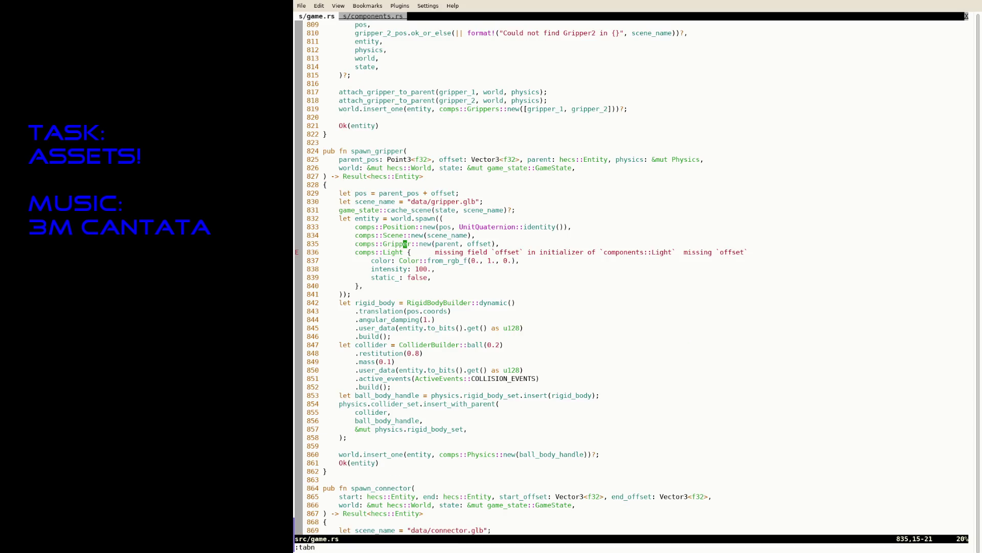
text(/comps::L)
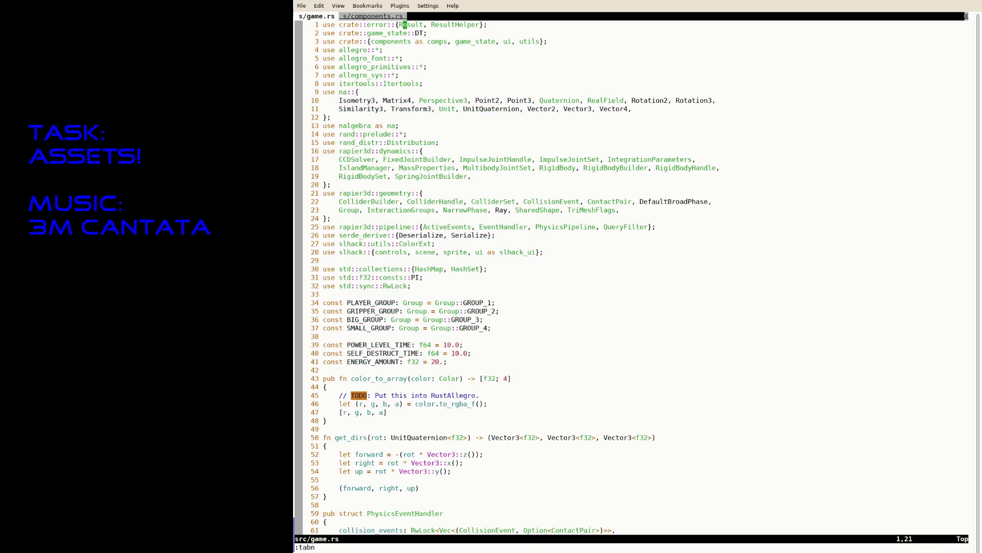
text(i)
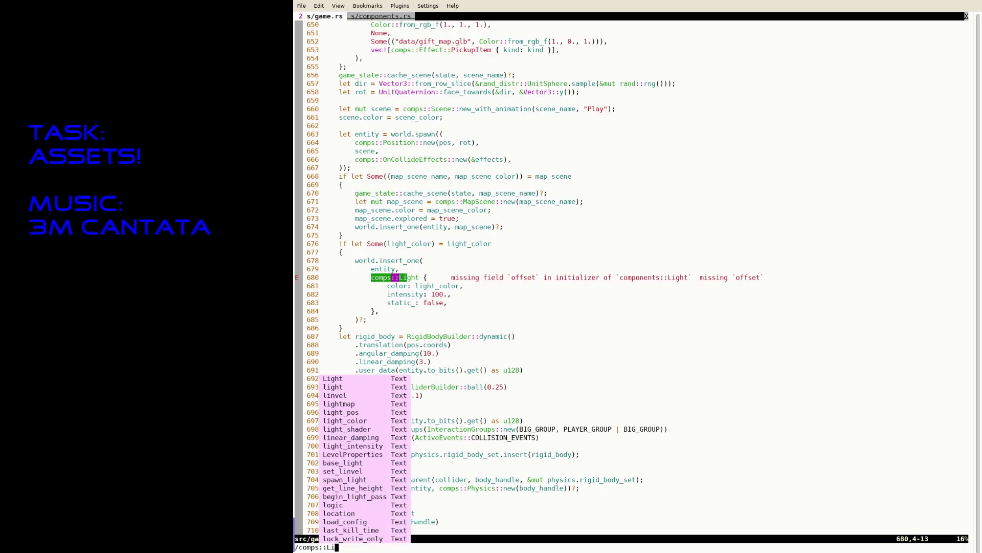
key(Return)
- Turn the literal into a comps::Light::new_dynamic call using the completion
key(E)
key(a)
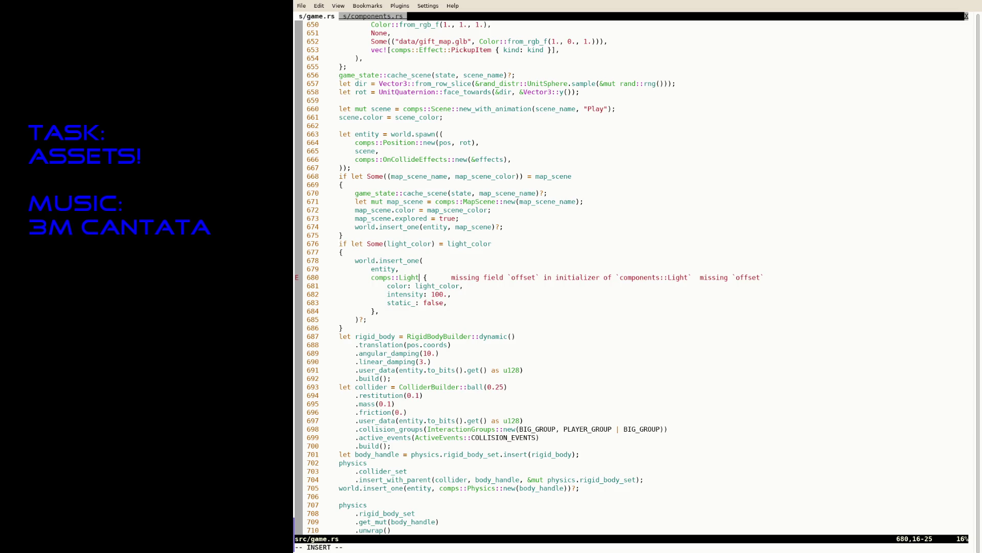
text(::)
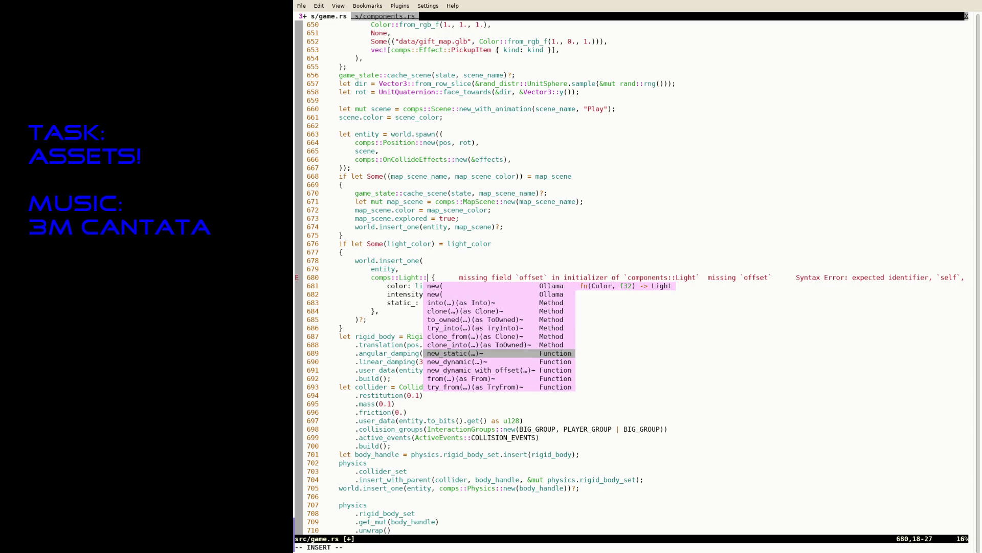
text(new)
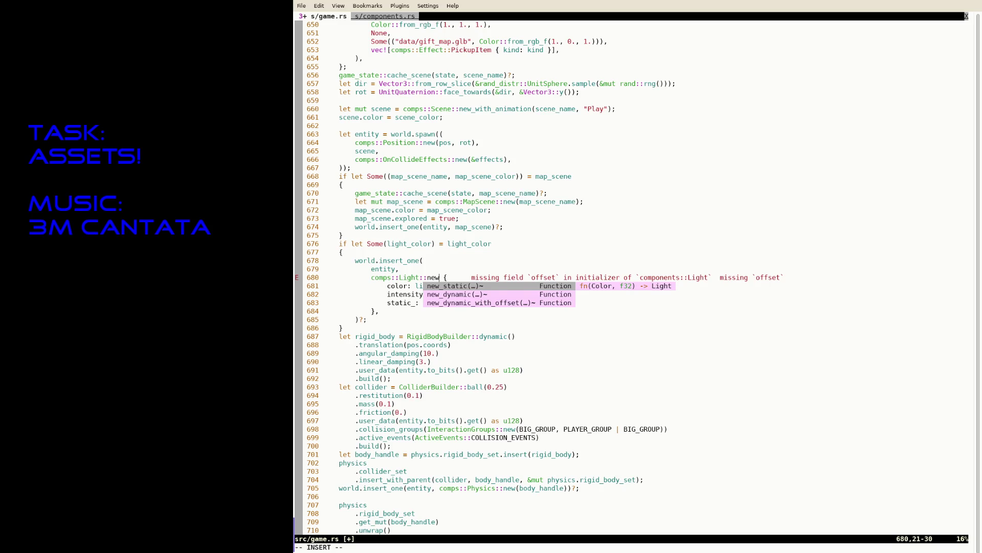
key(Tab)
key(Return)
- Move light_color from the old color field into new_dynamic's first argument
key(Escape)
key(j)
key(h)
key(v)
key(b)
key(d)
key(k)
key(f)
key(()
key(l)
key(c)
key(w)
key(ctrl+r)
- Set the intensity argument to 100. and remove the leftover placeholder
key(quotedbl)
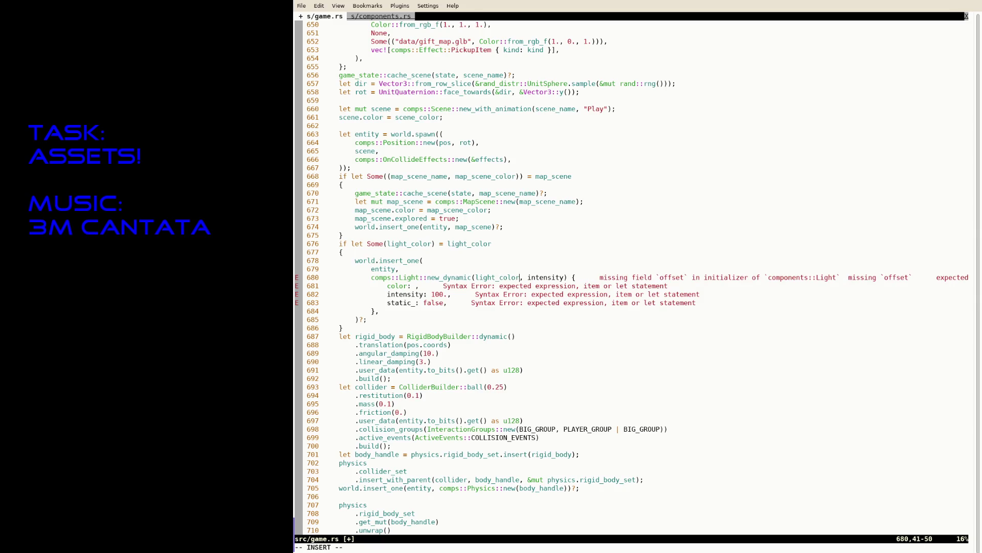
text(100.)
key(Escape)
key(l)
key(v)
key(dollar)
key(h)
key(h)
key(h)
- Delete the old struct field lines and jump to the next comps::Light literal
key(d)
key(l)
key(l)
key(v)
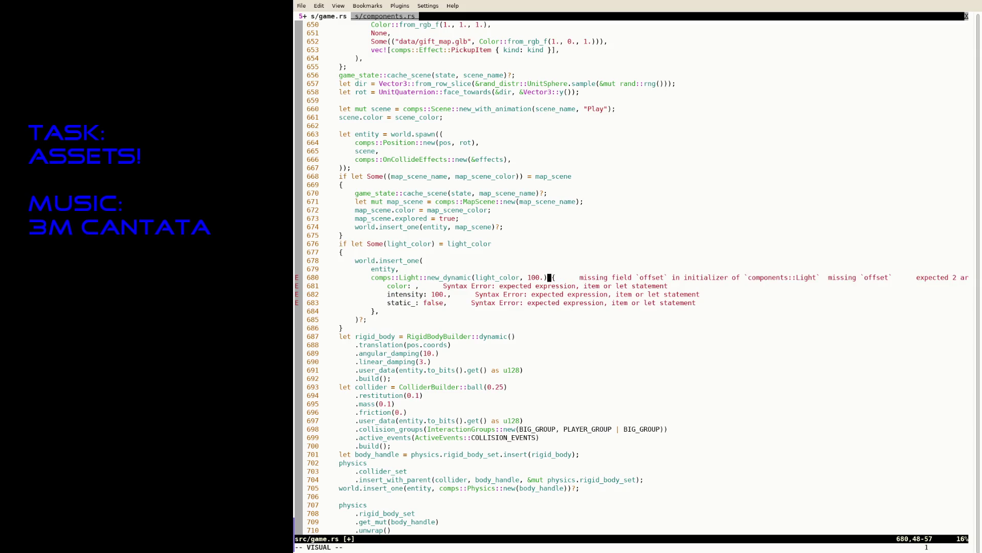
key(j)
key(j)
key(j)
text(jd/comps::Li)
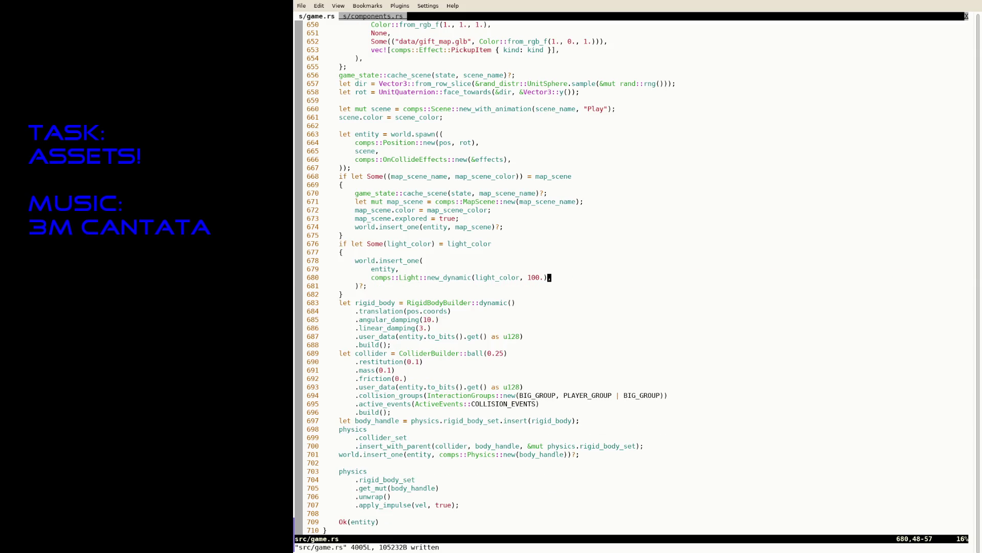
key(Return)
- Convert the gripper light into a comps::Light::new_dynamic_with_offset call
text(Ea::new_)
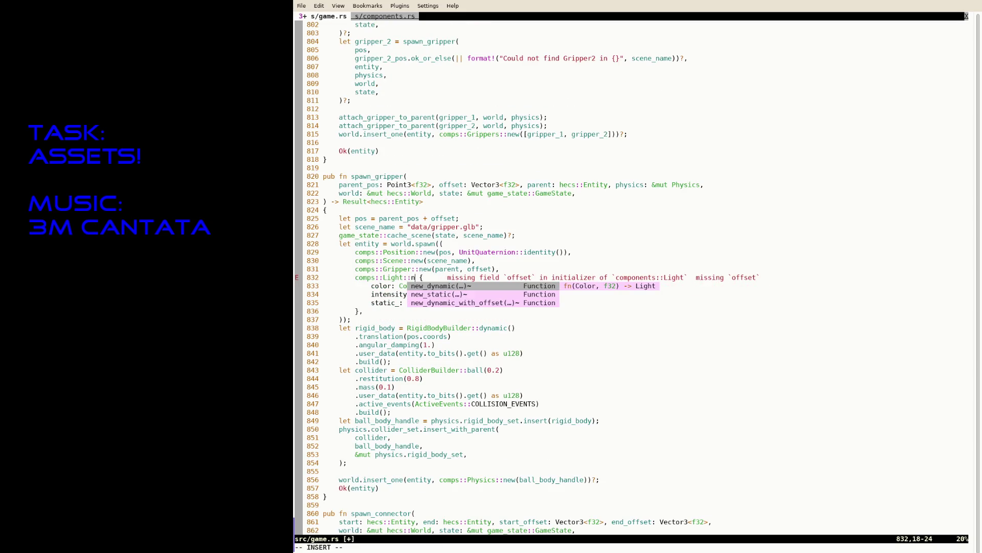
key(Tab)
key(Tab)
key(Return)
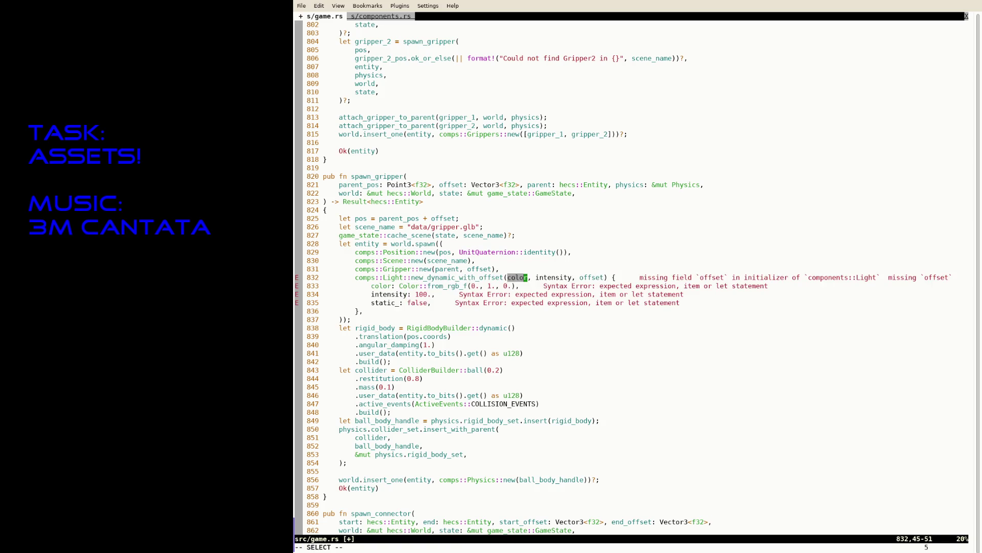
key(Escape)
key(i)
key(Escape)
- Move the old Color::from_rgb_f expression into the constructor's first argument
key(j)
key(h)
key(v)
key(h)
key(h)
key(h)
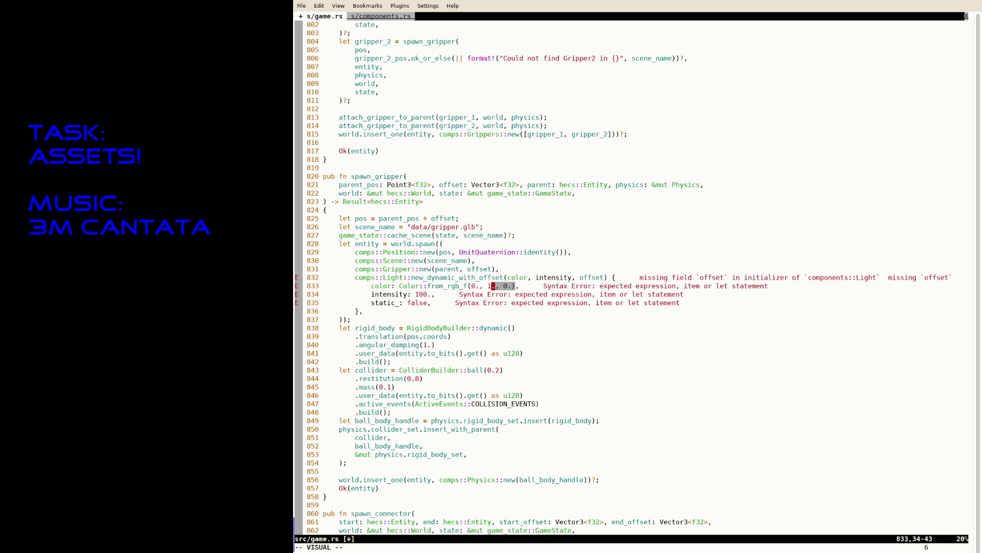
key(b)
key(b)
key(b)
key(d)
key(k)
key(f)
key(()
key(f)
key(b)
key(v)
- Change the colour to Color::from_rgb_f(0., 1., 1.) and save game.rs
key(e)
key(p)
key(h)
key(h)
text(s1)
key(Escape)
text(j:w)
key(Return)
- Enter 100. as the intensity argument and begin the Vector3 offset
key(j)
key(k)
key(k)
key(W)
key(e)
key(a)
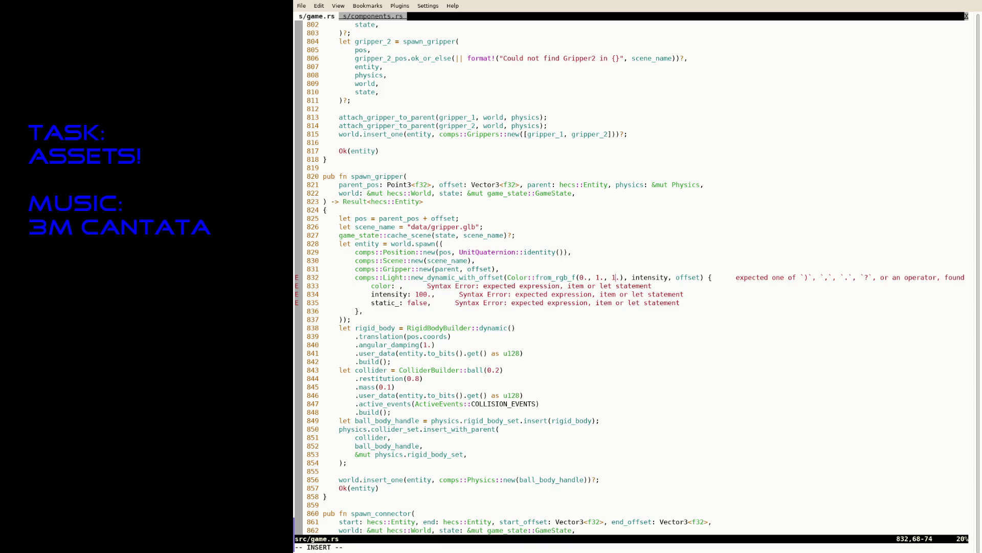
key(ctrl+Left)
text(100., V)
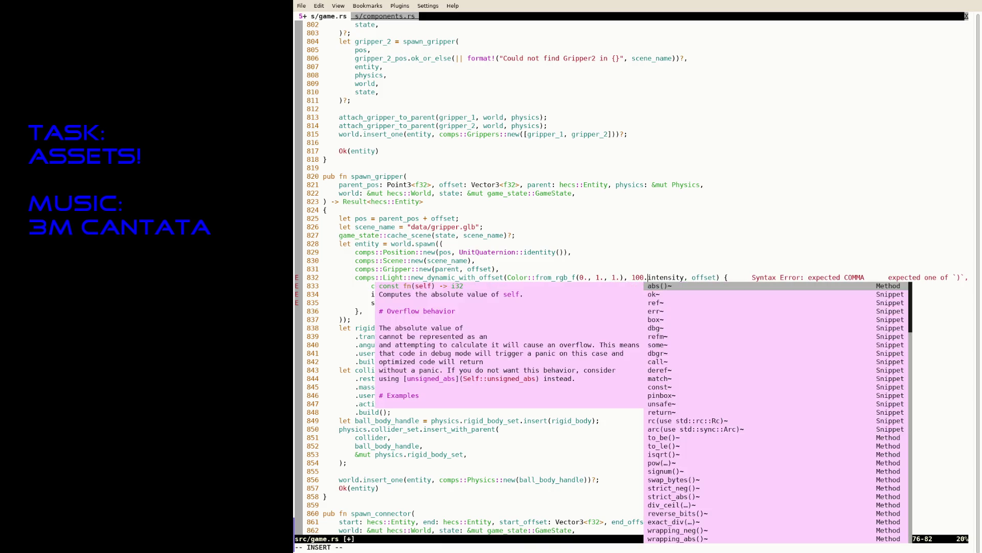
text(ector3::)
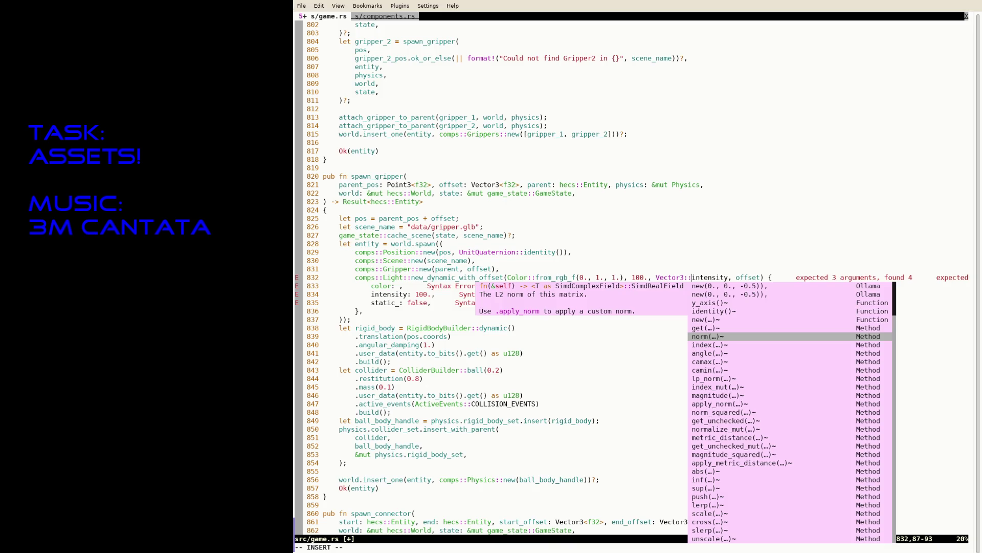
- Set the offset argument to Vector3::new(0., 0., 0.1)
key(Up)
key(Up)
key(Up)
key(Return)
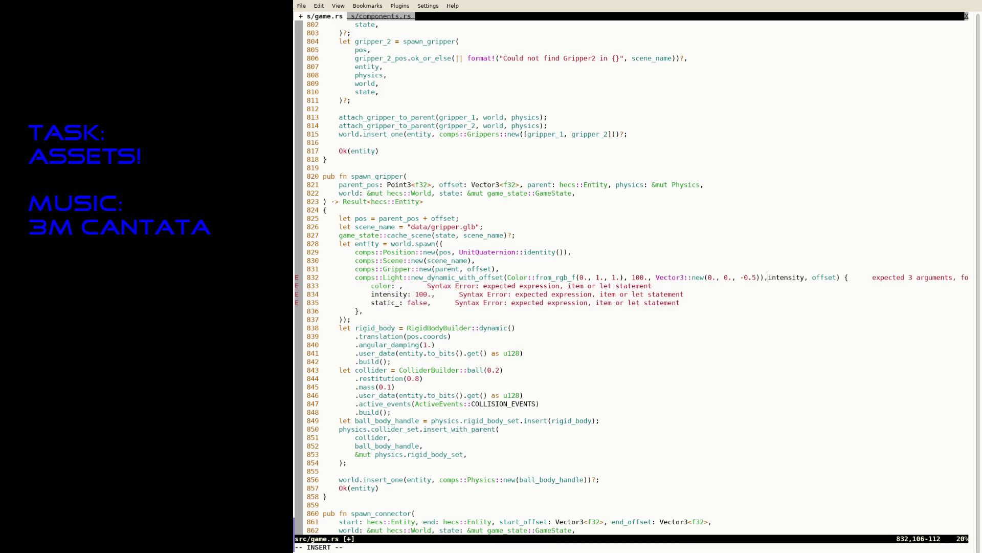
key(Left)
key(Left)
key(Left)
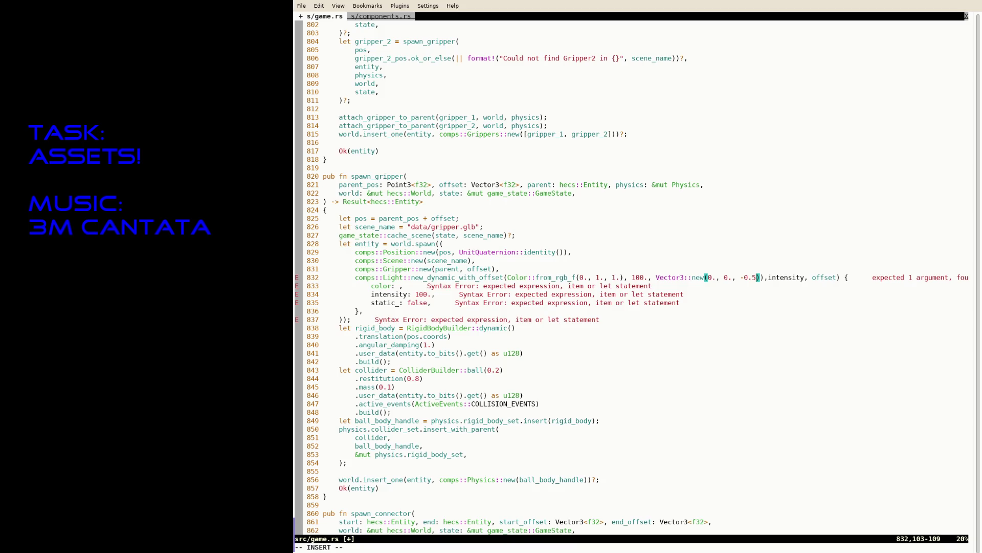
key(BackSpace)
key(BackSpace)
key(BackSpace)
text(0.1)
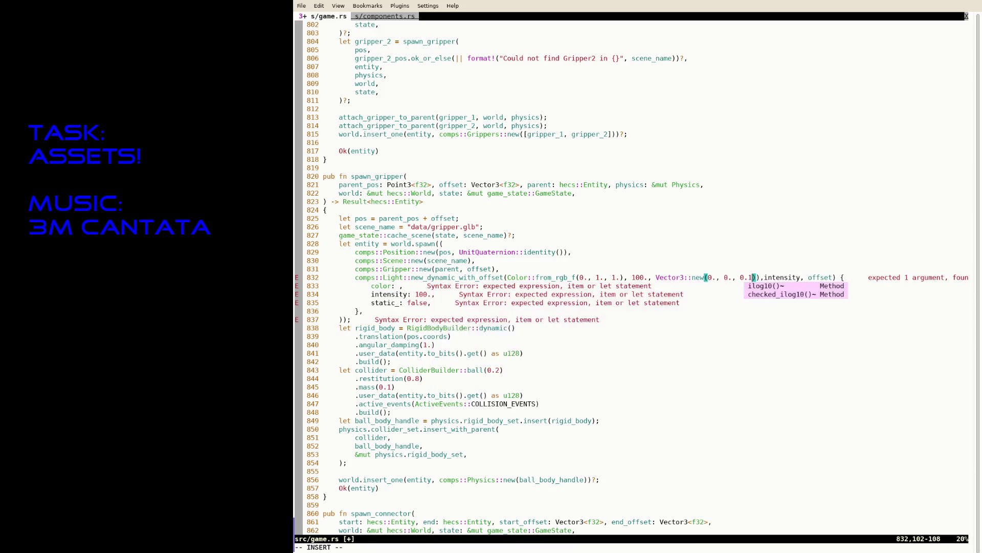
key(ctrl+s)
- Delete the leftover intensity and struct field lines, then save game.rs
key(l)
key(l)
key(v)
key($)
key(j)
key(j)
key(j)
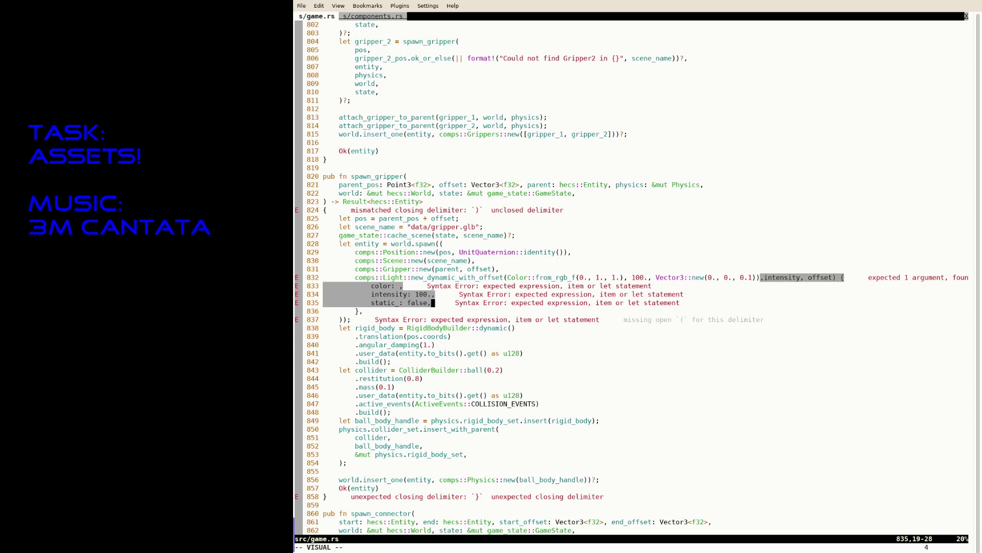
key(d)
key(h)
key(ctrl+s)
- Jump to the spawn_hit light on line 896 and insert '::new_dynamic(' after comps::Light
key(n)
text(/comps::Li)
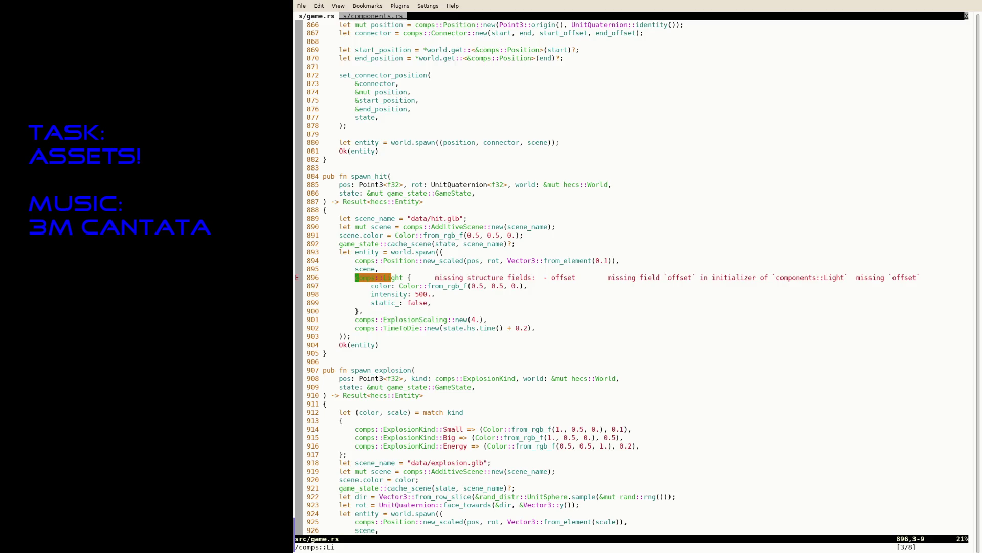
key(i)
key(ctrl+Right)
key(ctrl+Right)
key(ctrl+Right)
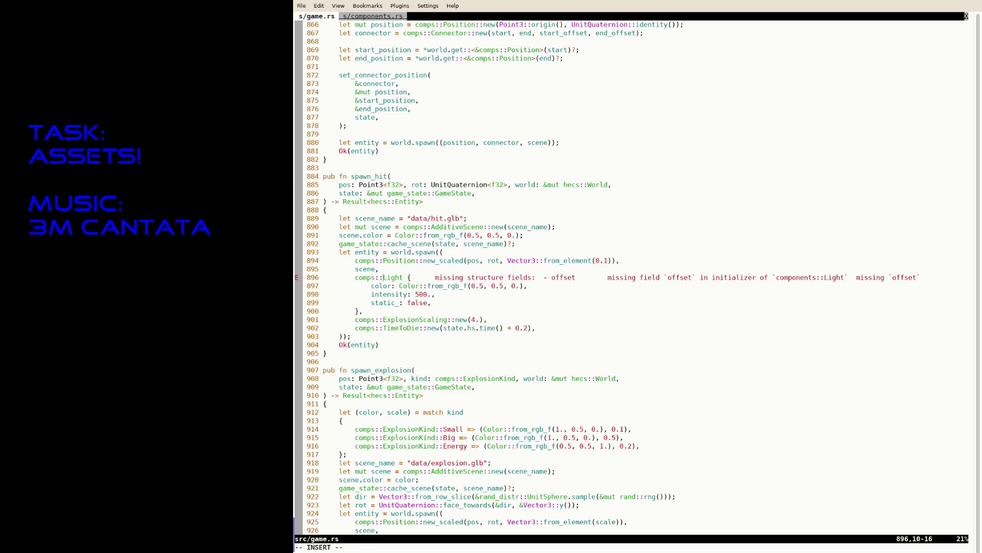
key(Left)
text(::new_dy)
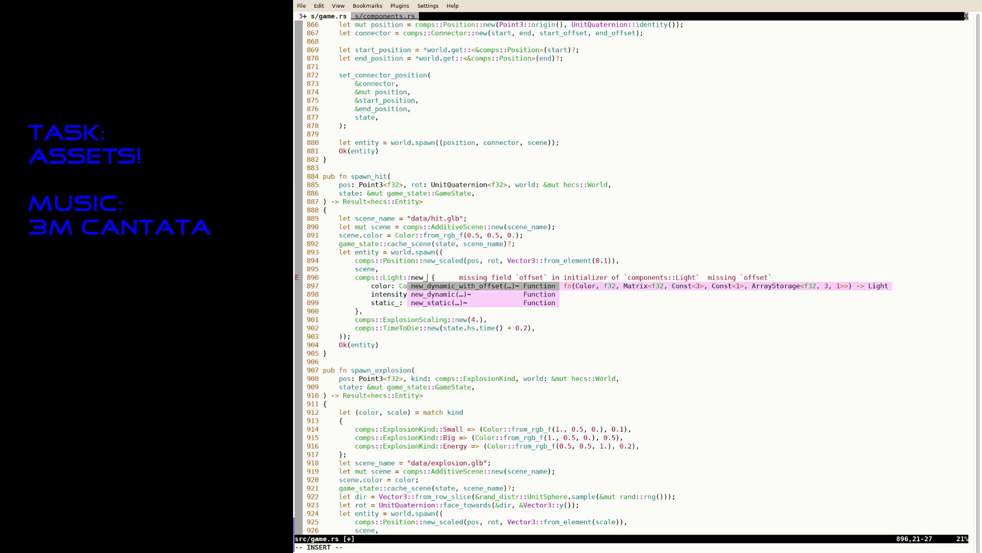
text(namic()
key(Escape)
key(l)
- Delete the opening brace and color label, joining the colour value into the call
key(v)
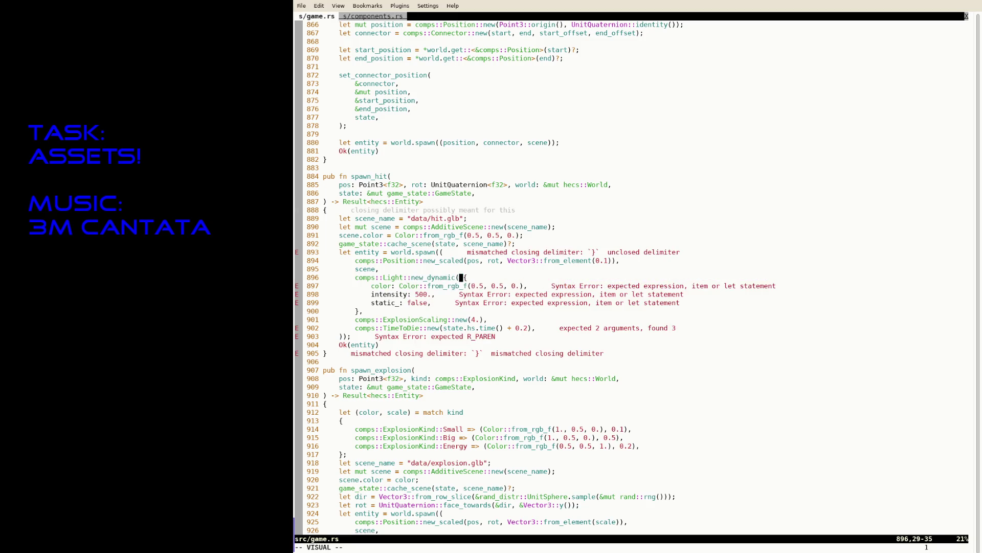
key(j)
key(b)
key(b)
key(b)
key(h)
key(d)
key(i)
key(End)
key(Delete)
- Remove the intensity label, close the call after 500., and save game.rs
key(Escape)
key(l)
key(v)
key(l)
key(l)
key(l)
key(E)
key(d)
key(A)
key(BackSpace)
text())
key(Escape)
text(:w)
key(Return)
- Delete the leftover static_ field and brace lines and save again
key(j)
key(j)
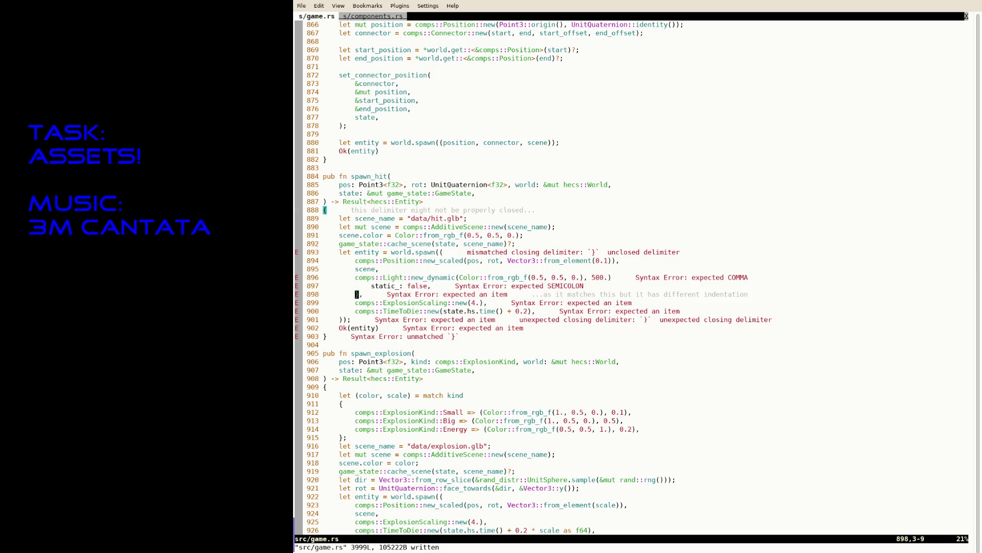
text(vkk$d:w)
key(Return)
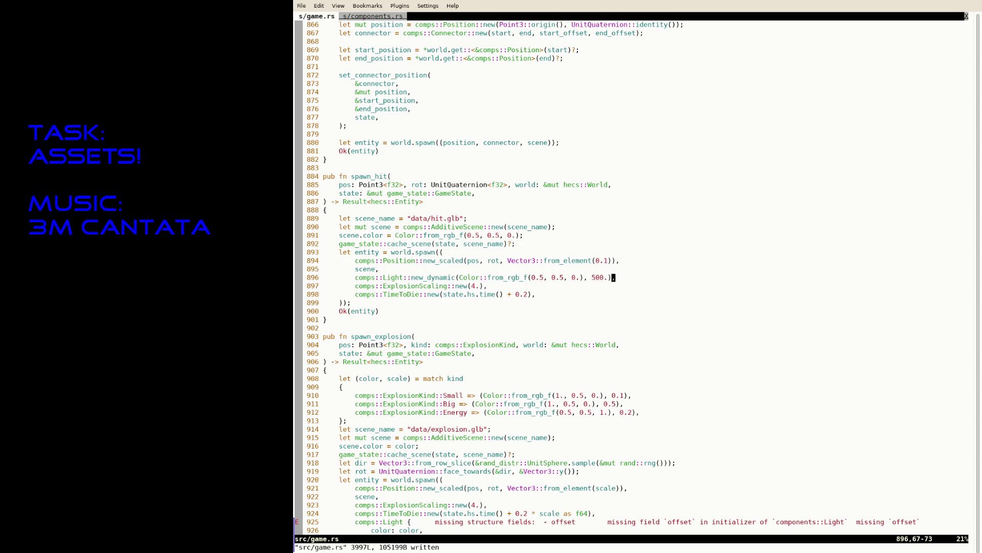
key(j)
key(j)
key(j)
key(j)
key(j)
key(j)
- On line 925, insert '::new_d' and accept the new_dynamic(color, intensity) completion
key(k)
key(k)
key(k)
key(i)
key(Delete)
key(BackSpace)
text(::new_d)
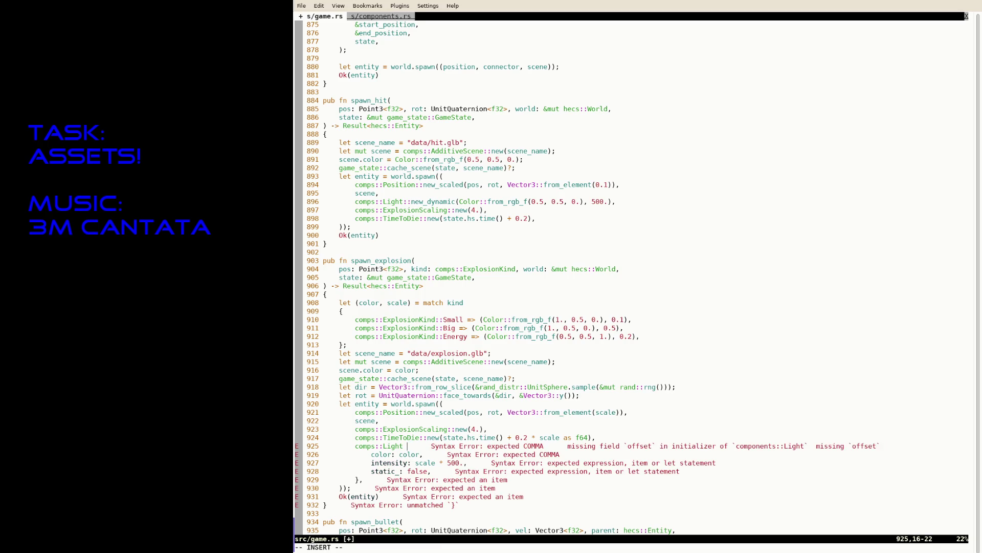
key(Return)
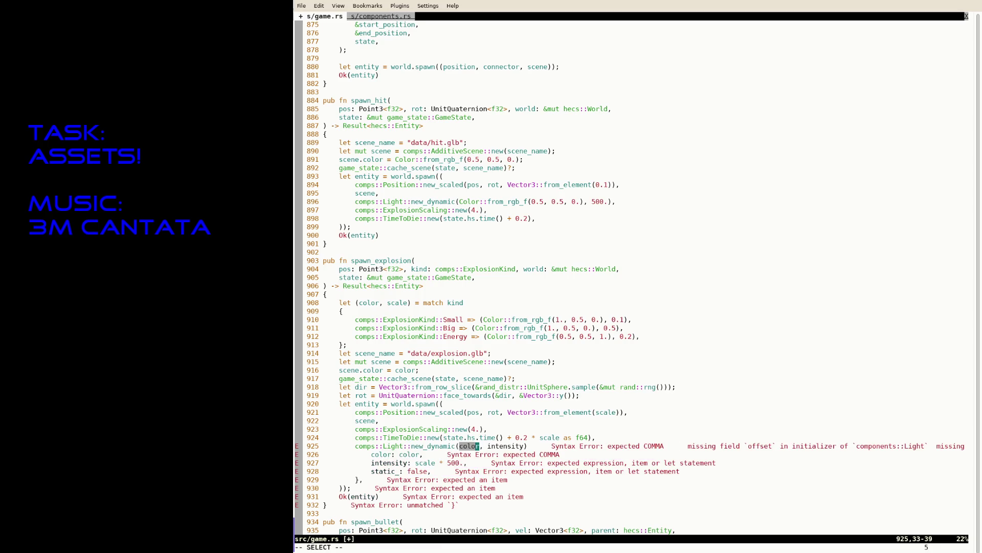
key(Escape)
- Delete the placeholder arguments and the color field label
key(b)
key(v)
key(k)
key(b)
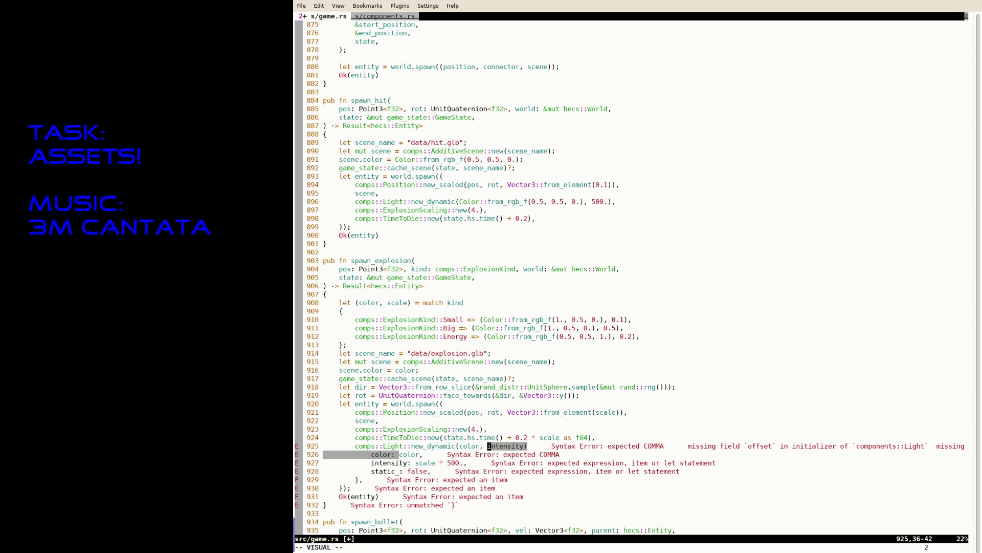
key(d)
- Replace the intensity label so the call reads new_dynamic(color, scale * 500.), then save
key(v)
key(j)
key(0)
key(w)
key(w)
key(c)
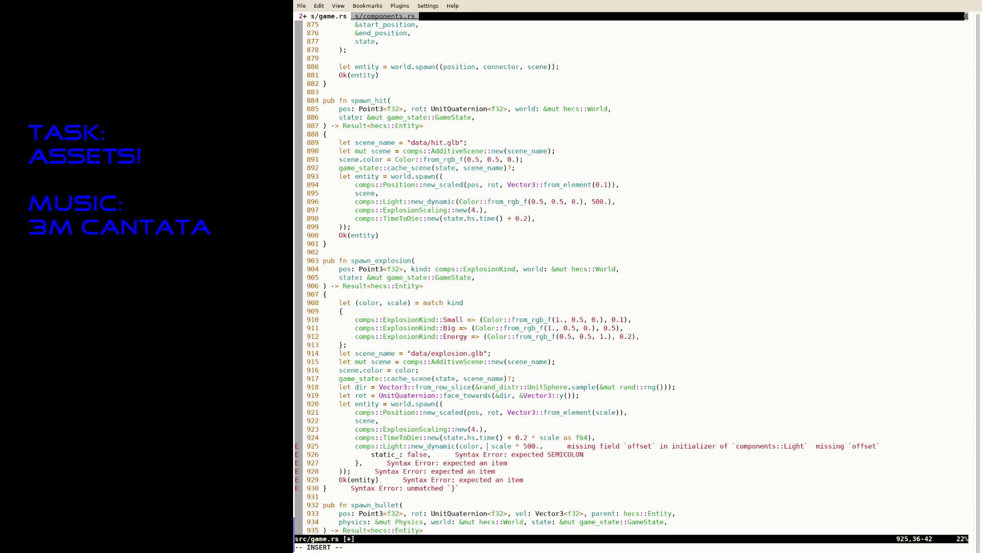
key(BackSpace)
key(End)
key(BackSpace)
text())
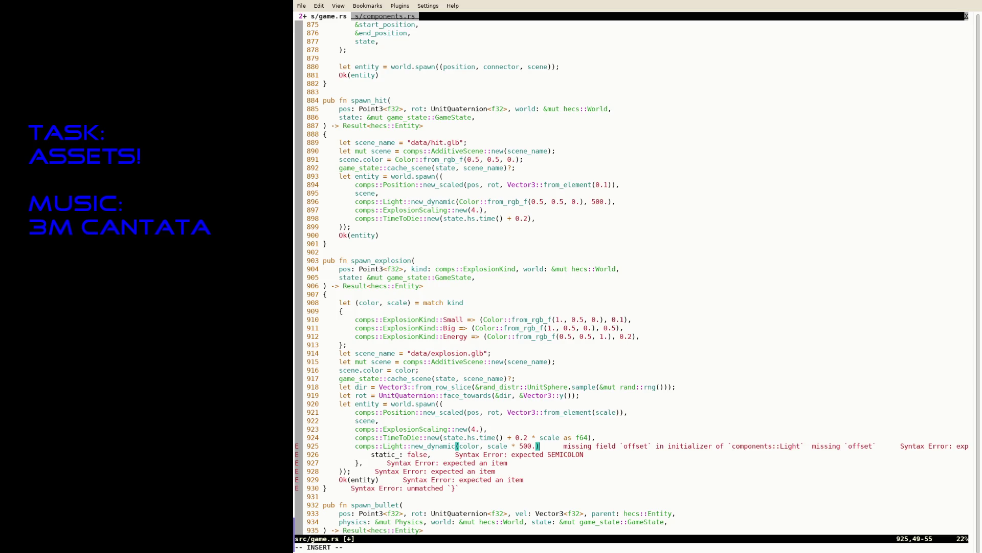
key(Escape)
text(:w)
key(Return)
- Delete the leftover static_ and closing brace lines and save game.rs
key(j)
text(Vjdk$:w)
key(Return)
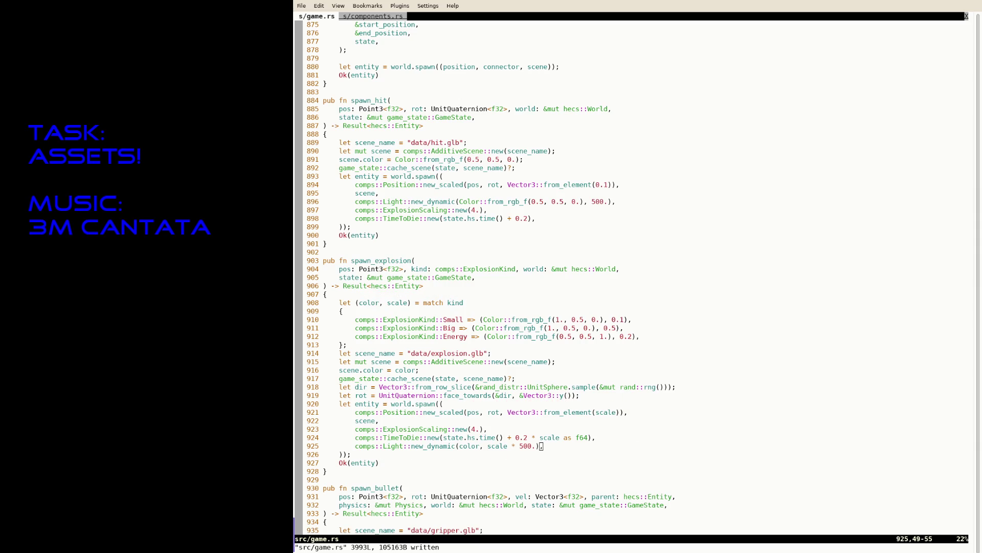
- Search for comps::Light and land on the spawn_light usage on line 1252
text(/comps::Li)
key(Return)
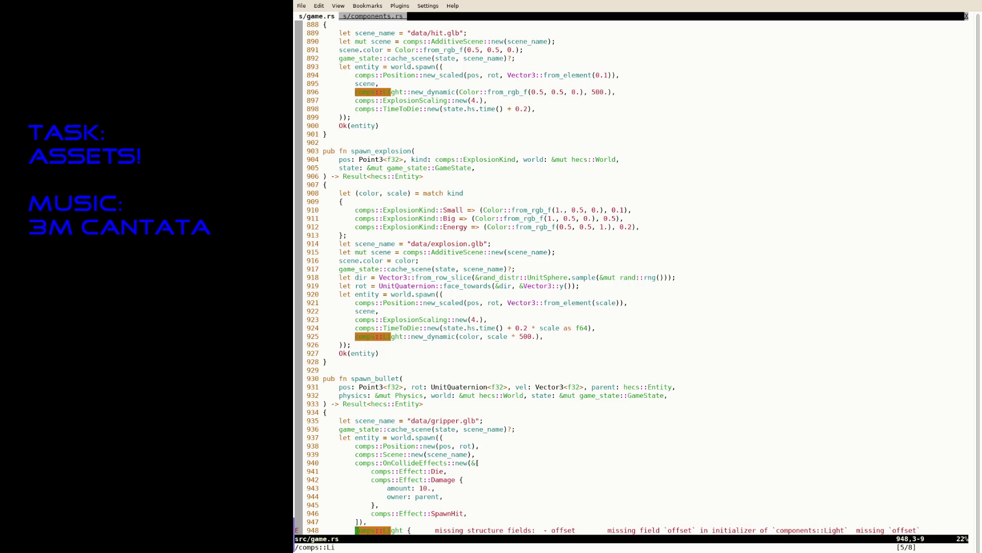
key(n)
key(n)
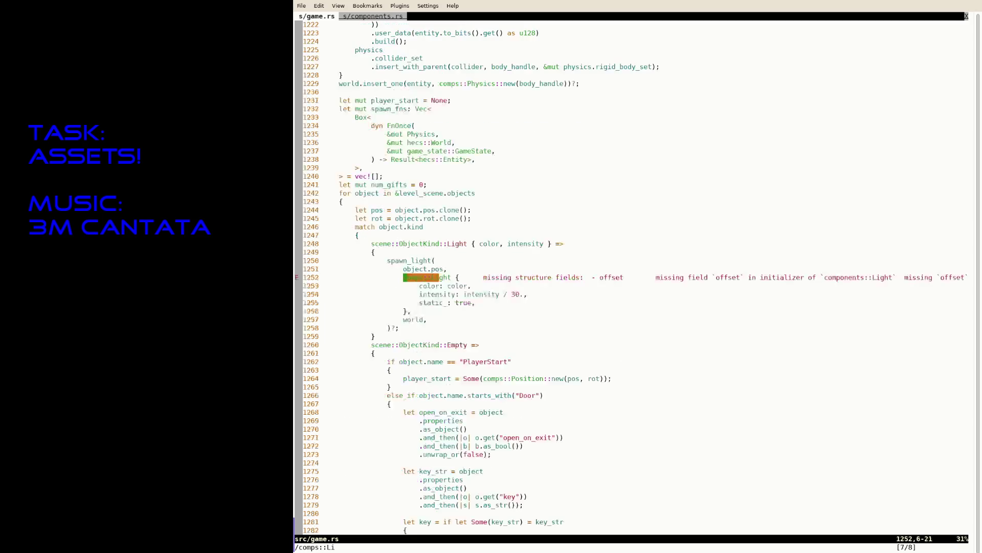
key(n)
key(shift+n)
- Append '::new_static(' after comps::Light on line 1252, saving game.rs along the way
key(e)
key(e)
key(e)
key(a)
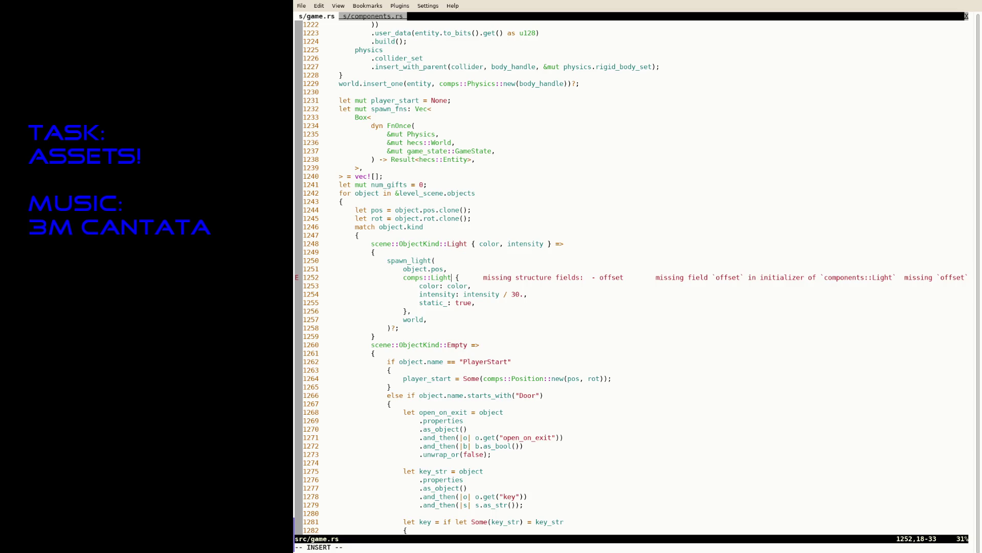
text(::new_static)
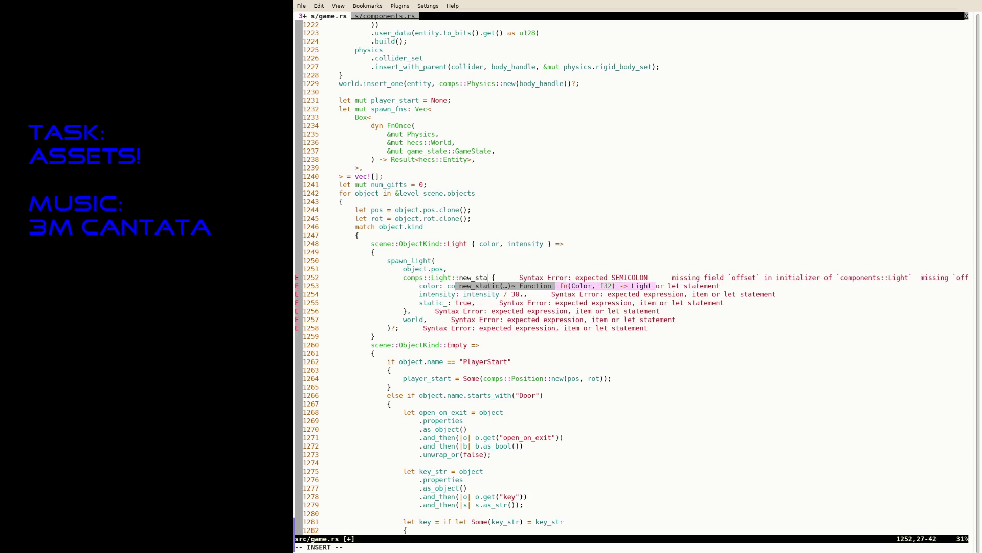
key(Escape)
text(:w)
key(Return)
text(()
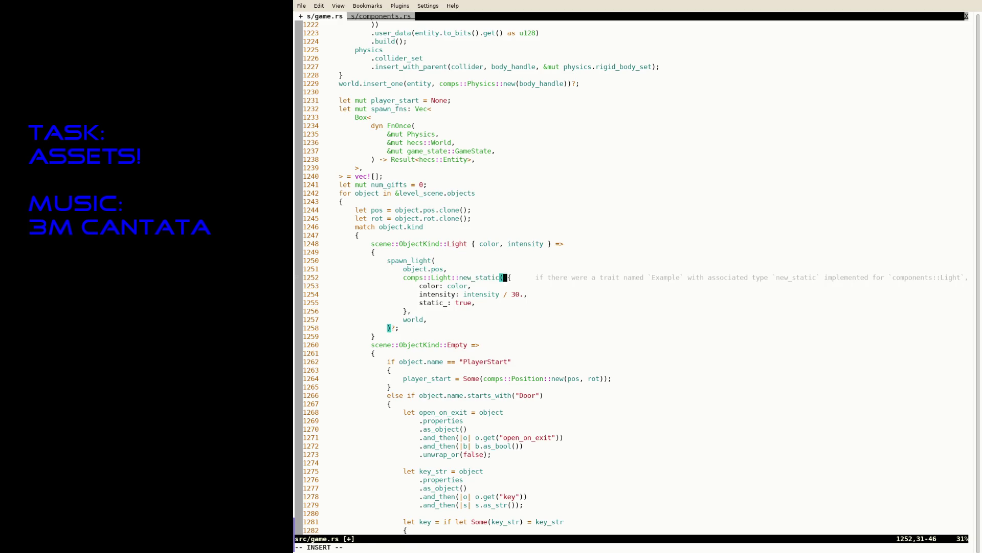
key(Escape)
- Delete the opening brace and color label, joining line 1253 onto line 1252
key(v)
key(j)
key(0)
key(w)
key(w)
key(w)
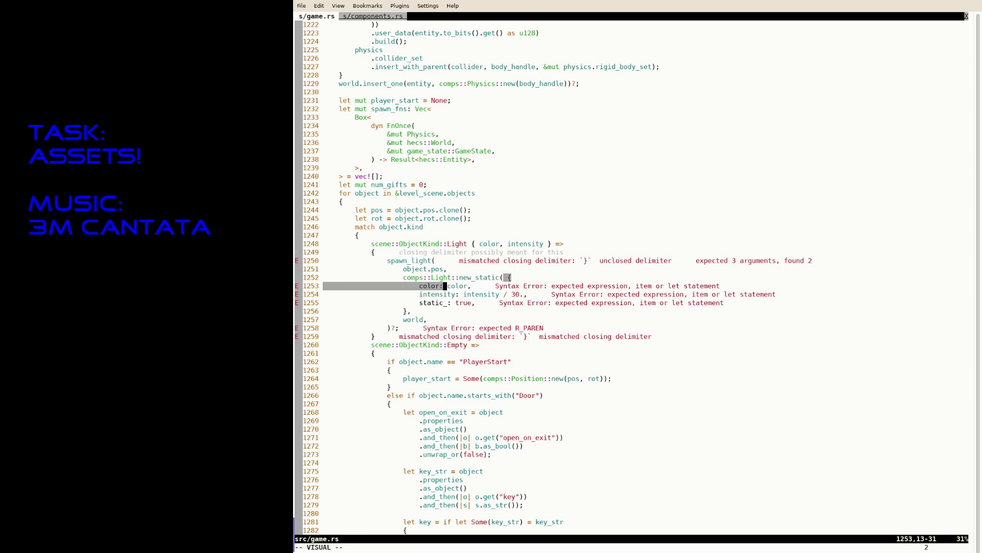
key(c)
key(End)
key(Delete)
key(Delete)
key(Delete)
key(Delete)
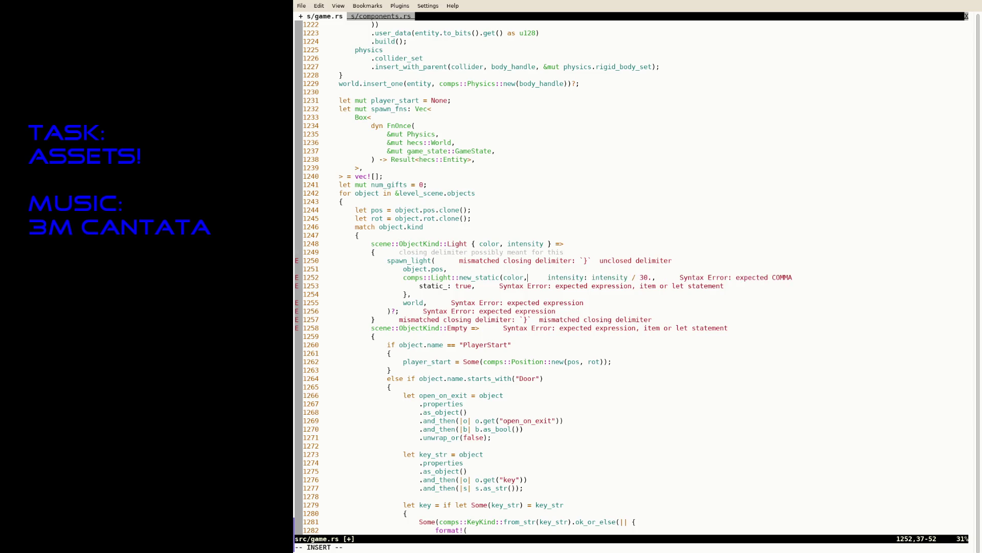
key(Escape)
- Delete the remaining static_ field and closing brace, then save game.rs
key(e)
key(l)
key(v)
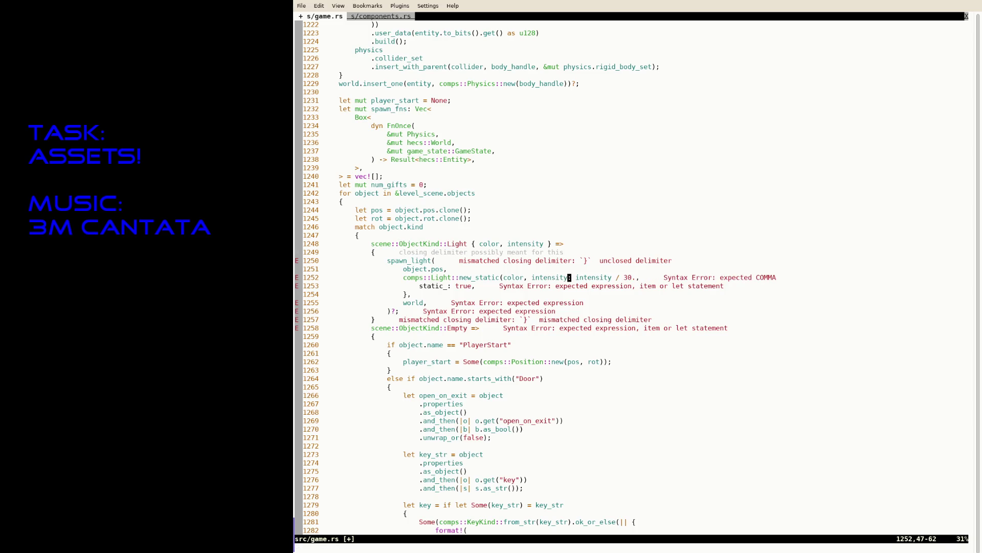
key(j)
key(j)
text(d:w)
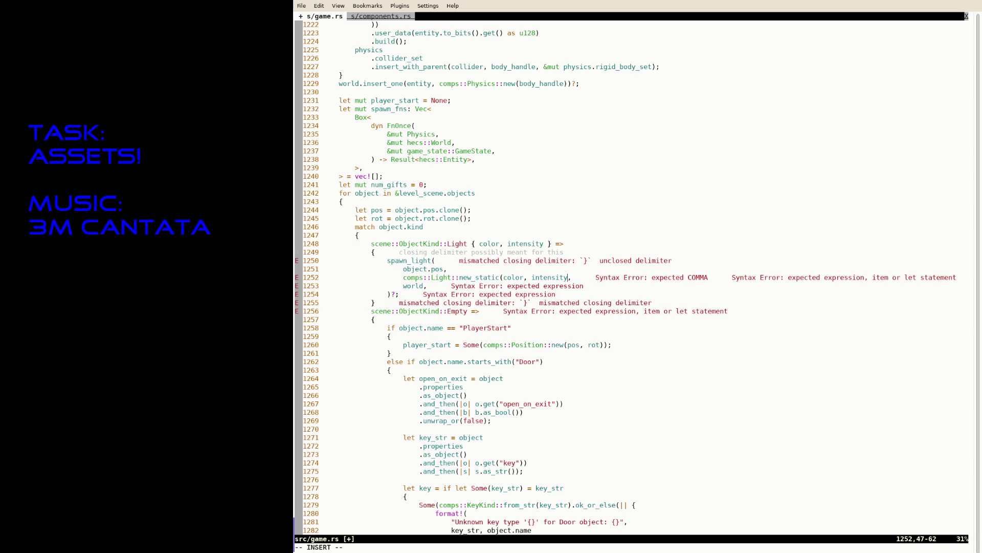
key(Return)
text(:w)
key(Return)
- Find the comps::Light usage in spawn_hit, rerun the game build, and resume the editor
text(/comps::Li)
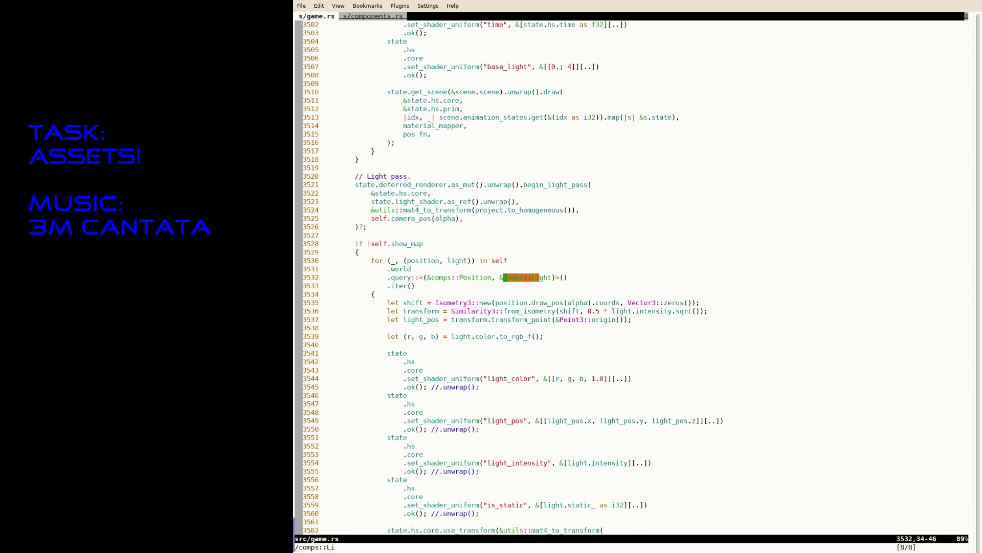
key(n)
key(n)
key(n)
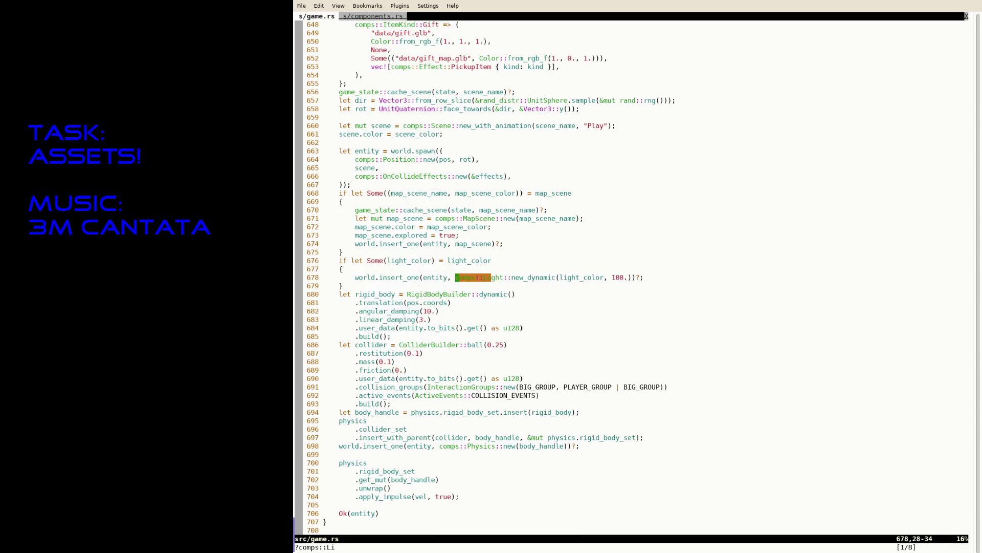
key(ctrl+z)
key(Up)
key(Up)
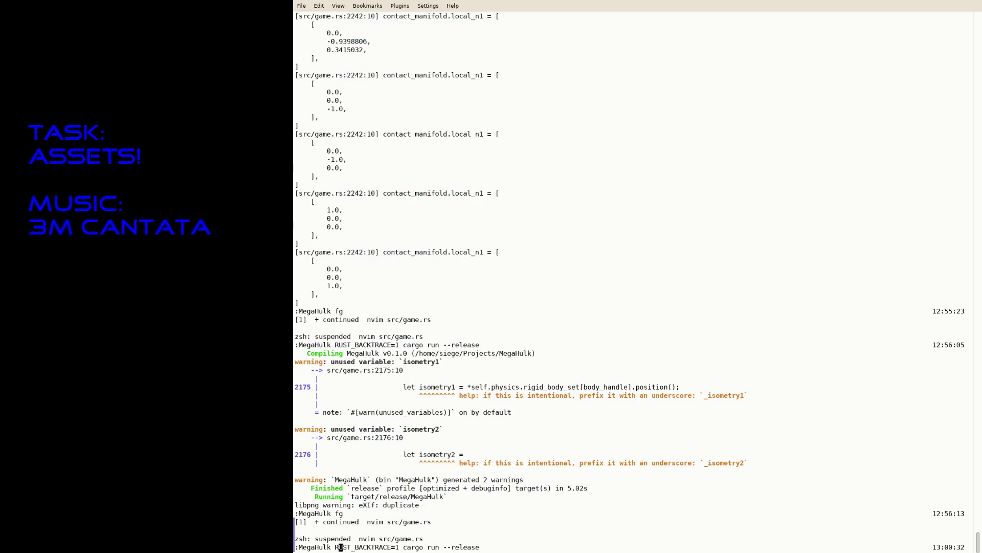
key(Return)
text(fg)
key(Return)
- Turn the spawn_bullet light on line 949 into a Light::new_static call without the placeholder arguments
text(:949)
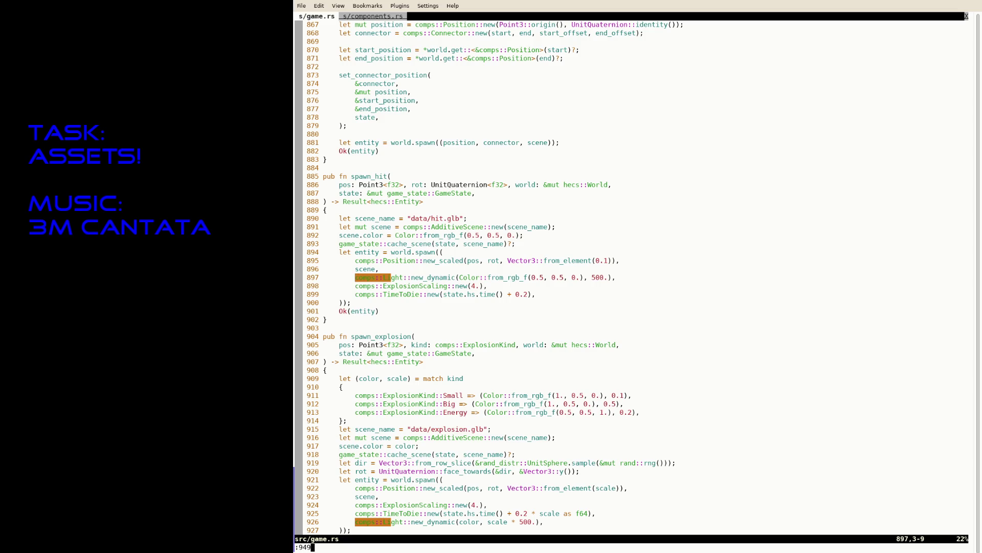
key(Return)
key(j)
key(j)
key(j)
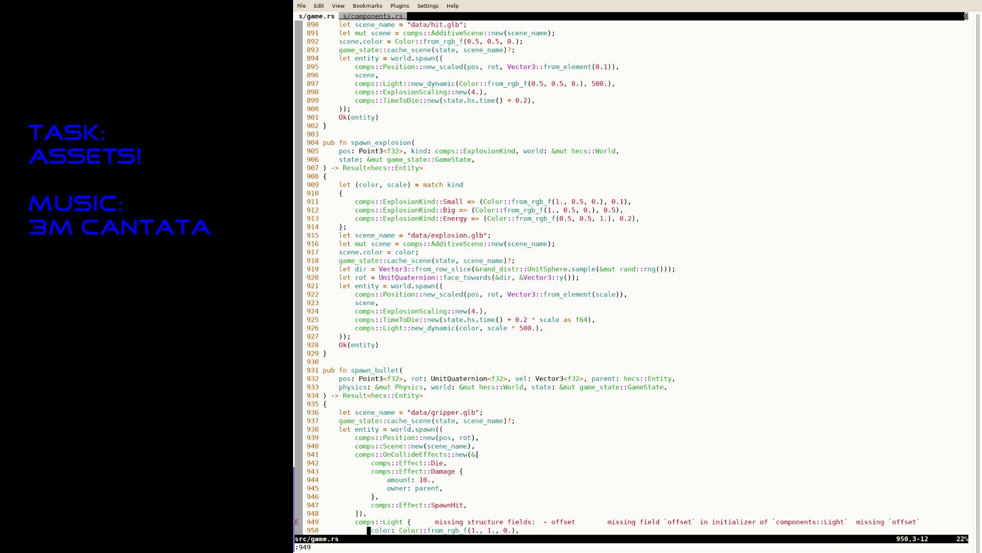
key(k)
key(k)
key(k)
key(k)
key(k)
key(k)
key(w)
key(w)
key(i)
key(Right)
key(Right)
key(Right)
text(::new)
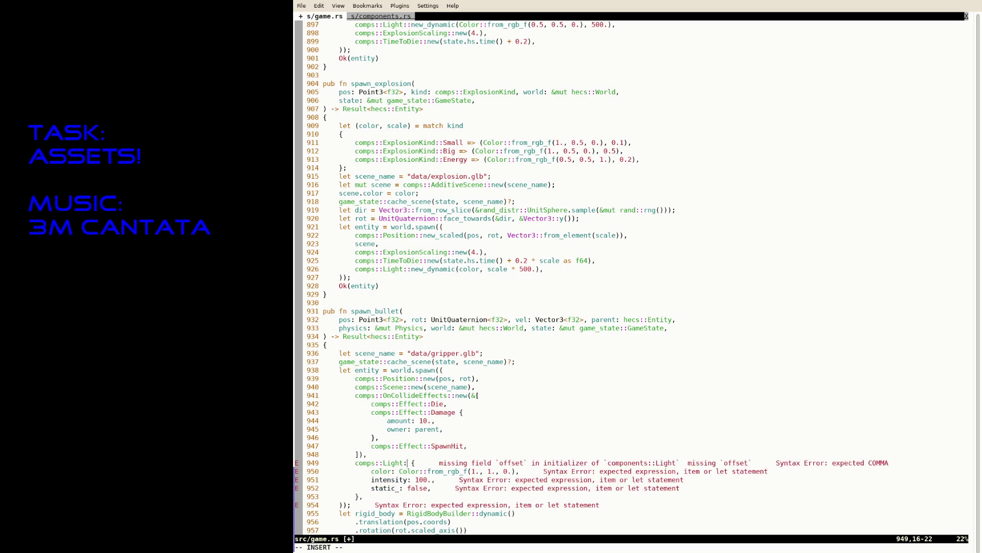
key(Return)
key(Escape)
key(v)
key(j)
key(0)
key(w)
key(w)
key(l)
key(d)
- Join the 100. intensity into the call, delete the static_ field line, and close the parenthesis
key(j)
key(B)
key(h)
key(v)
key(0)
key(d)
key(k)
key(g)
key(J)
key(E)
key(j)
key(V)
key(d)
key(k)
key(s)
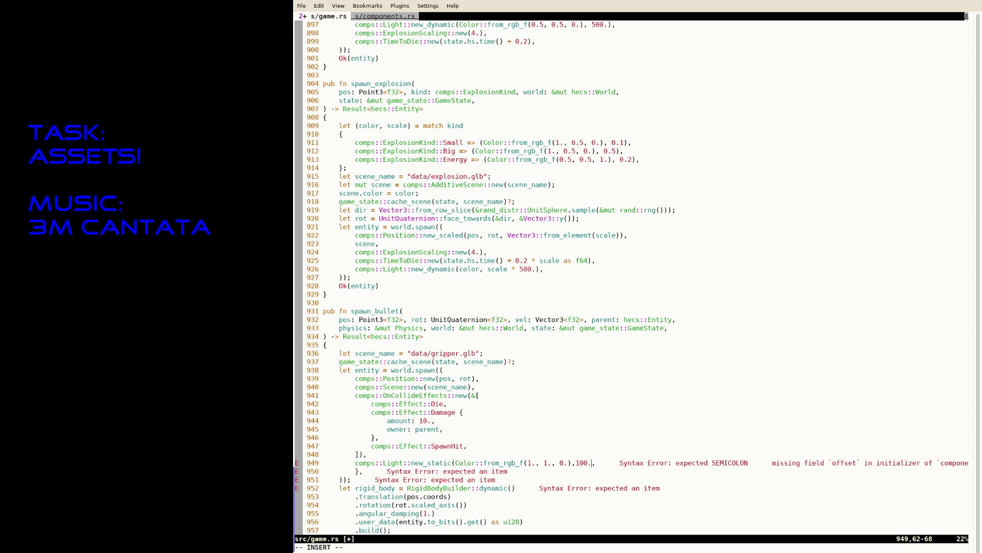
text())
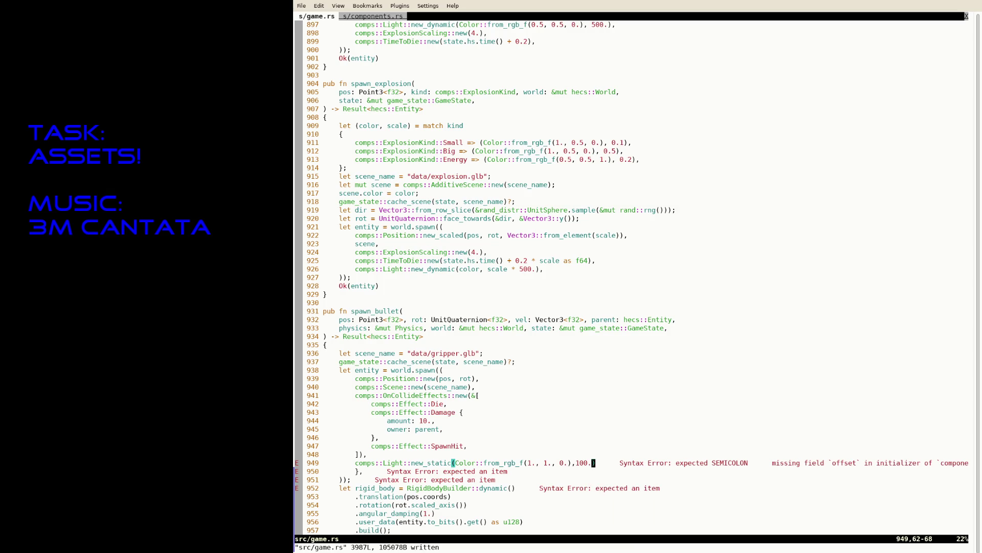
key(Escape)
- Save game.rs, join the leftover closing brace onto line 949, and save again
text(:w)
key(Return)
key(j)
key(k)
key(V)
key(j)
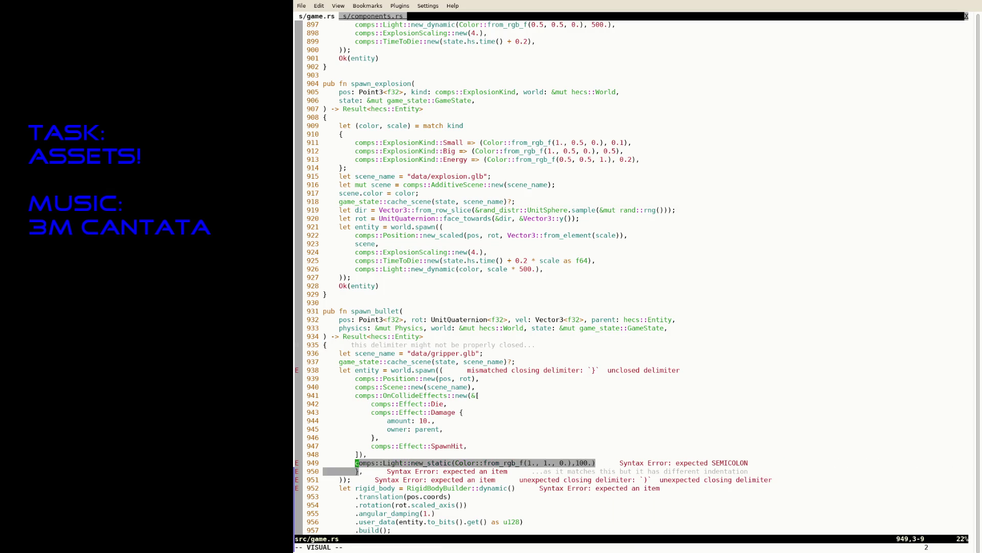
key(J)
key(x)
key(x)
text(:w)
key(Return)
- Reformat game.rs with :RustFmt, save, and rebuild and run with cargo run --release
text(:RustFmt)
key(Return)
text(:w)
key(Return)
key(ctrl+z)
key(Up)
key(Return)
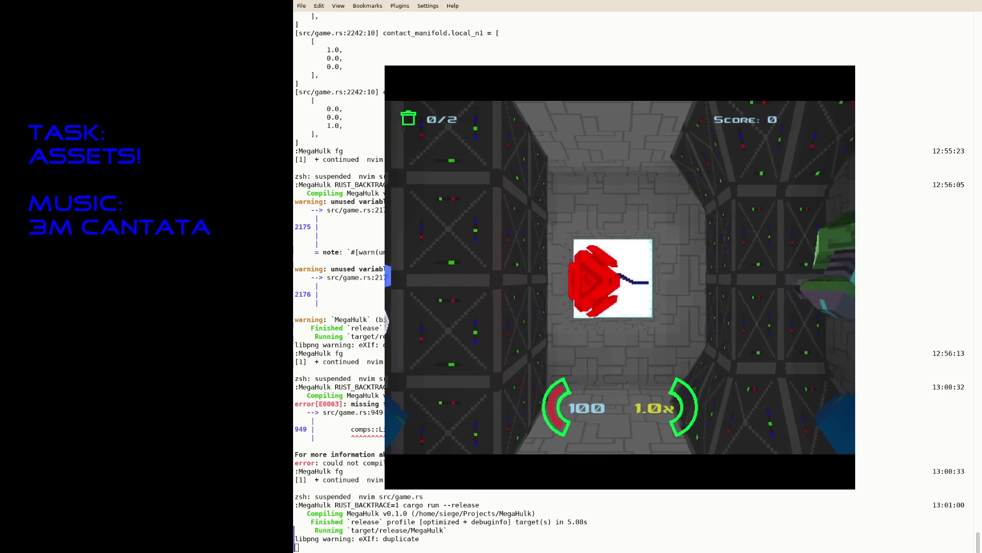
- Quit the game, resume Neovim with fg, and switch to the components.rs tab
key(Escape)
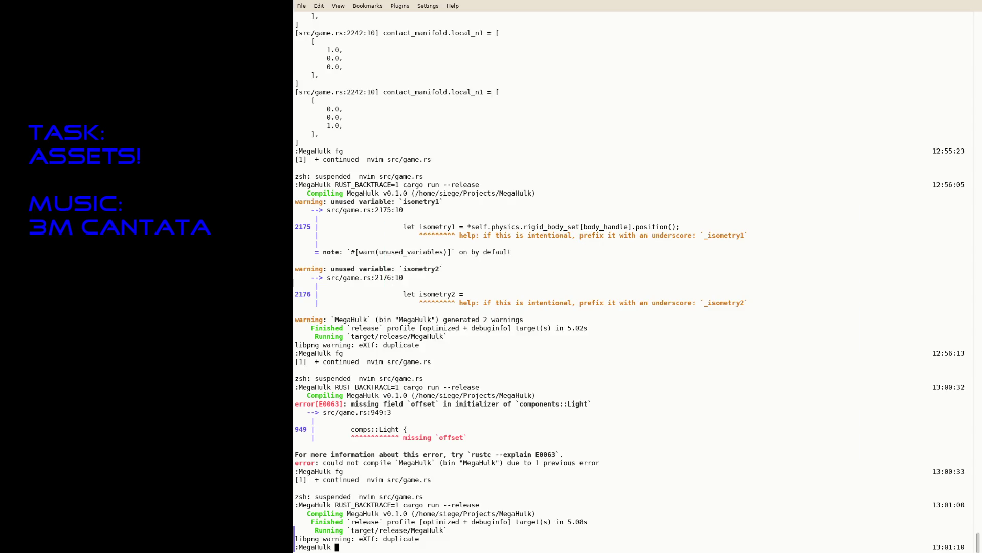
text(fg)
key(Return)
key(Escape)
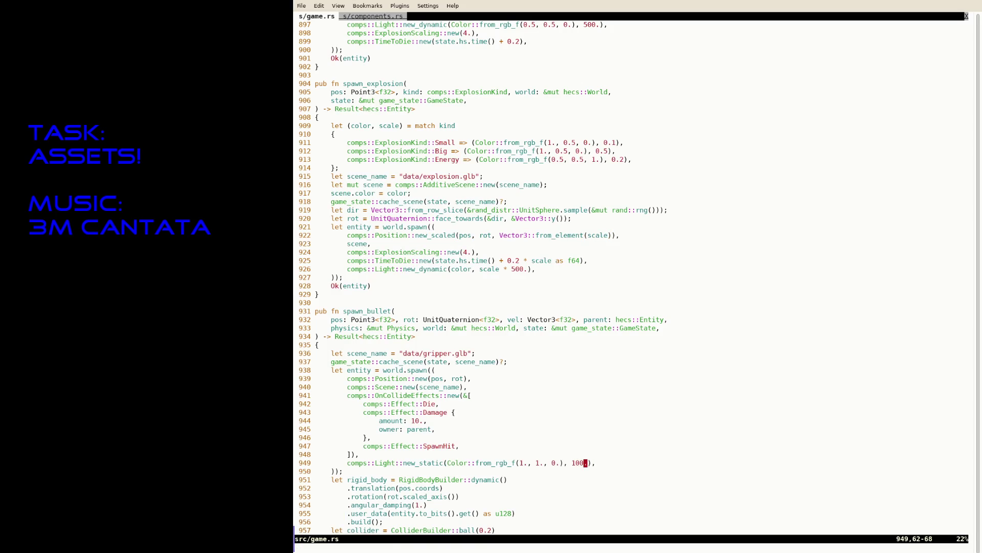
key(ctrl+z)
text(fg)
key(Return)
text(:tabn)
key(Return)
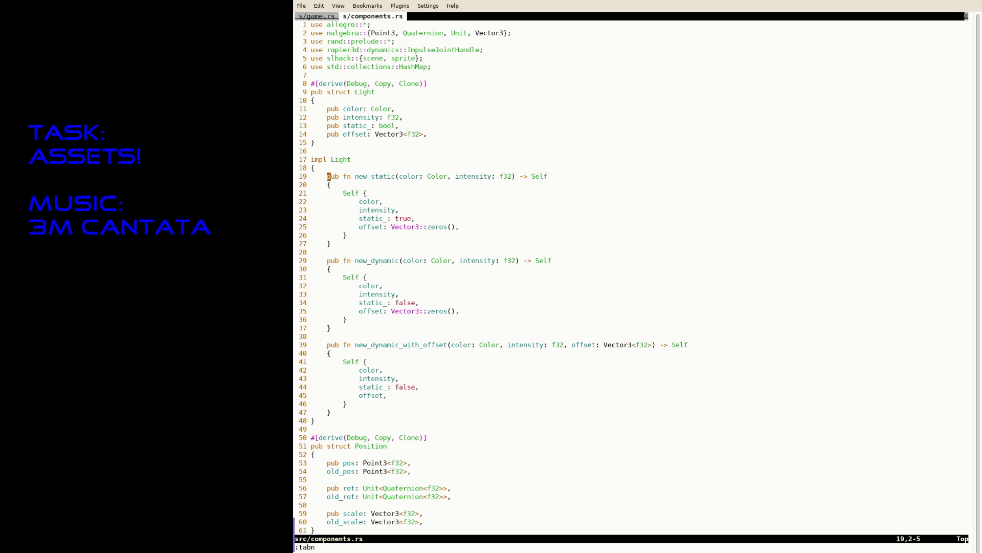
- Run git diff and read through the game.rs Light constructor changes
key(ctrl+z)
text(git diff)
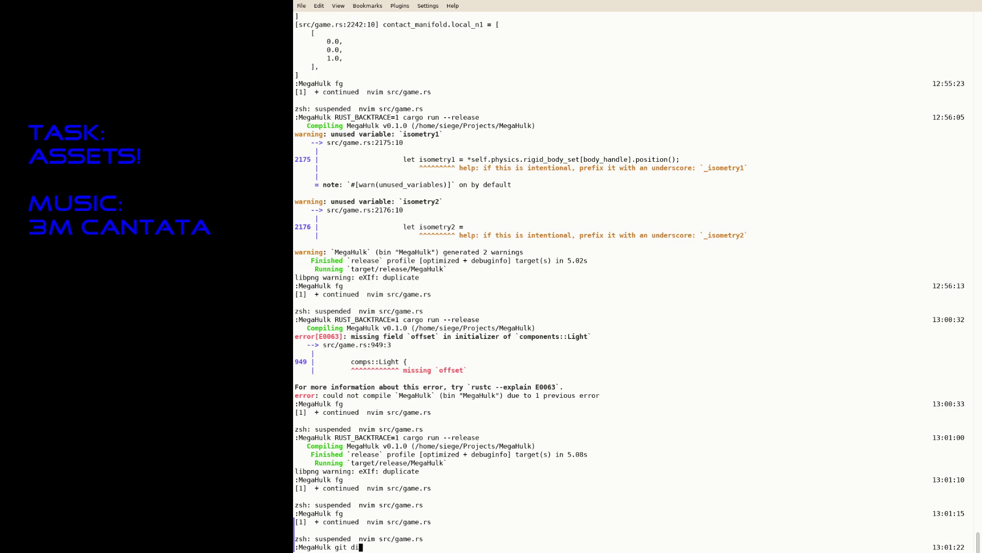
key(Return)
key(space)
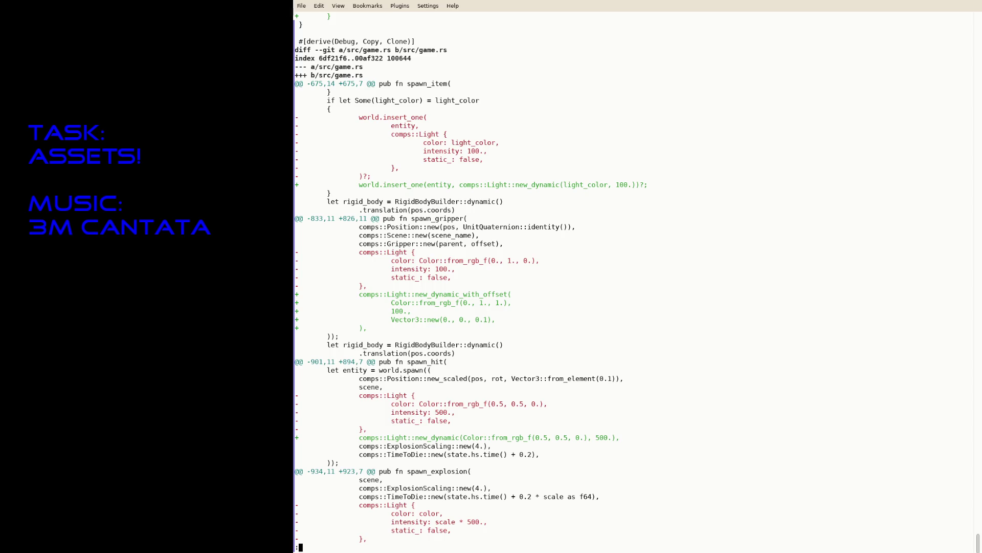
key(Down)
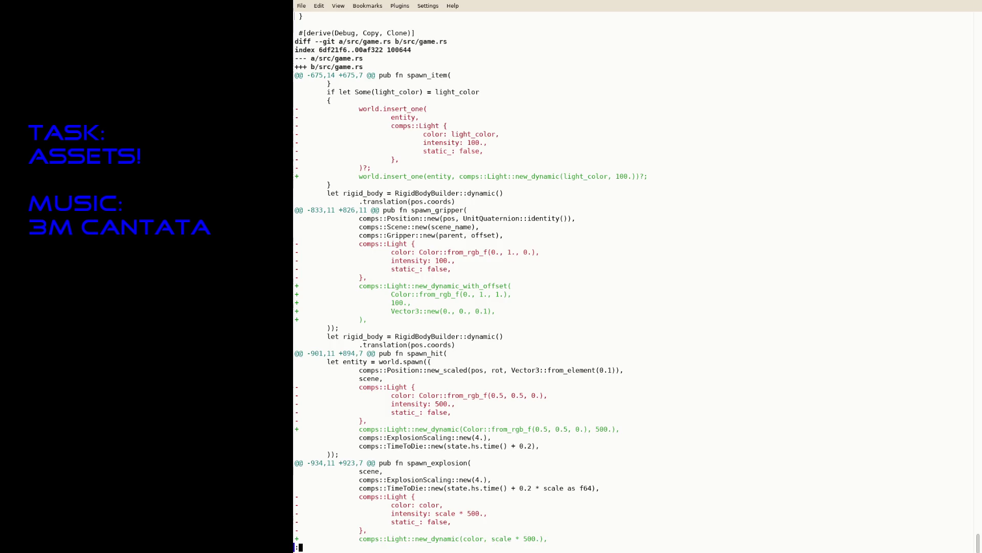
key(Down)
key(Down)
key(Down)
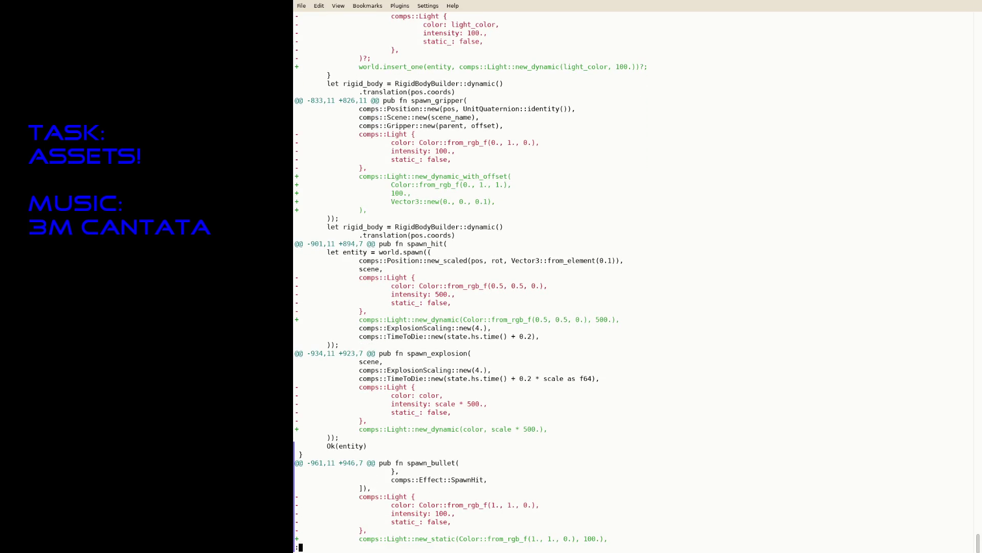
key(Down)
key(Down)
key(Down)
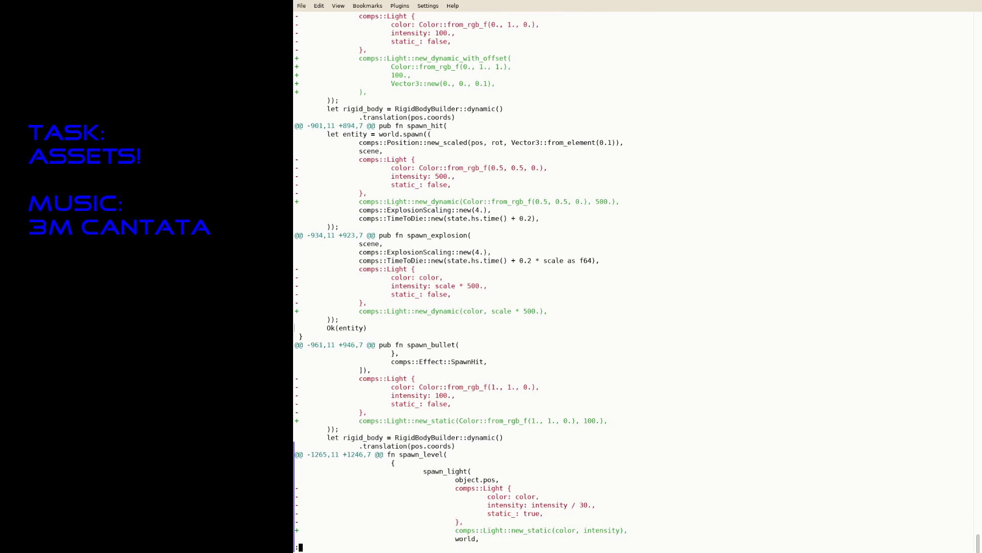
key(Down)
key(Down)
key(Down)
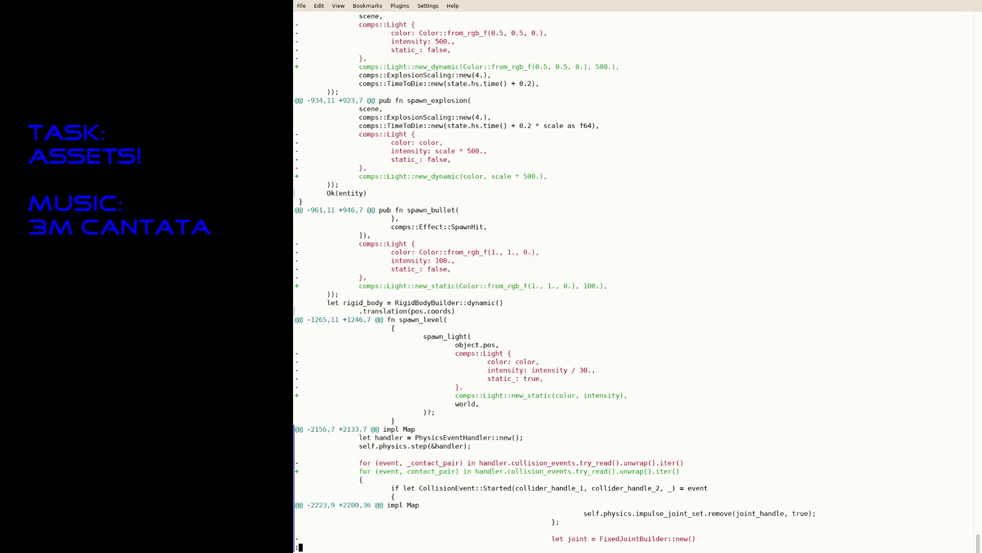
- Resume Neovim, go to line 1265 in the game.rs tab, then suspend to the shell
text(q)
text(fg)
key(Return)
text(:)
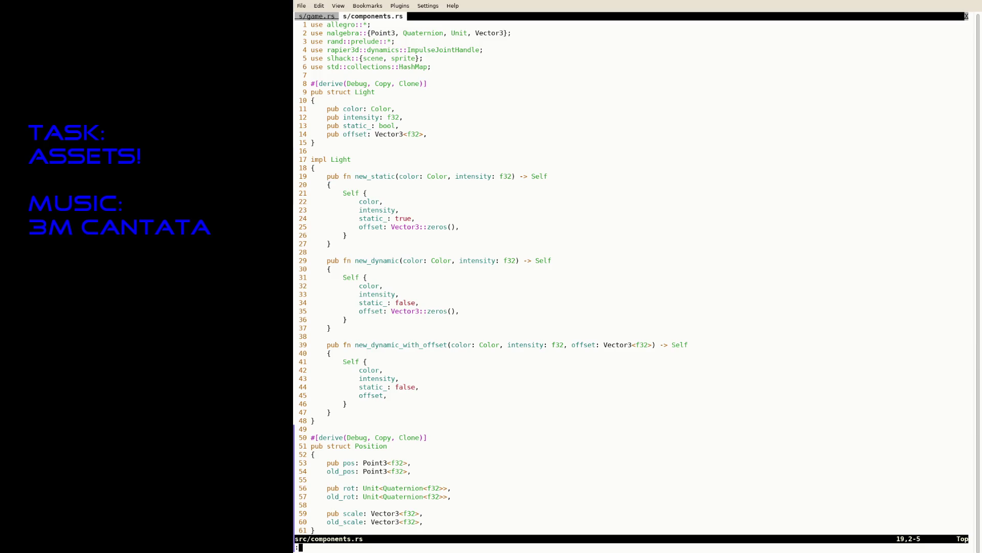
text(1265)
key(Return)
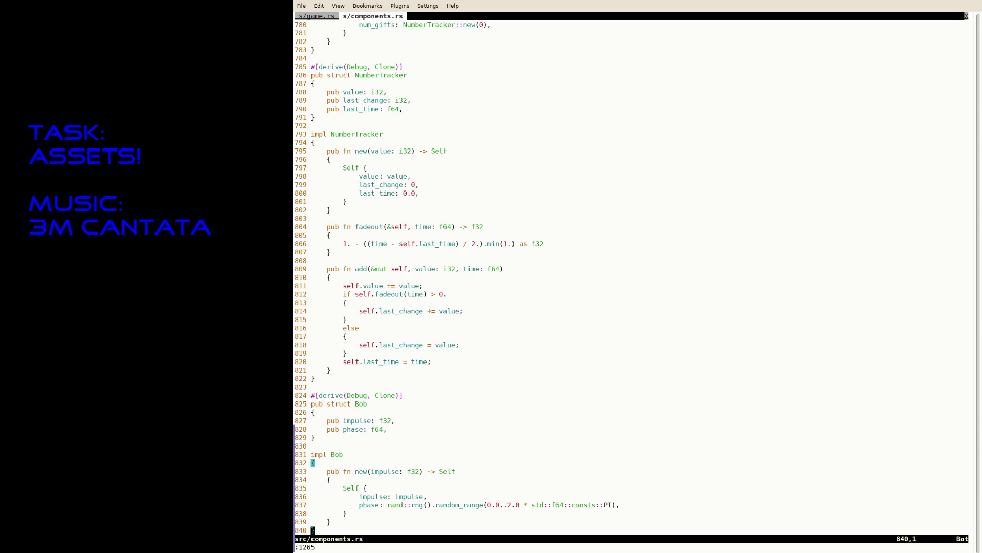
key(g)
key(shift+t)
text(:1265)
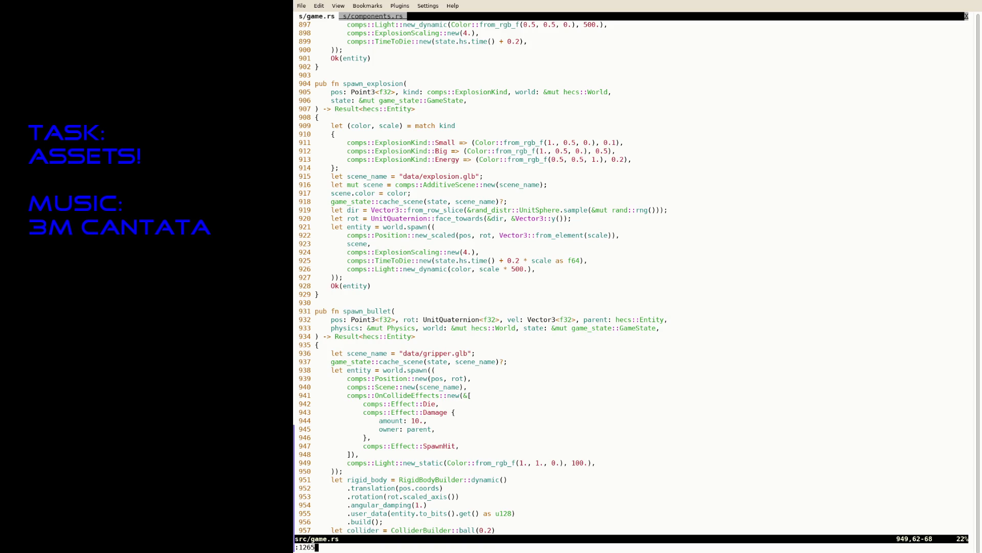
key(Return)
key(i)
key(Escape)
key(ctrl+z)
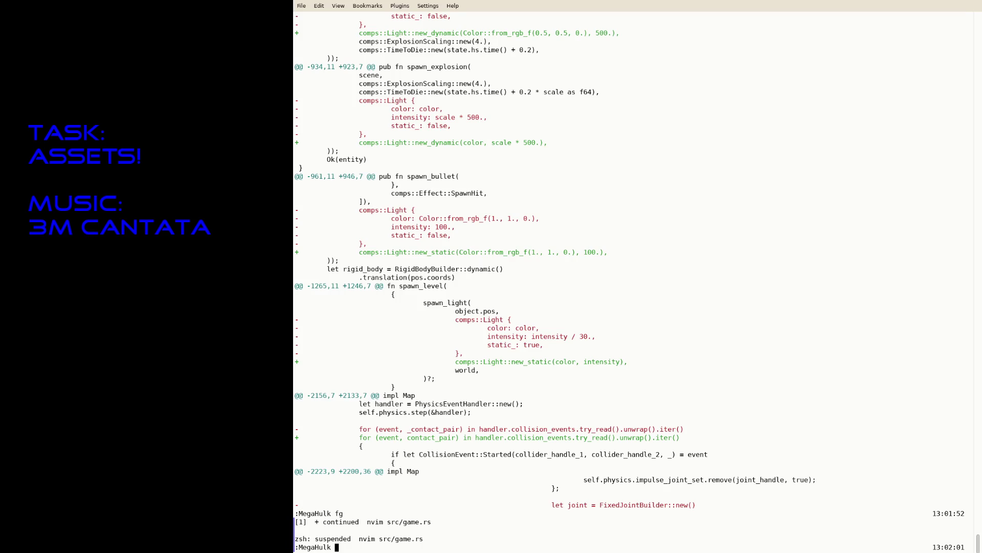
- Add / 30. to the level light's static intensity near line 1249 and save game.rs
text(fg)
key(Return)
text(:1246)
key(Return)
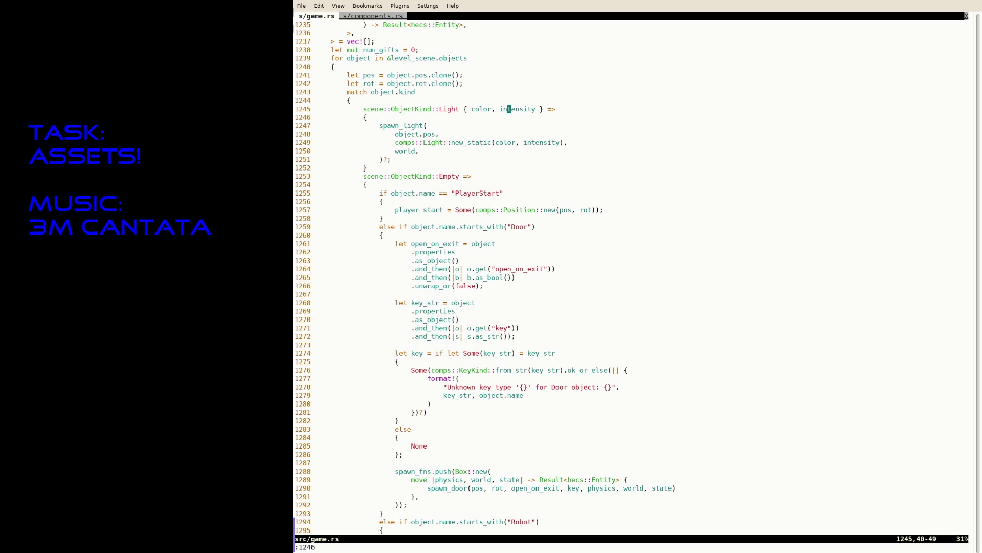
key(j)
key(j)
key(j)
key($)
key(i)
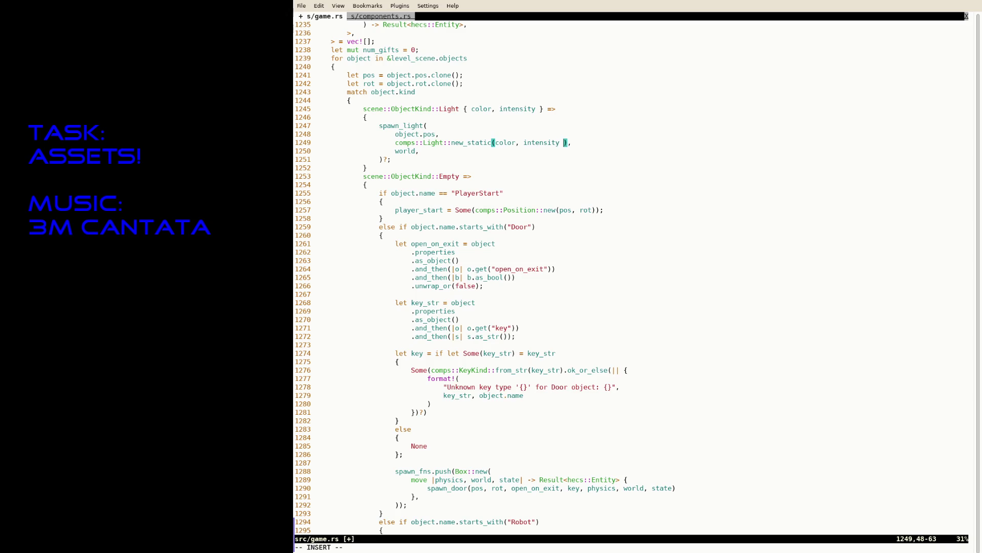
key(Escape)
text(:w)
key(Return)
- Relaunch the game with RUST_BACKTRACE=1 cargo run --release
key(ctrl+z)
text(RUST_BACKTRACE=1 cargo run --release)
key(Return)
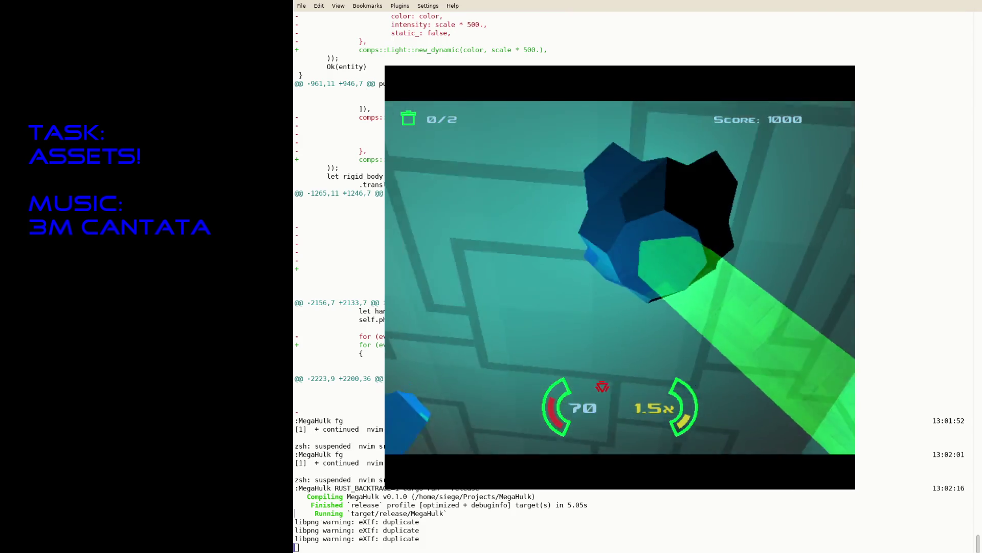
- Quit the game, find spawn_gripper, and change its light offset Vector3::new to 0., 0., 0.2
key(Escape)
text(fg)
key(Return)
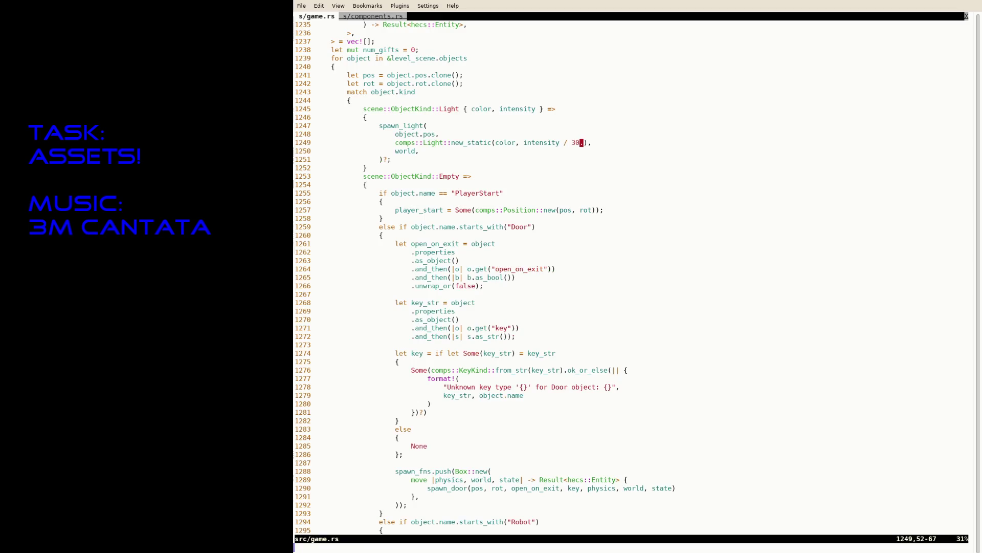
text(/spawn_gri)
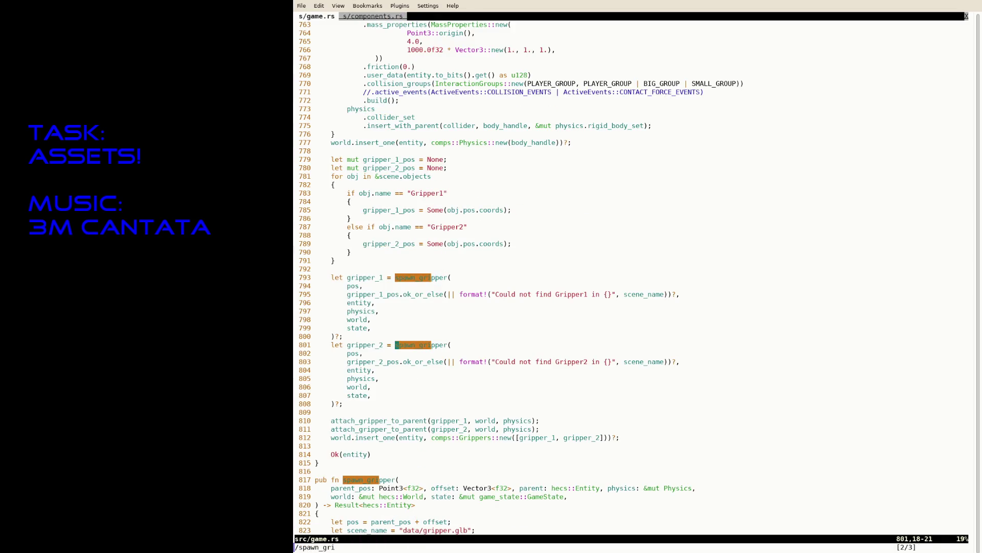
key(Return)
key(n)
key(ctrl+f)
key(j)
key(j)
key(j)
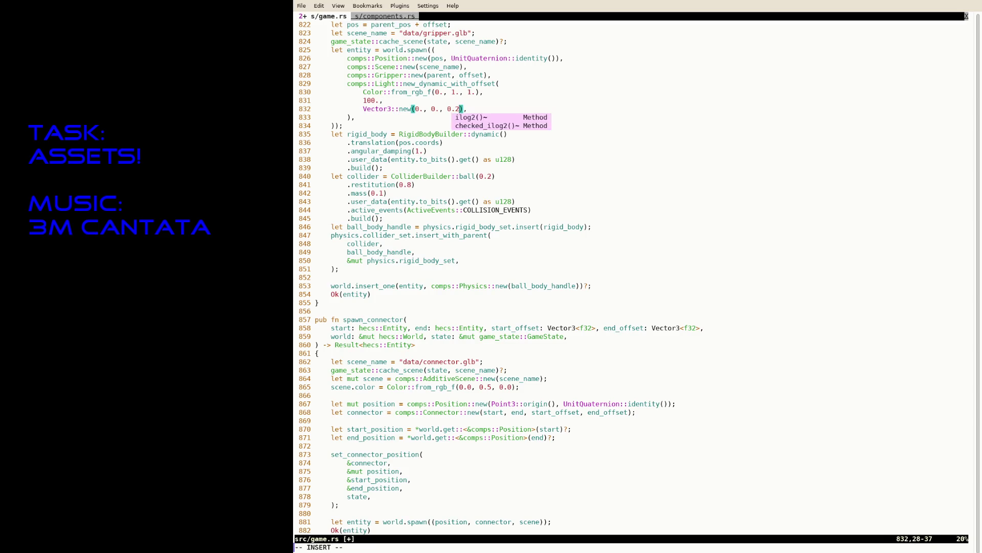
- Save and rerun the cargo run --release build
key(ctrl+z)
key(Up)
key(Up)
key(Return)
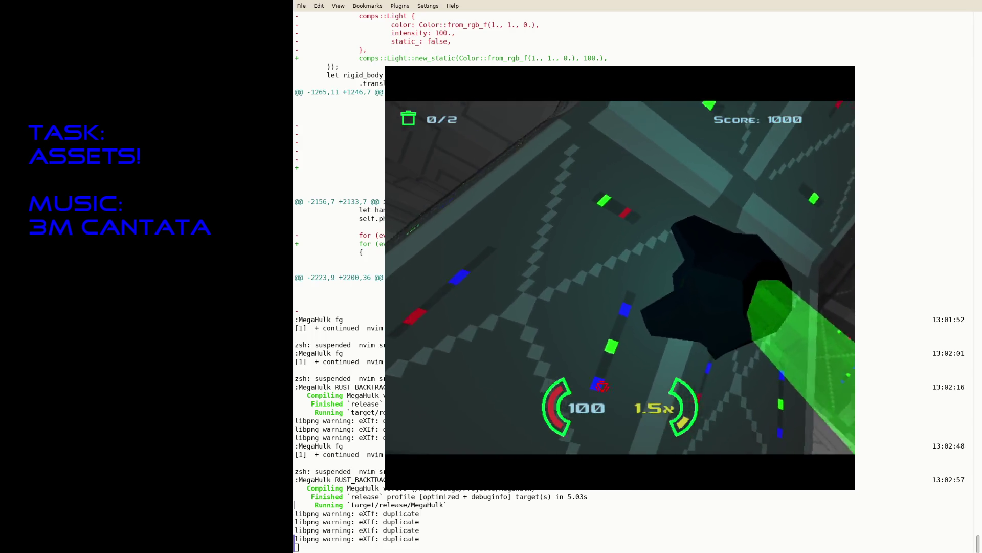
- Close the MegaHulk playtest after checking the new lighting
key(Escape)
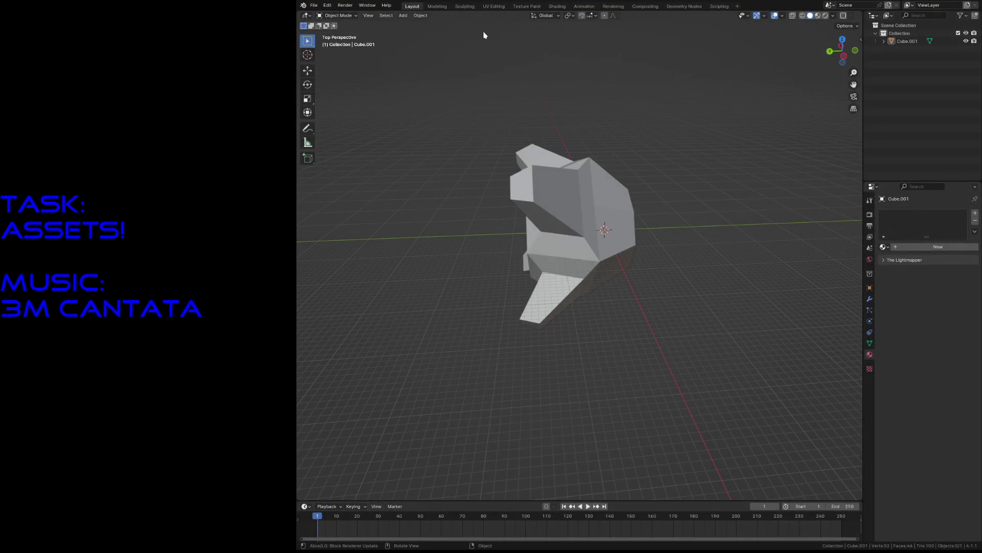
- Switch to the UV Editing workspace and walk-navigate toward the gripper mesh
click(489, 7)
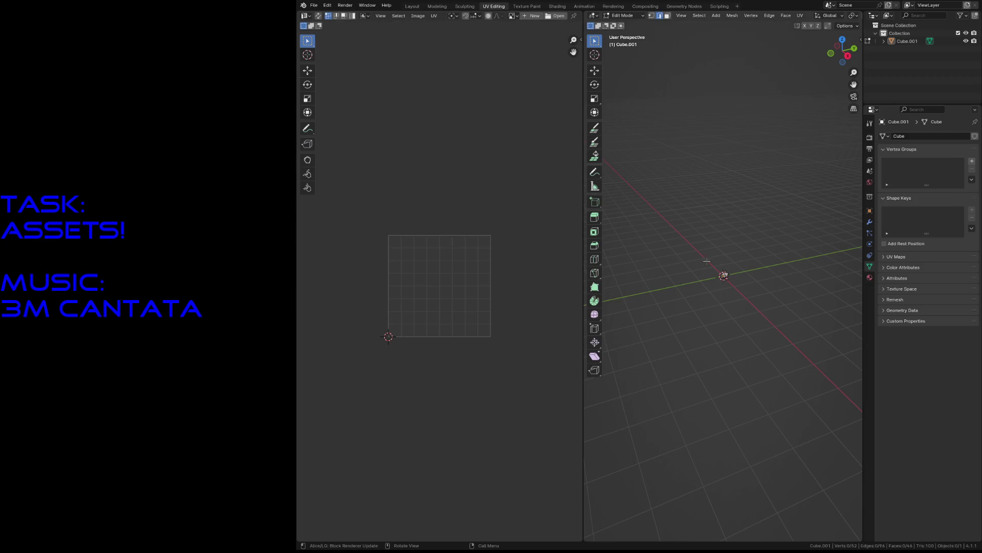
key(shift+grave)
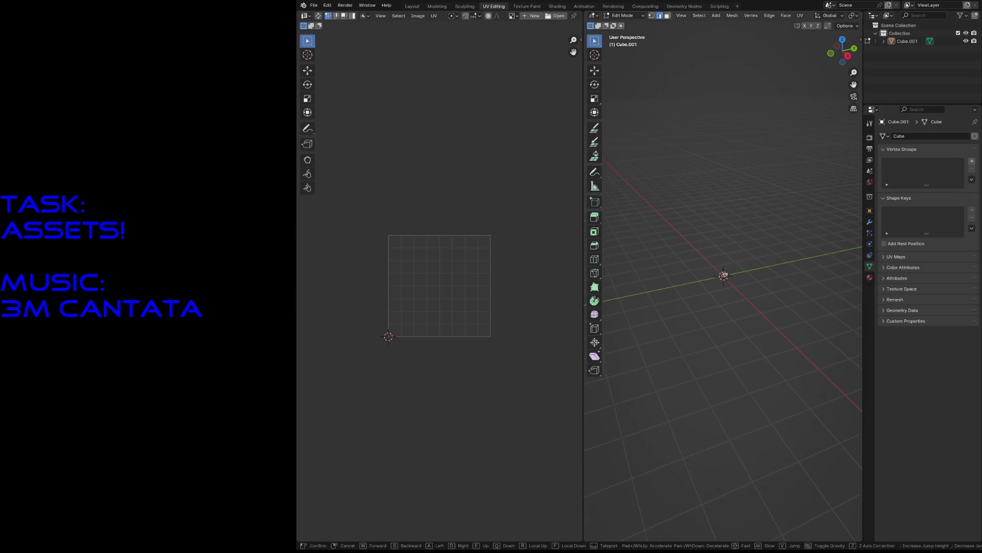
key(w)
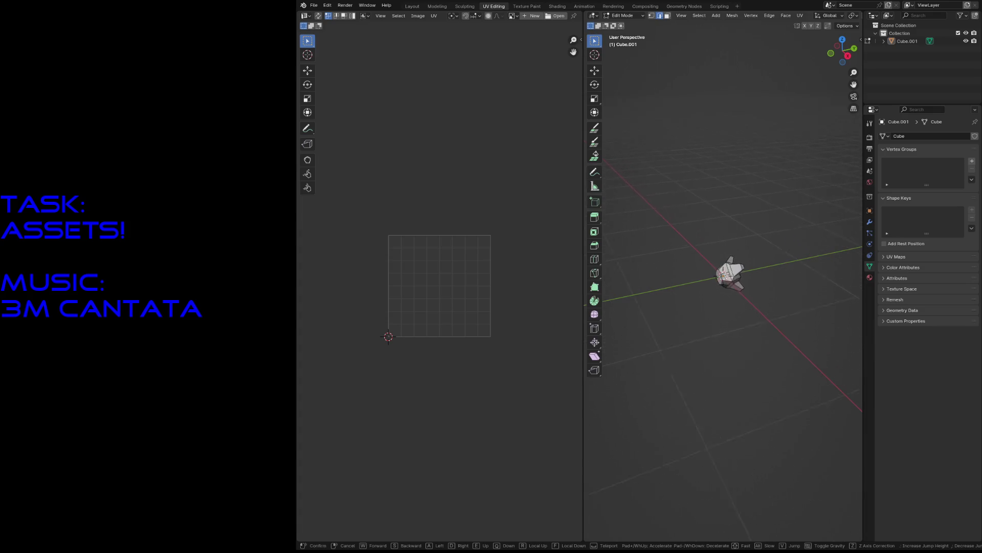
key(s)
key(w)
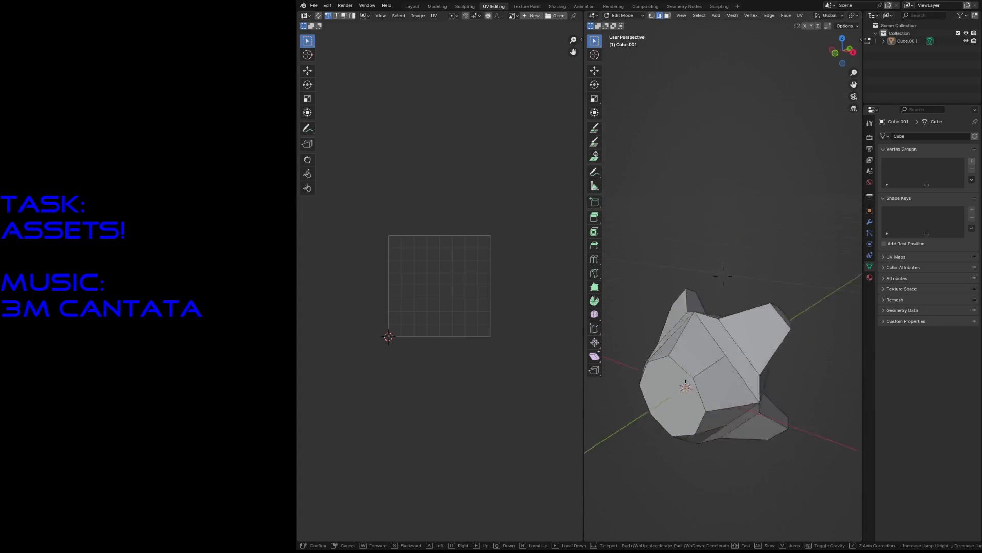
key(s)
click(736, 273)
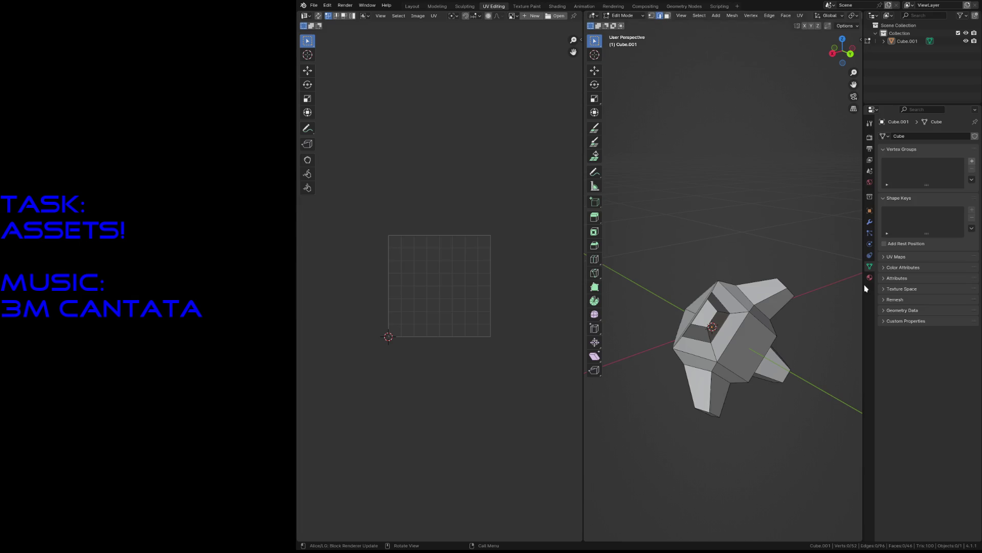
- Fly around the gripper again with walk navigation and settle on an oblique view
key(shift+grave)
key(w)
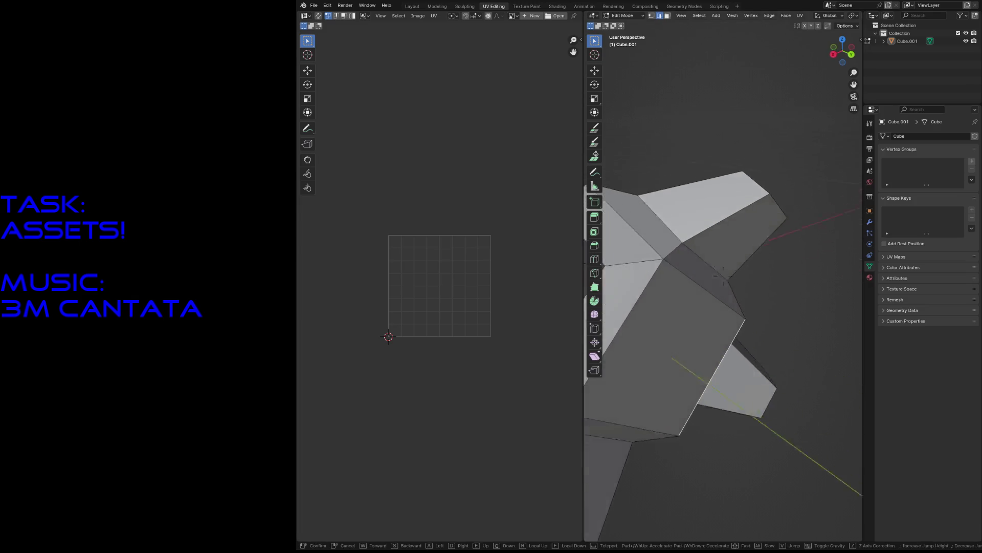
key(s)
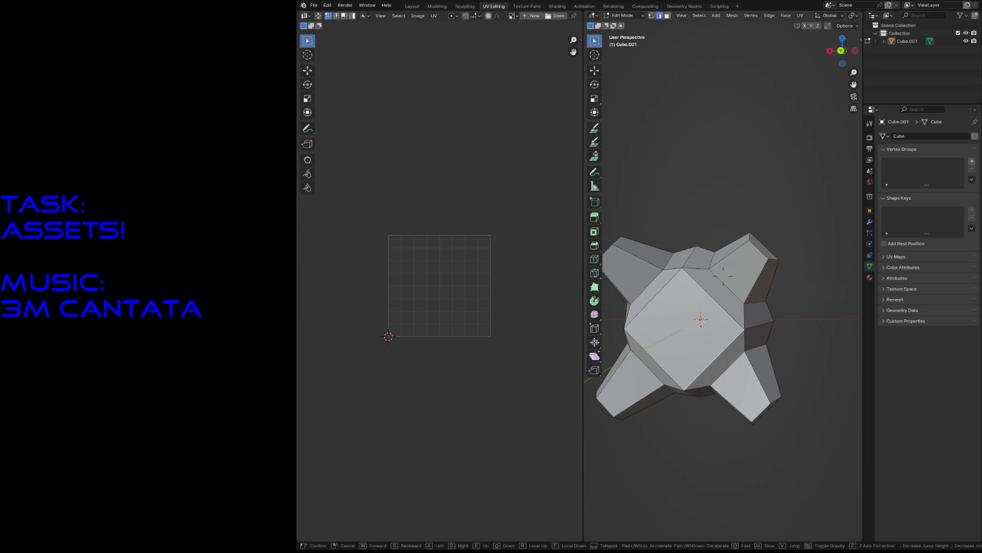
key(w)
key(s)
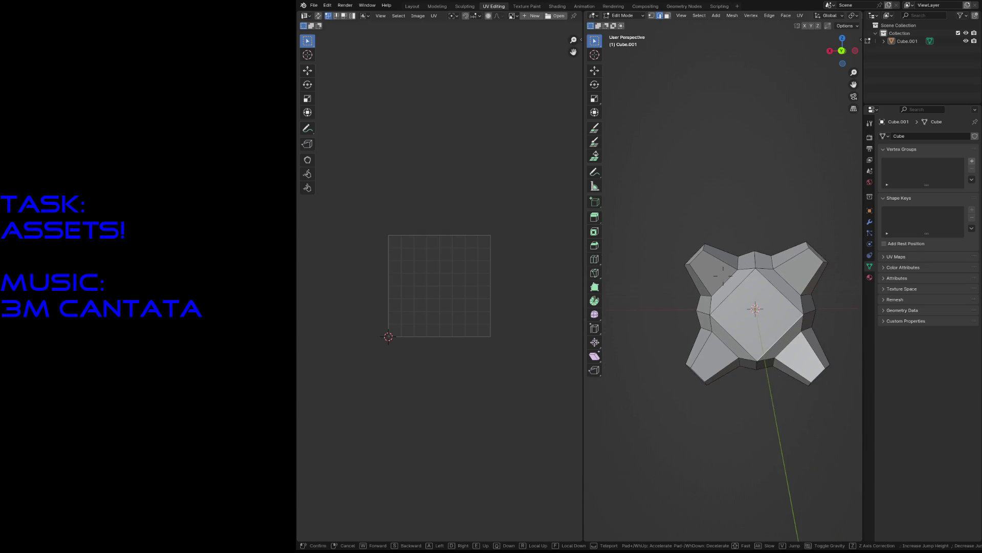
key(w)
key(s)
key(Return)
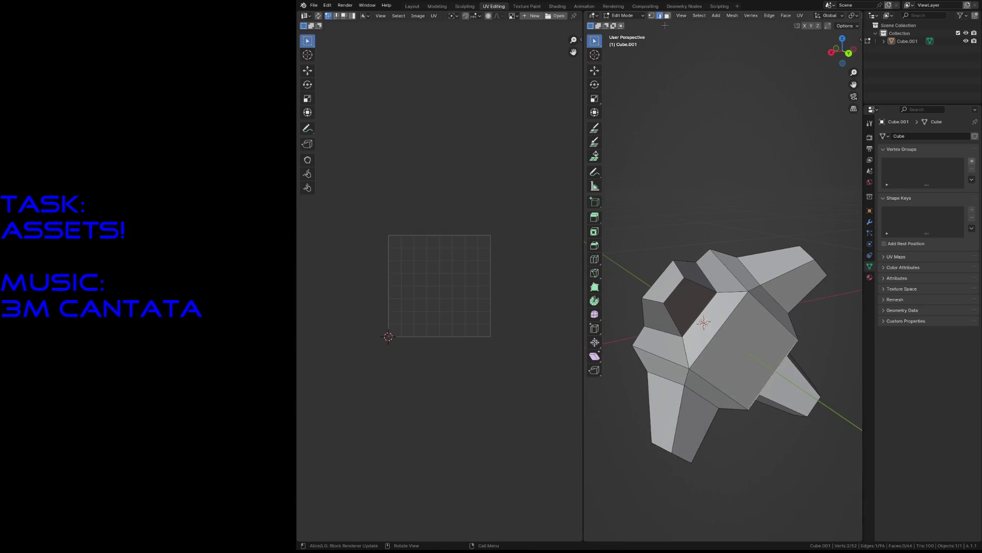
- Enable UV Sync Selection, clear the edge selection, and save as gripper.blend
click(843, 28)
click(318, 16)
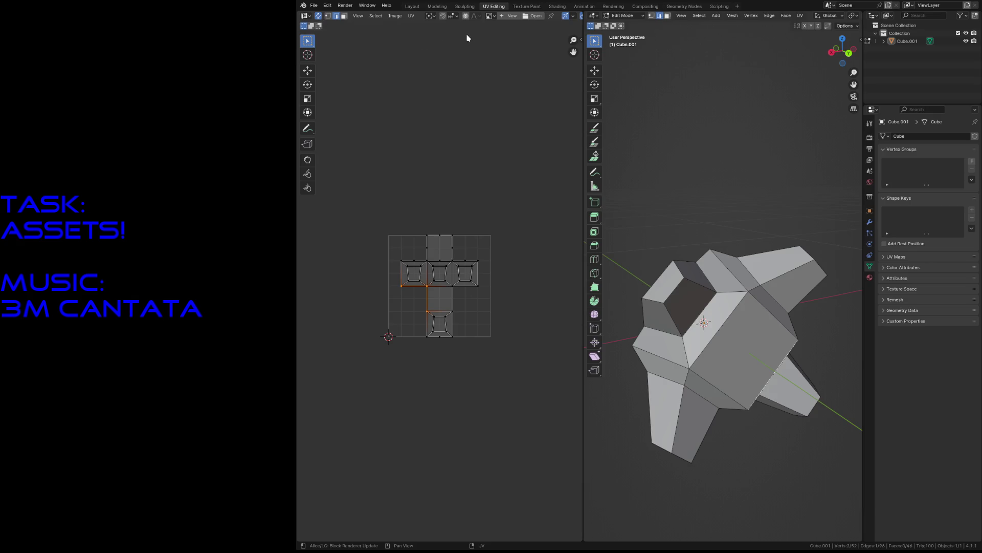
click(411, 16)
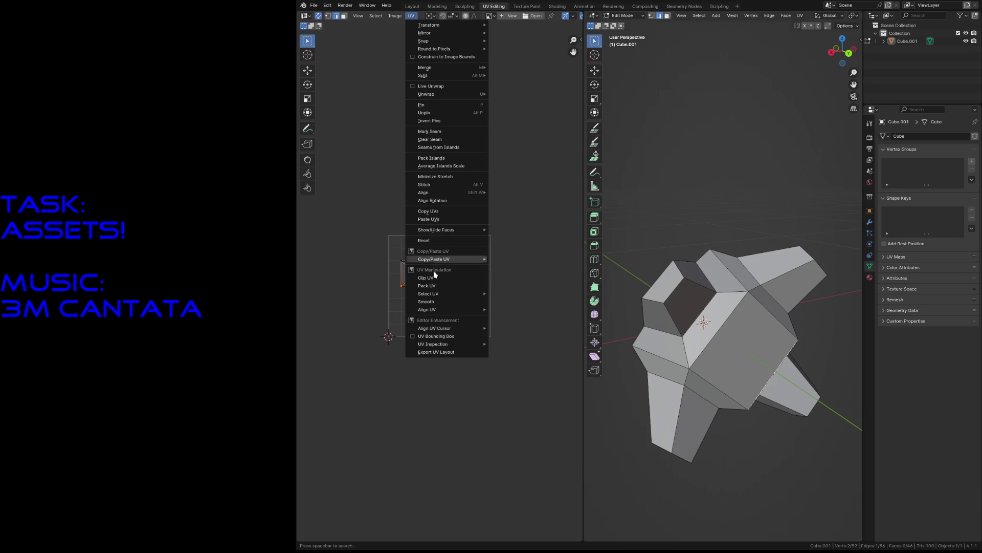
click(421, 87)
click(475, 171)
key(ctrl+s)
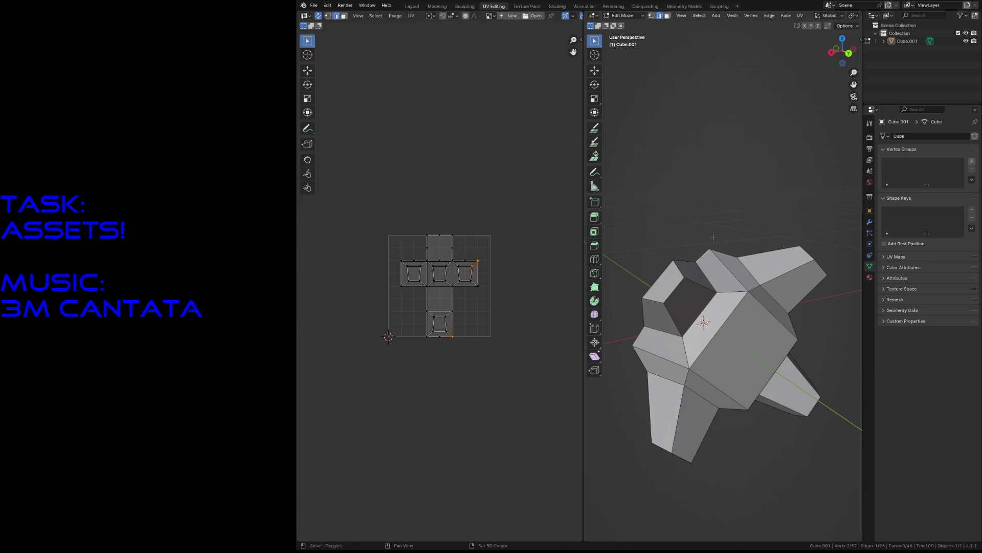
- Mark seams on the four edges surrounding the gripper's central square face
click(693, 256)
middle_drag(693, 256, 716, 269)
scroll(722, 272, up, 5)
scroll(701, 270, down, 4)
shift+click(696, 281)
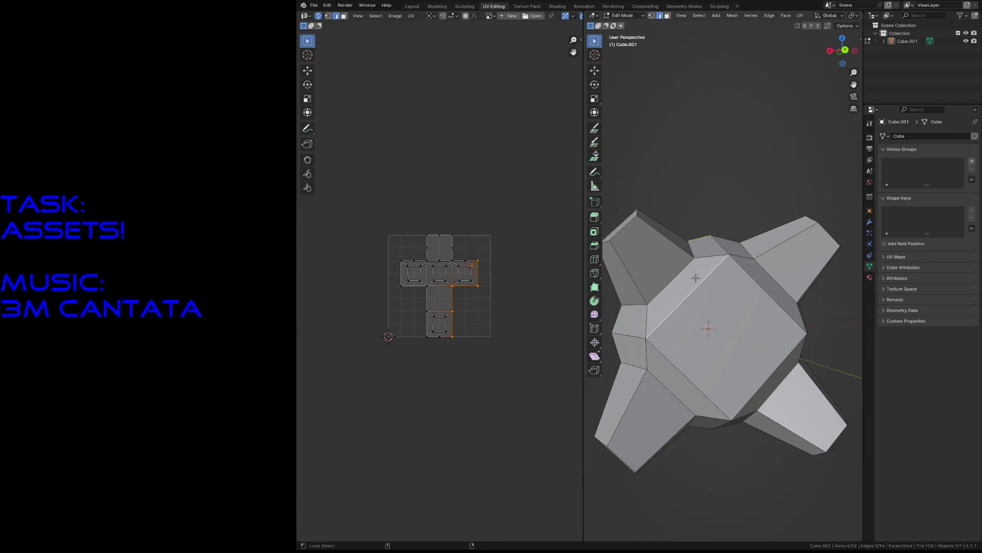
shift+click(688, 378)
shift+click(780, 301)
shift+click(774, 361)
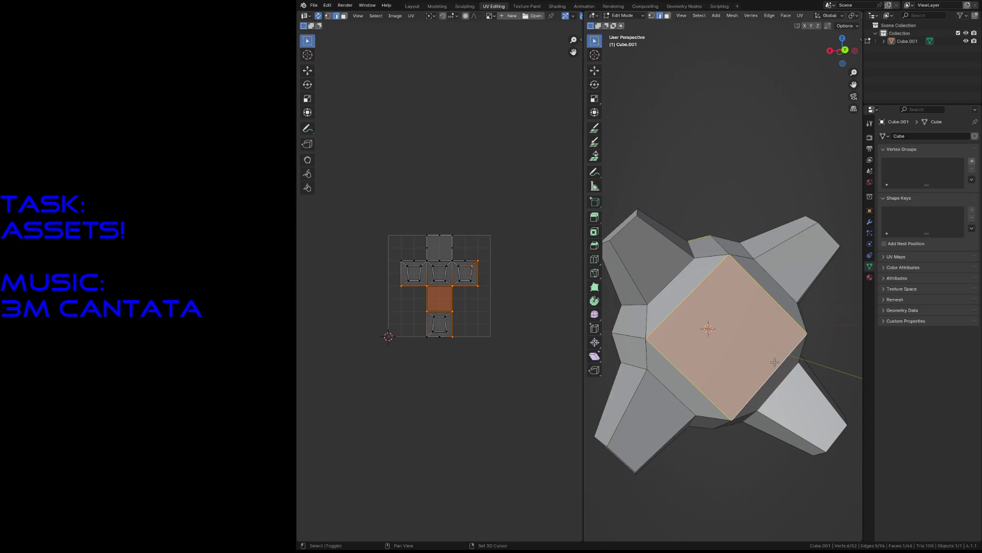
key(F3)
key(Down)
key(Down)
key(Down)
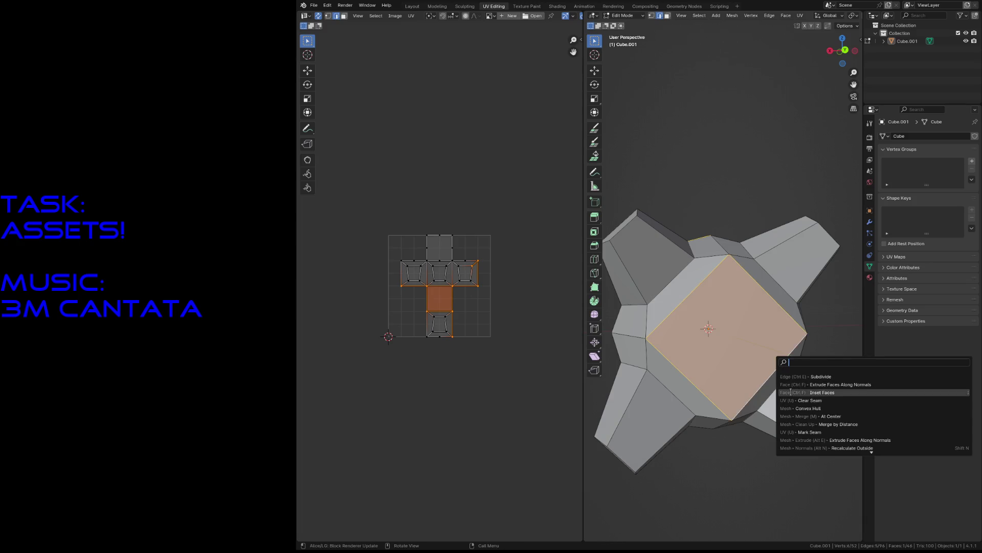
key(Return)
- Select a left edge, the bottom edge and a vertical side edge for seaming
click(748, 188)
click(631, 336)
shift+click(724, 424)
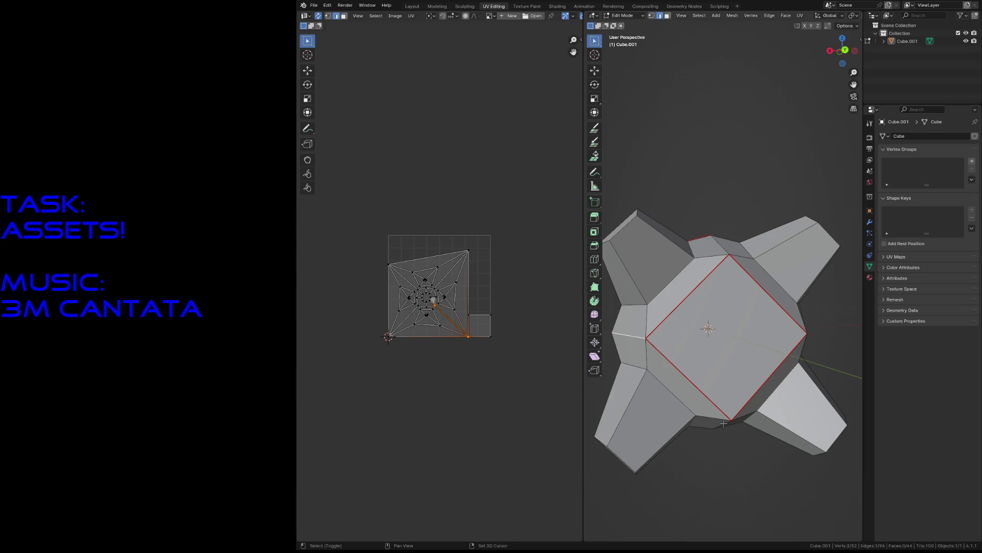
middle_drag(741, 410, 674, 361)
key(shift+grave)
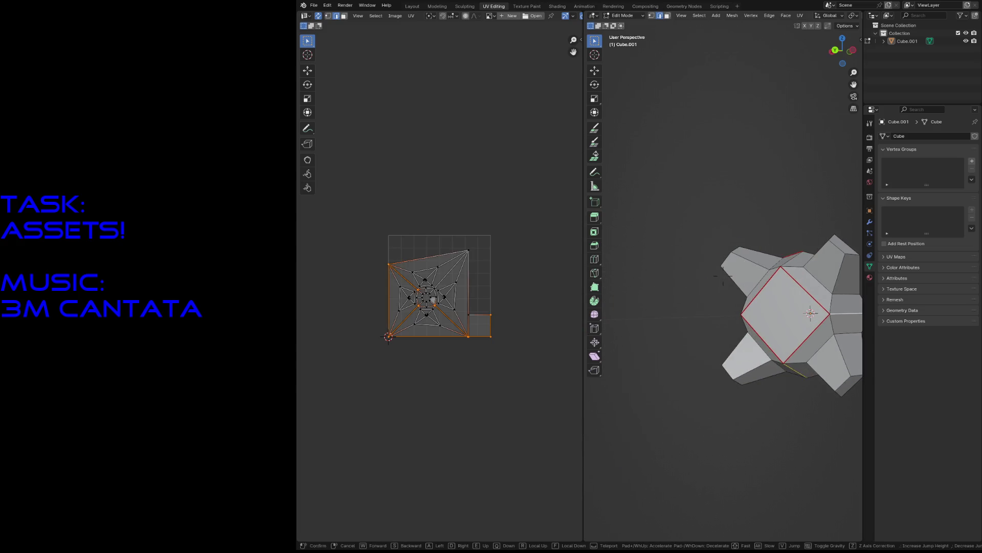
click(730, 281)
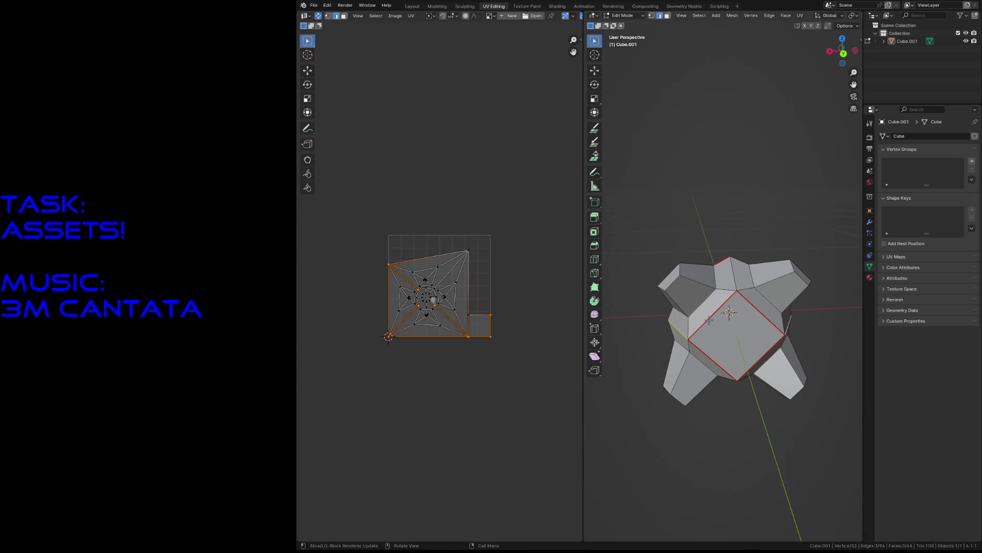
shift+click(733, 277)
key(F3)
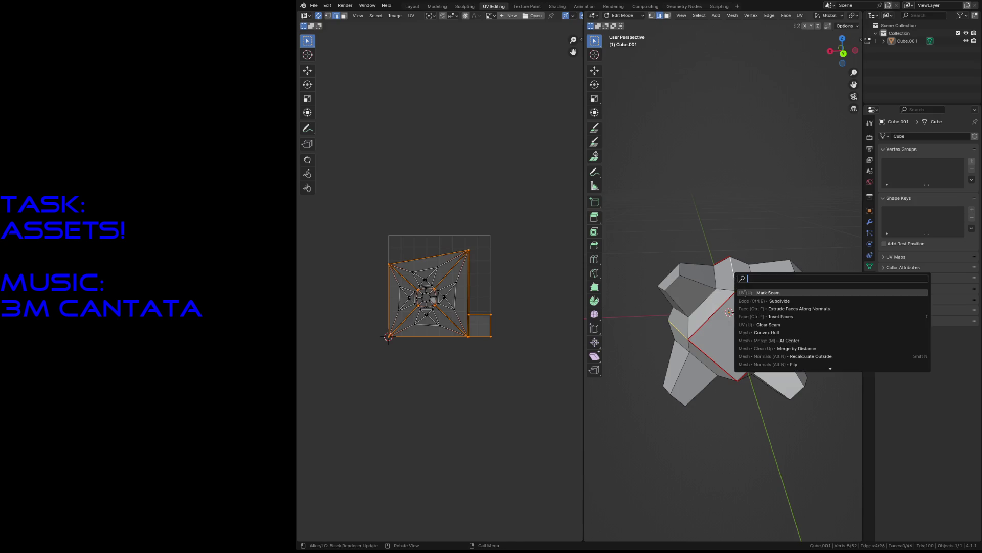
- Mark the selected side edges as seams
click(745, 292)
key(shift+grave)
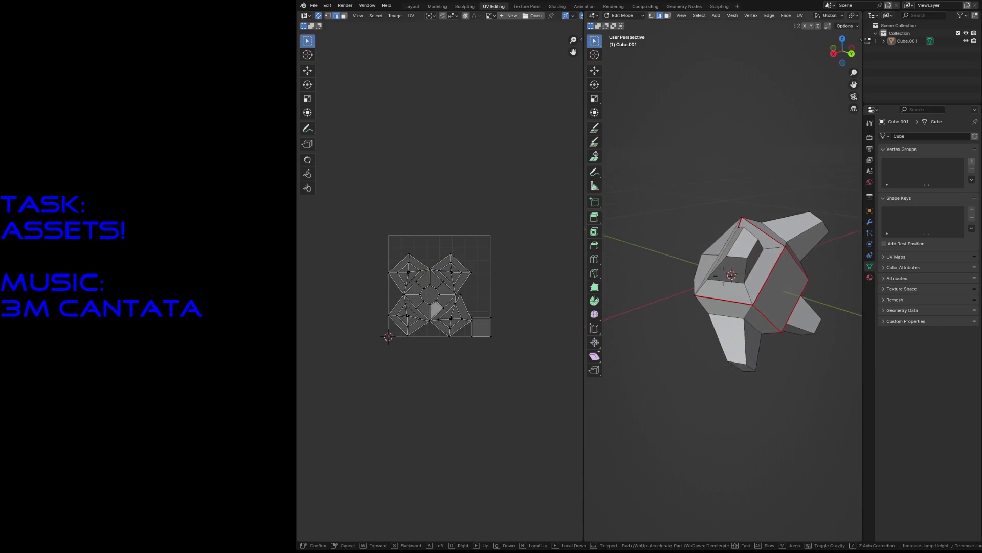
key(w)
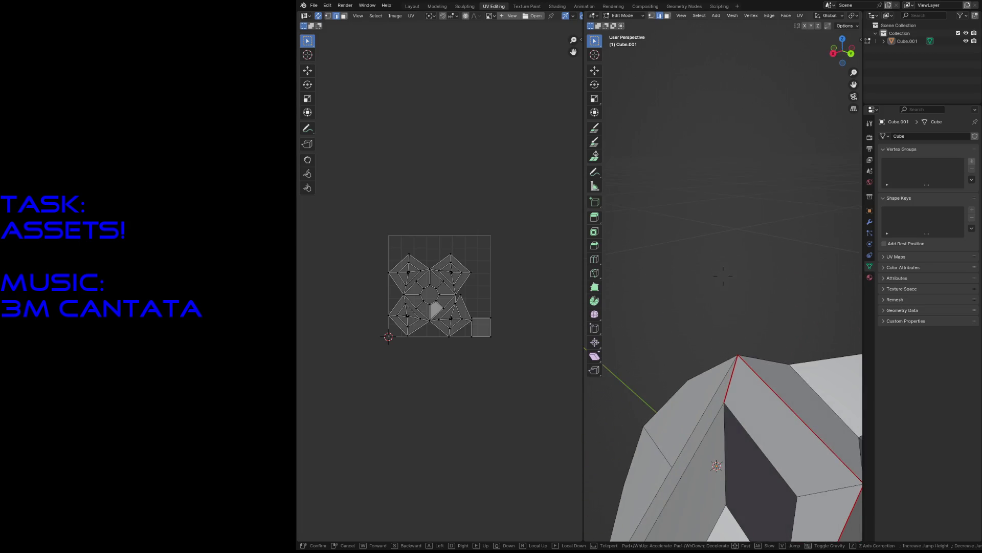
click(723, 275)
- Clear the seam from one unwanted edge
click(713, 309)
key(F3)
key(Down)
key(Down)
key(Down)
key(Return)
click(709, 228)
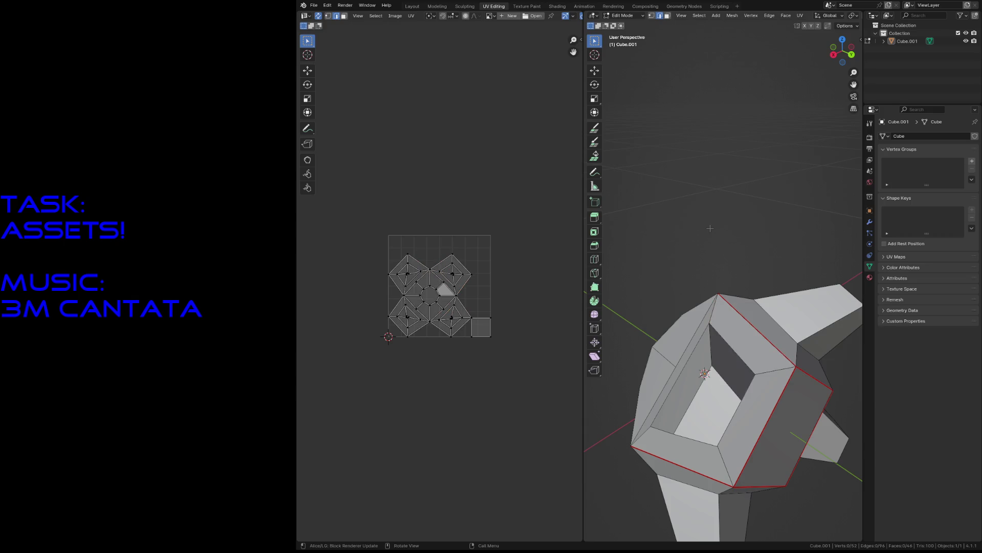
- Select the left ridge edges and bottom edges down to the octagon side
key(shift+grave)
key(s)
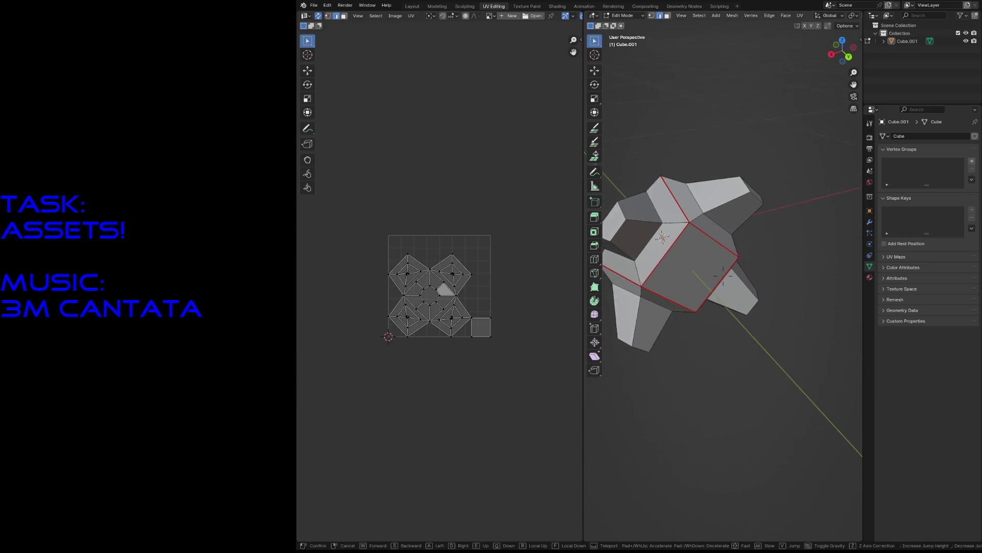
click(655, 201)
click(650, 205)
shift+click(649, 282)
key(shift+grave)
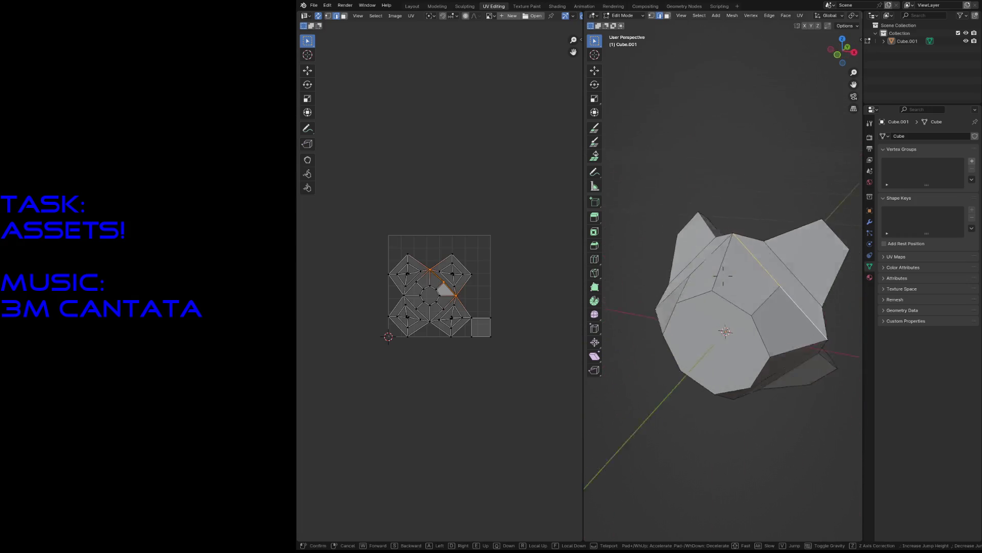
click(723, 276)
shift+click(702, 297)
shift+click(745, 249)
shift+click(706, 350)
shift+click(751, 377)
key(shift+grave)
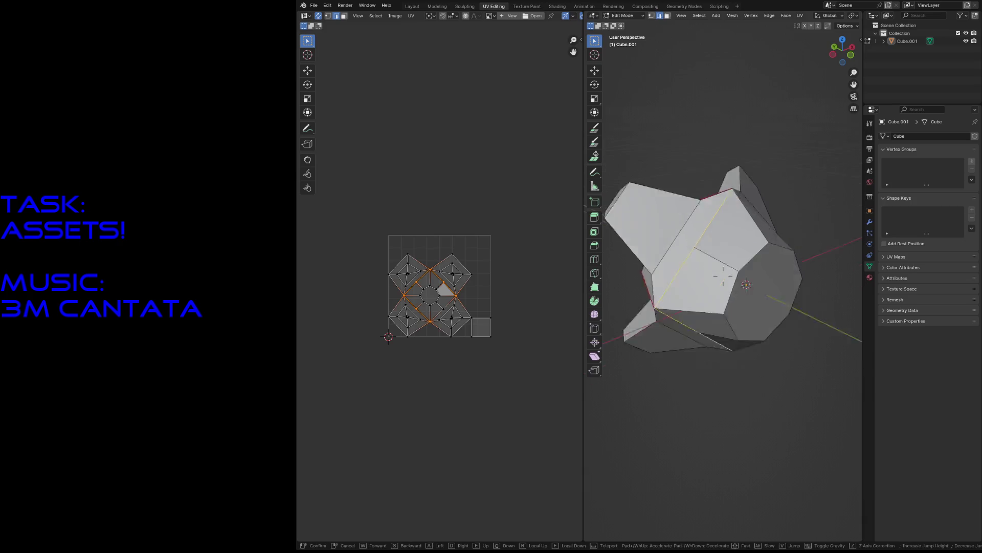
click(723, 275)
shift+click(766, 390)
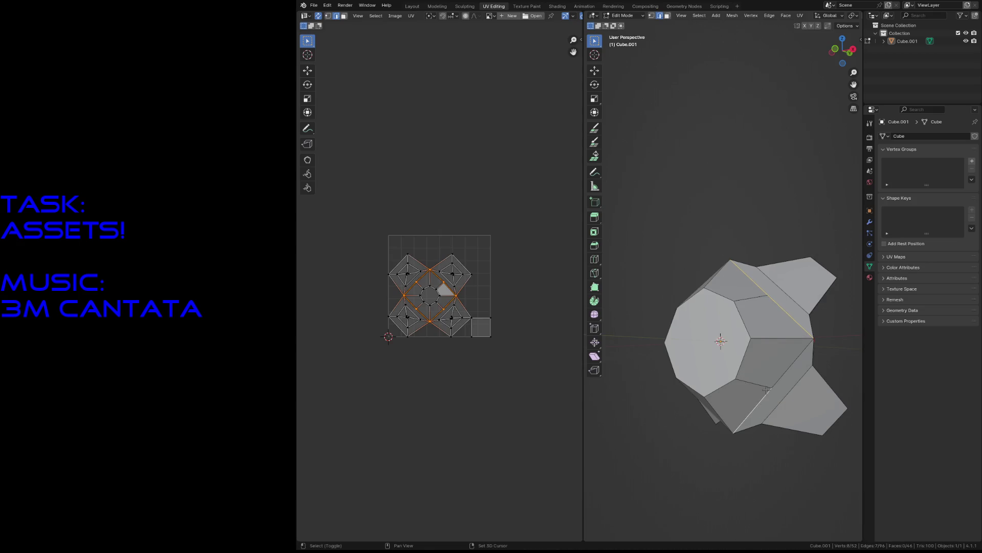
- Clear the selection and pick an edge loop around the mesh
right_click(782, 366)
key(alt+a)
alt+click(805, 331)
key(F3)
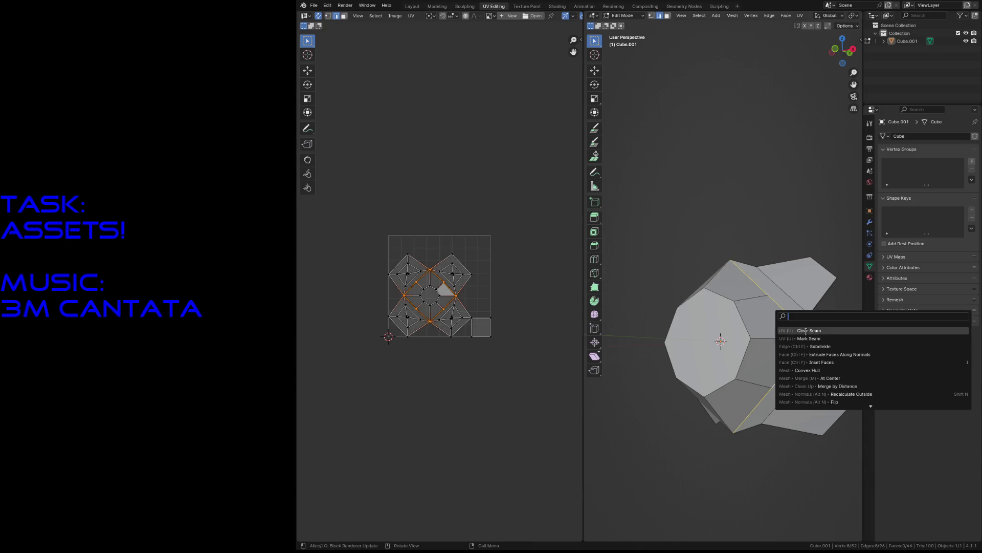
- Mark the edge loop and the octagonal face's border as seams
click(807, 338)
key(shift+grave)
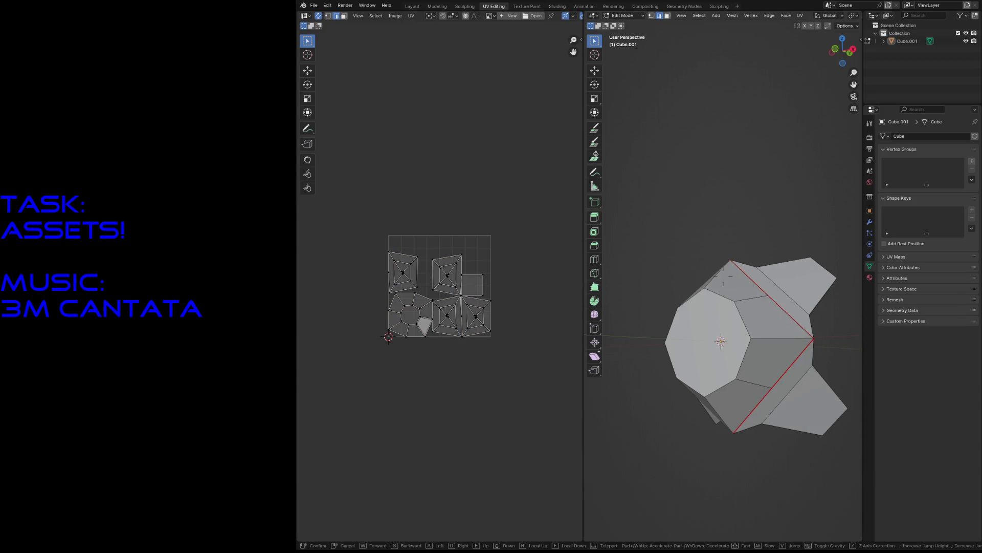
key(a)
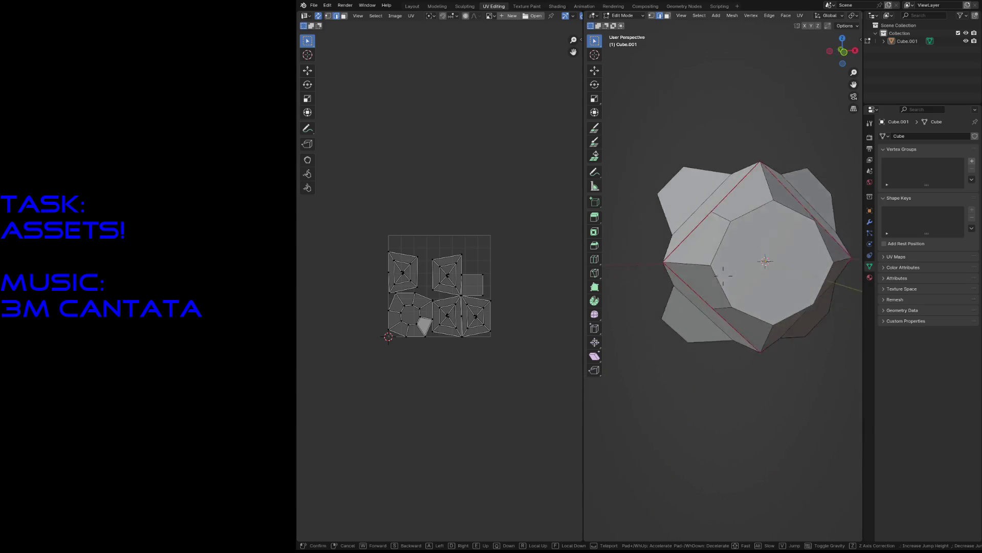
click(723, 275)
click(724, 249)
key(F3)
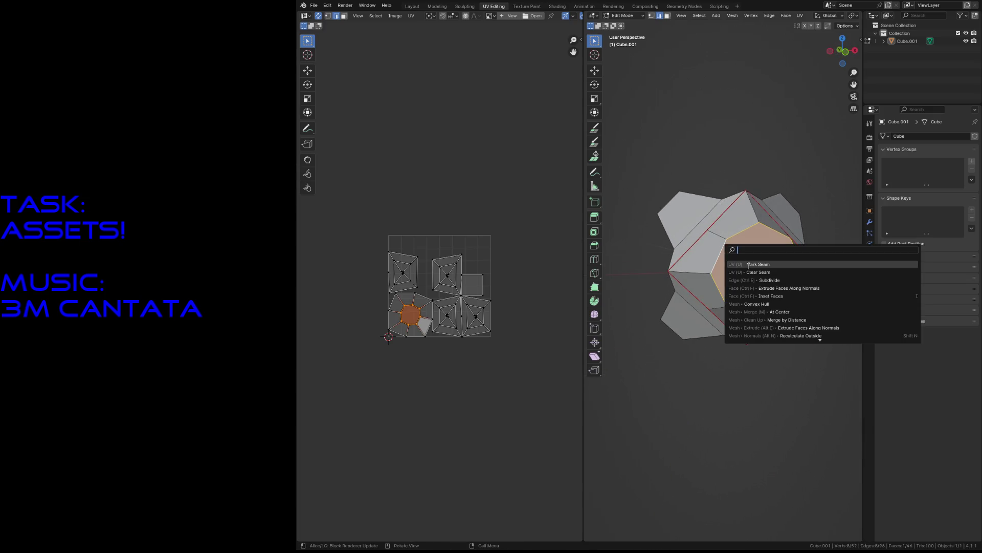
click(748, 264)
- Clear the seams around the octagonal face again
key(alt+a)
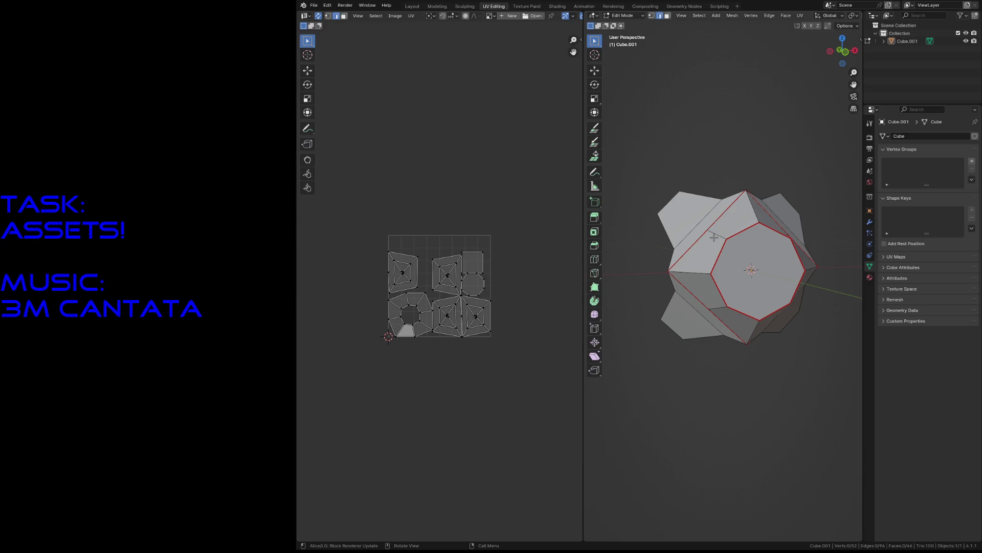
click(690, 268)
key(alt+a)
alt+click(720, 250)
key(F3)
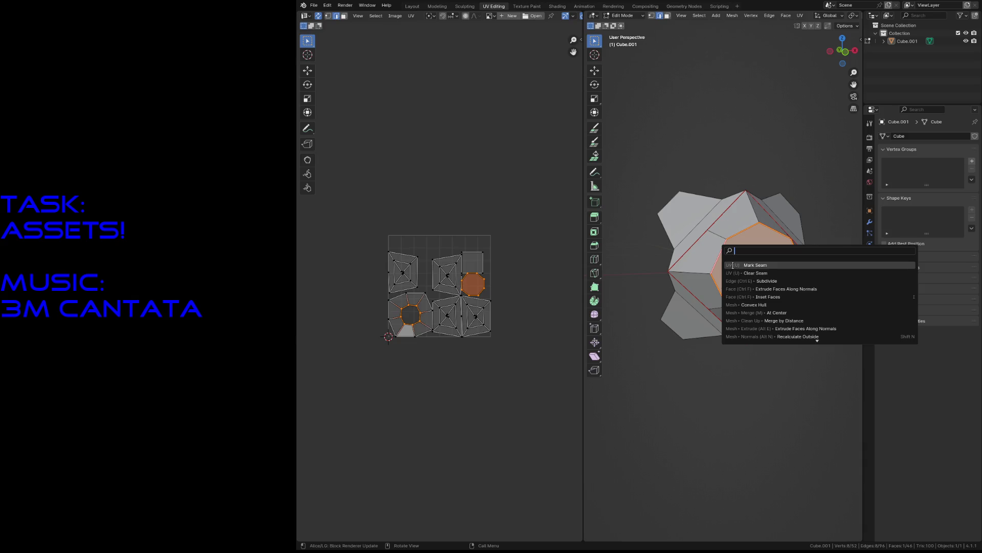
click(734, 273)
key(alt+a)
- Select the edges beside the octagon, including the bottom edge
alt+click(691, 270)
shift+click(692, 270)
shift+click(693, 269)
shift+click(693, 270)
shift+click(693, 271)
shift+click(721, 234)
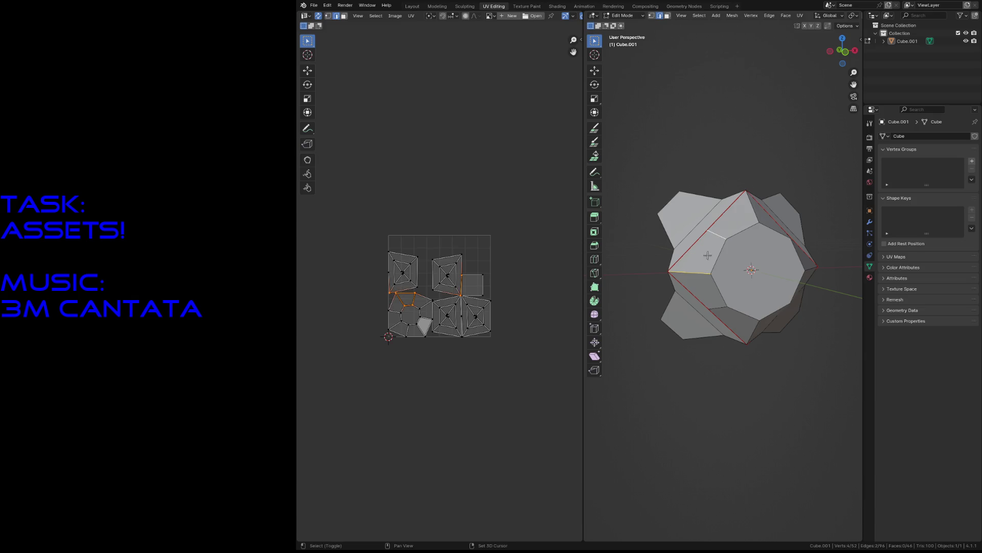
shift+click(721, 306)
shift+click(747, 313)
key(shift+grave)
click(724, 276)
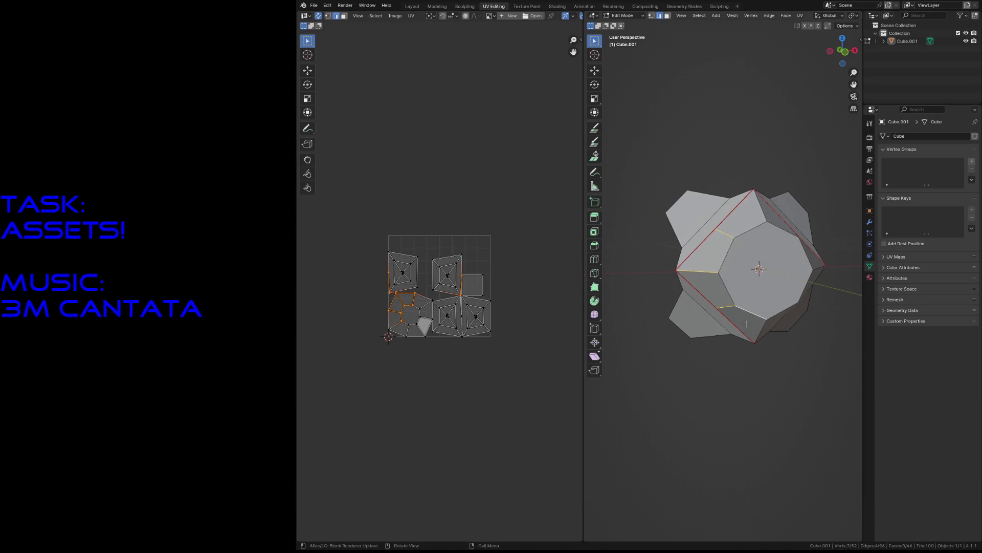
- Add edges below the octagon face and mark the whole selection as seams
shift+click(760, 330)
key(shift+grave)
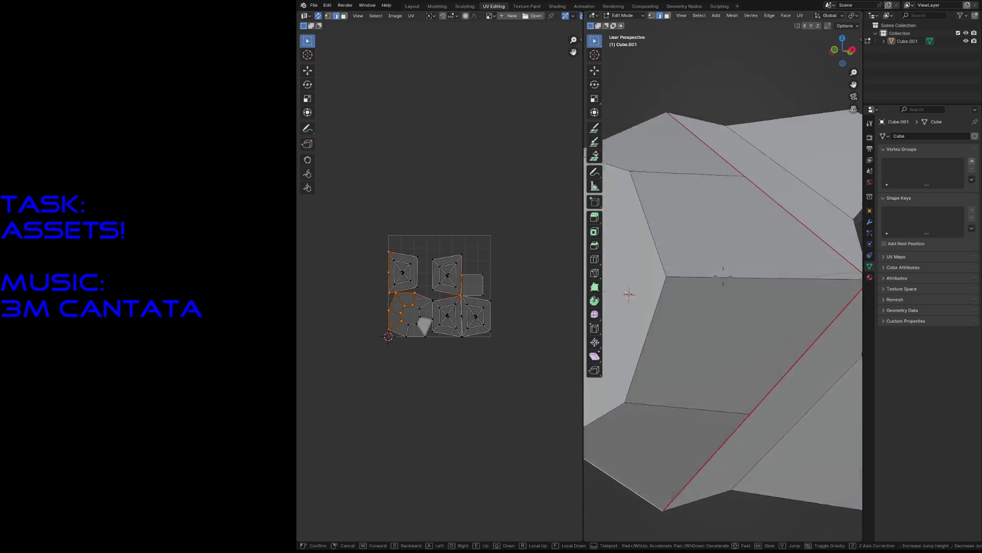
key(Escape)
shift+click(730, 276)
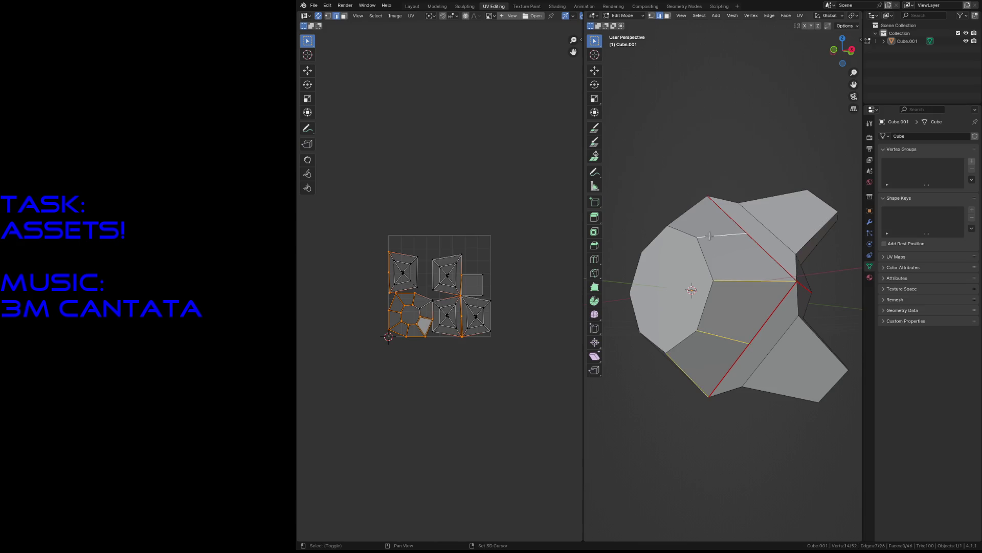
key(shift+grave)
click(741, 208)
shift+click(778, 207)
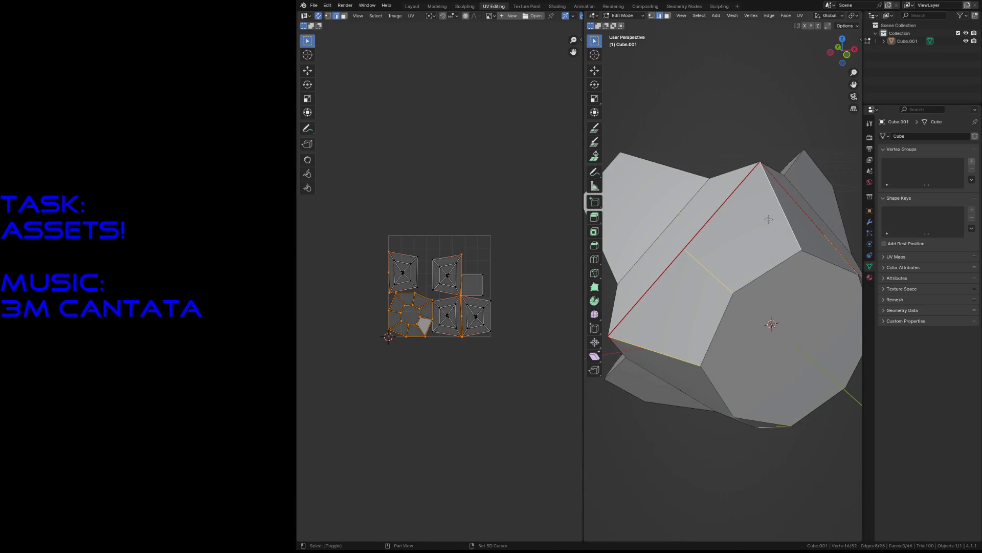
right_click(769, 215)
click(791, 240)
click(722, 106)
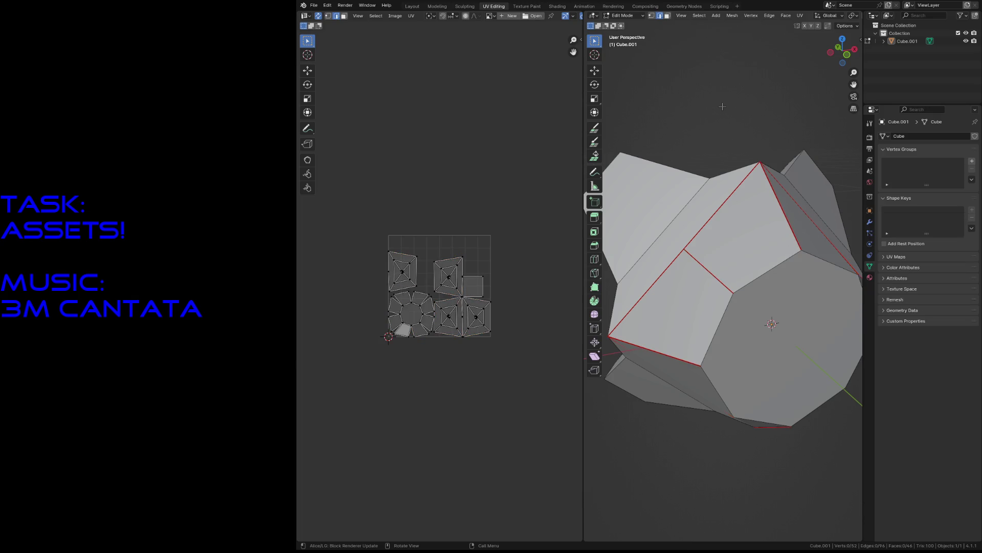
- Mark seams around the top inner face
key(shift+grave)
key(s)
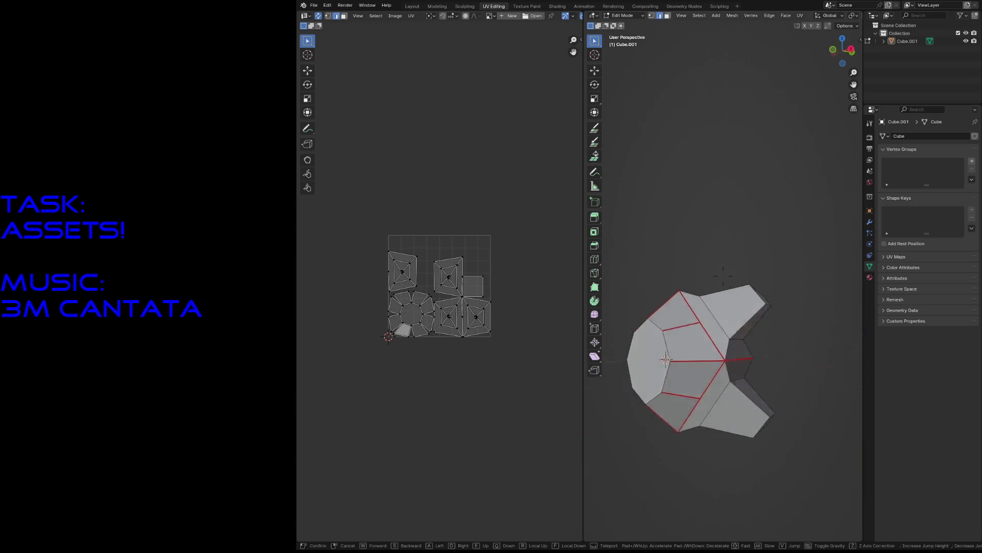
key(w)
key(s)
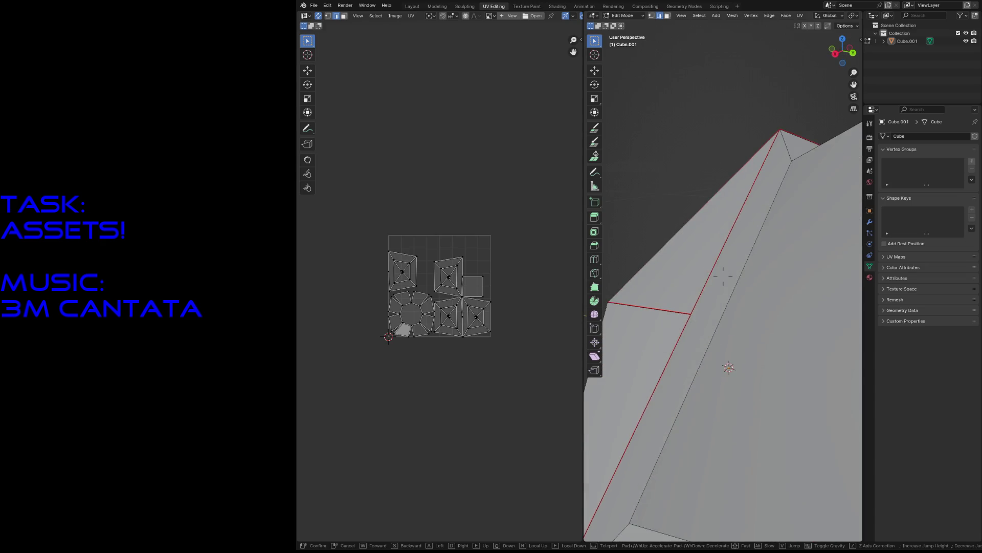
key(w)
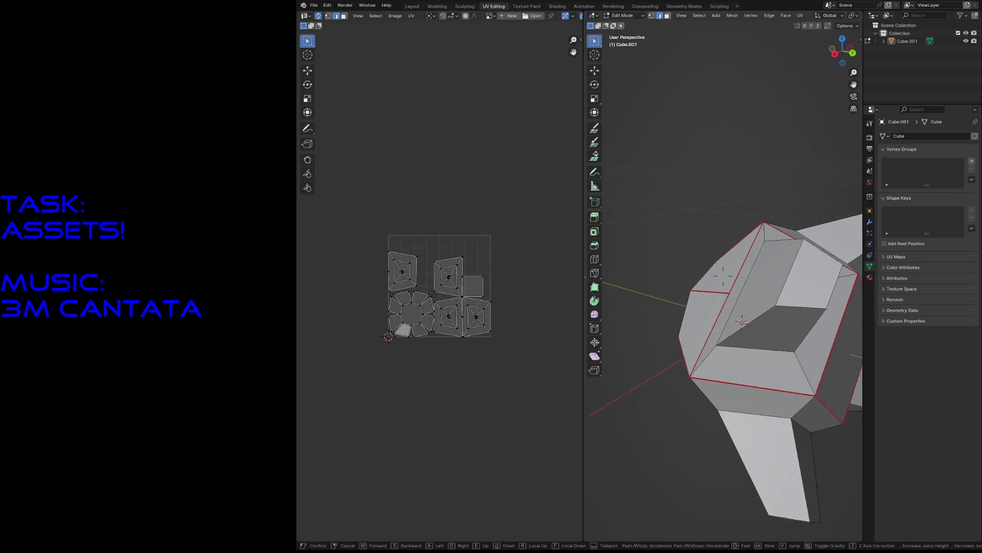
click(732, 290)
click(713, 333)
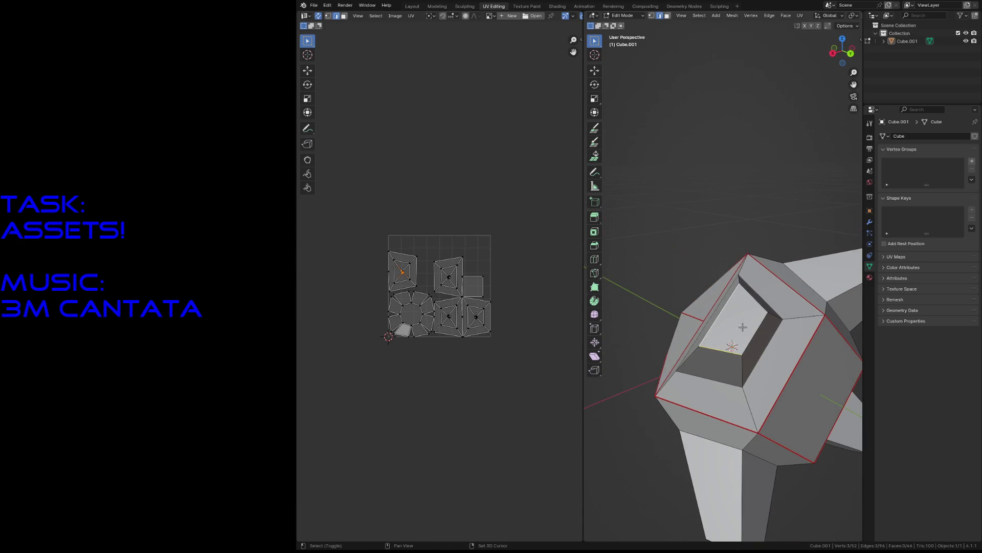
key(F3)
key(Return)
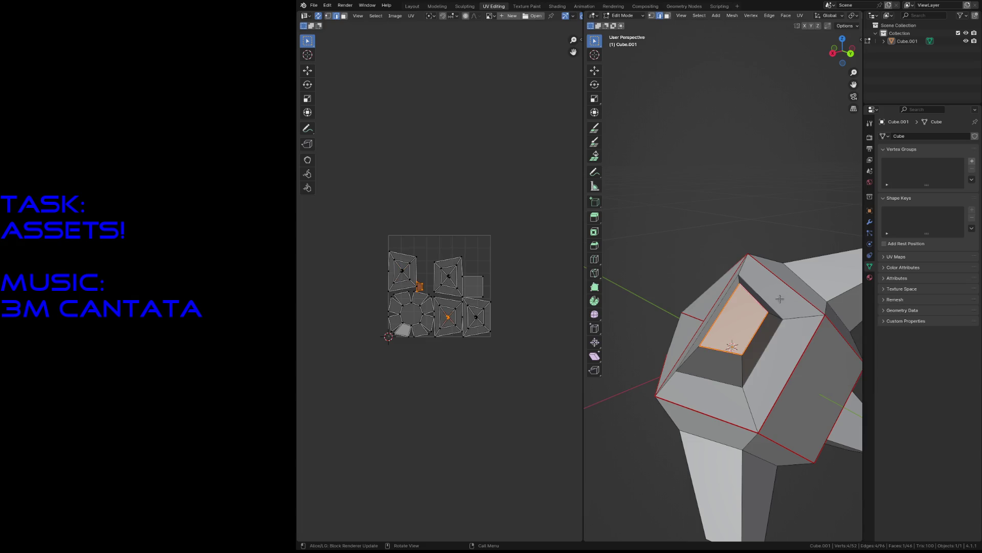
key(alt+a)
- Undo the last few steps after inspecting the model
key(shift+grave)
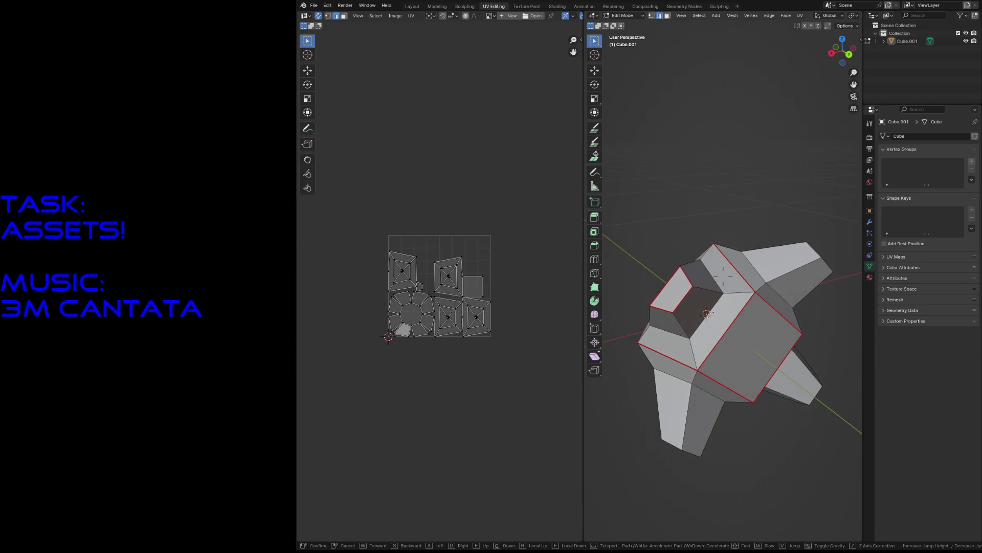
key(w)
key(s)
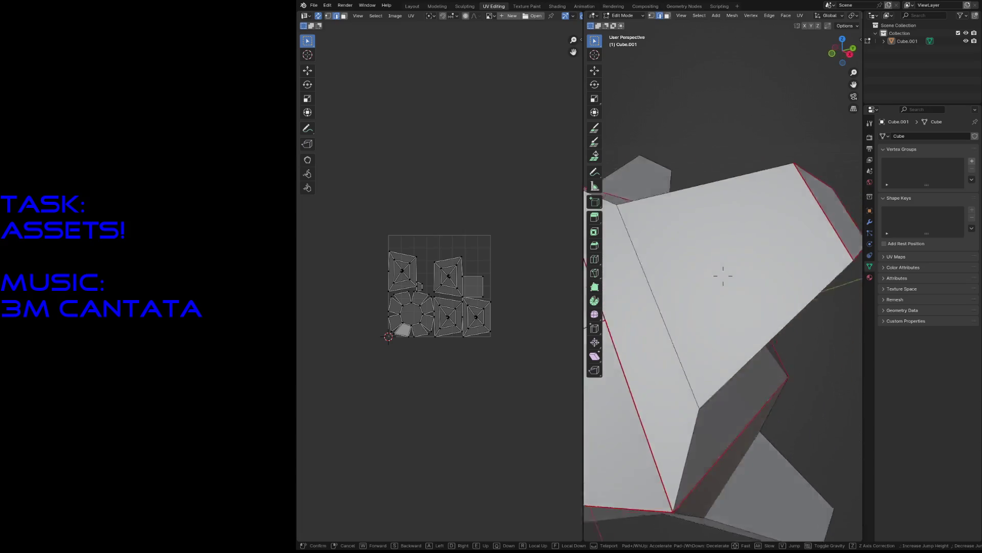
click(737, 277)
key(ctrl+z)
key(ctrl+z)
key(ctrl+z)
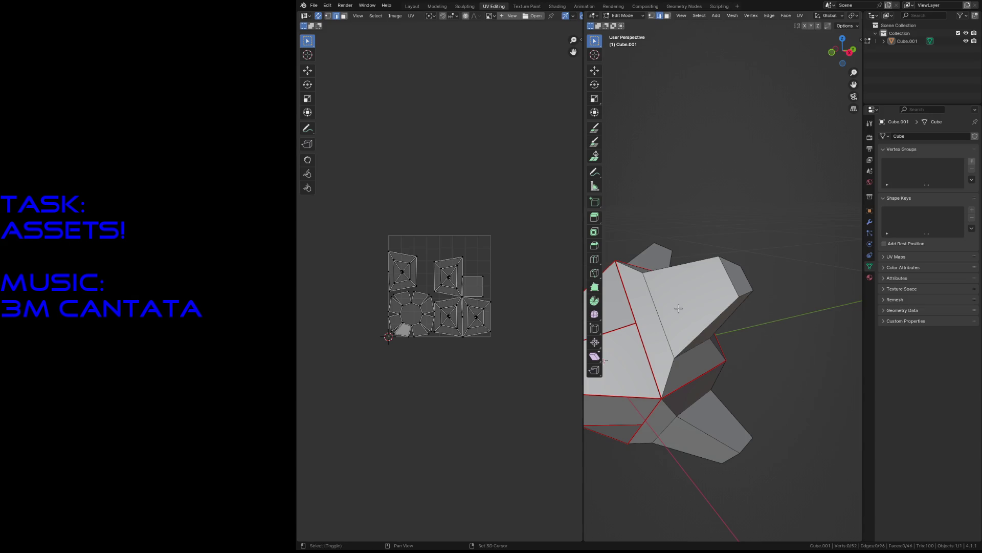
- Mark the edge loop around the inset rim and one more edge as seams
shift+click(700, 343)
click(686, 264)
key(shift+grave)
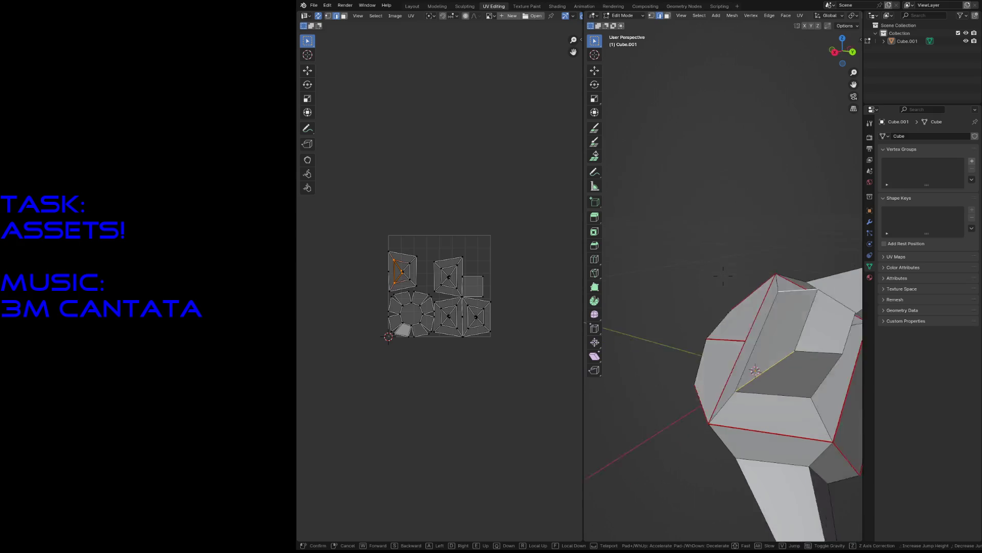
click(723, 276)
shift+click(778, 372)
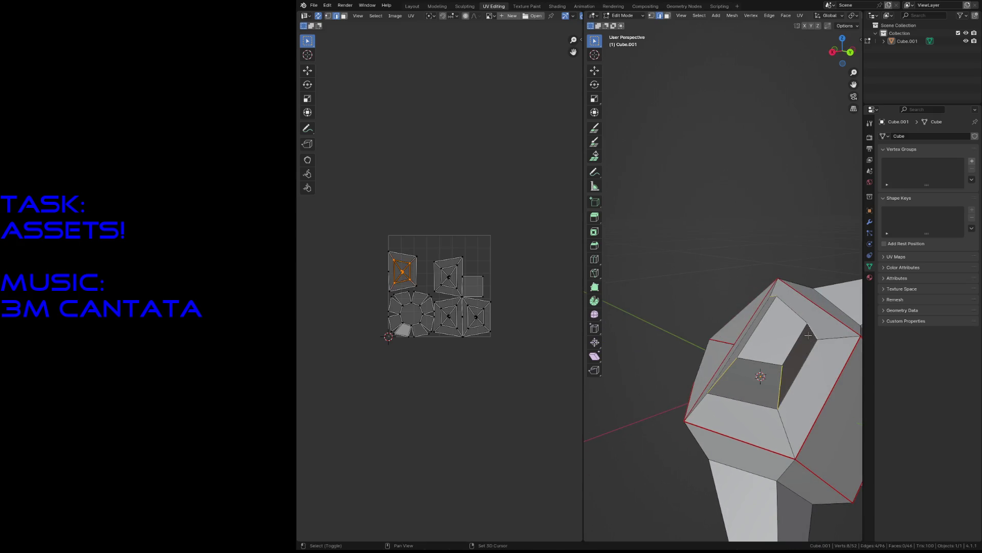
alt+shift+click(807, 364)
key(F3)
click(841, 378)
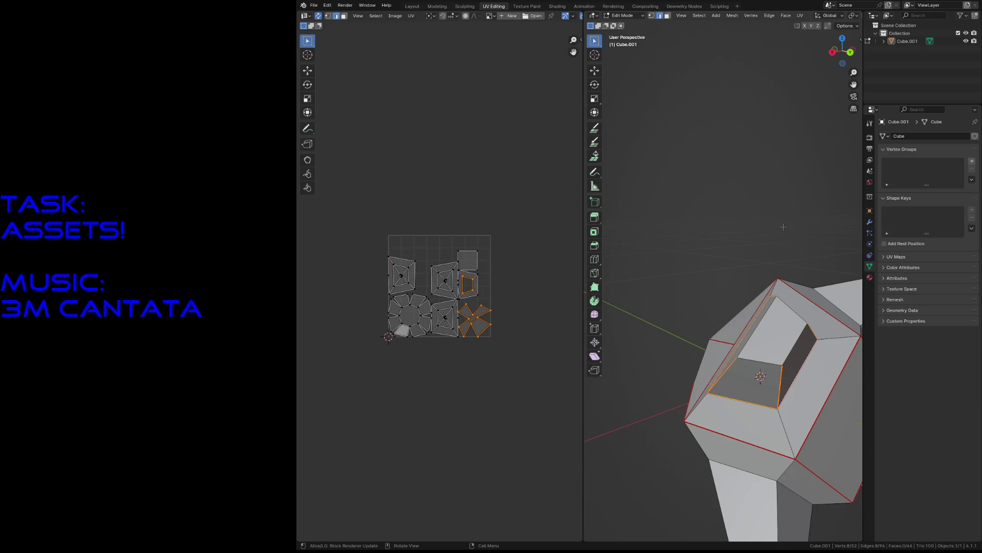
key(alt+a)
mouse_move(783, 226)
middle_down()
mouse_move(758, 225)
mouse_move(783, 226)
middle_up()
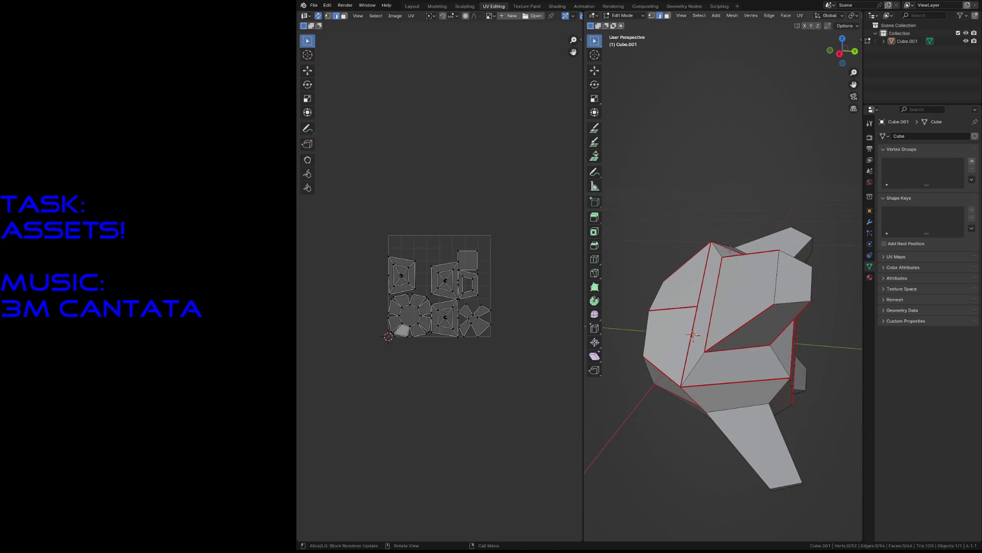
key(F3)
click(740, 265)
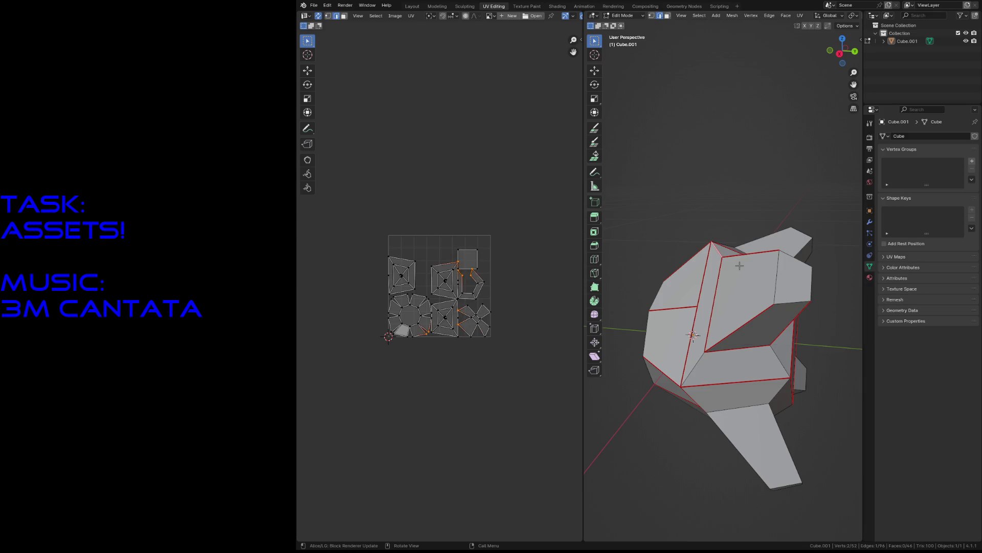
- Mark an edge beside the mesh's open hole as a seam
key(shift+grave)
key(w)
key(s)
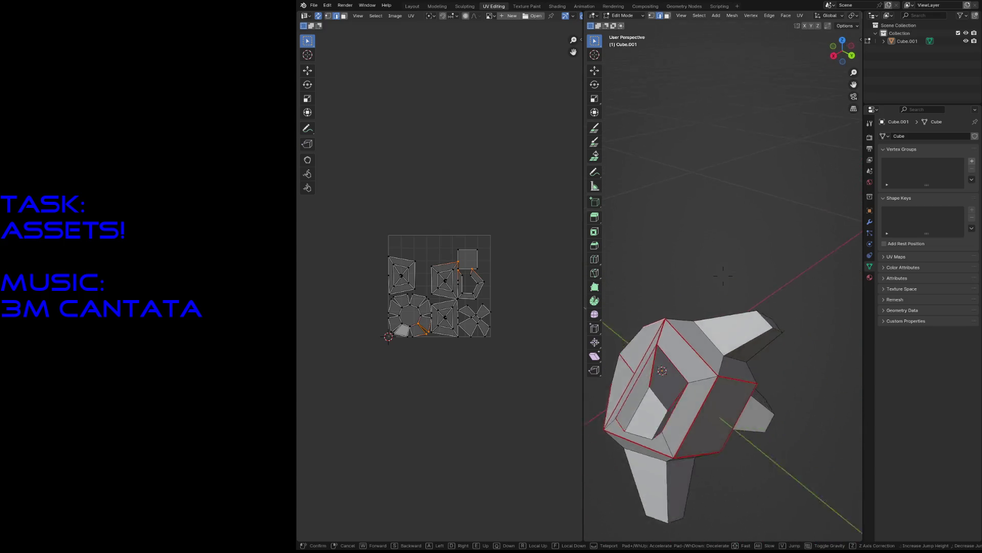
key(w)
key(s)
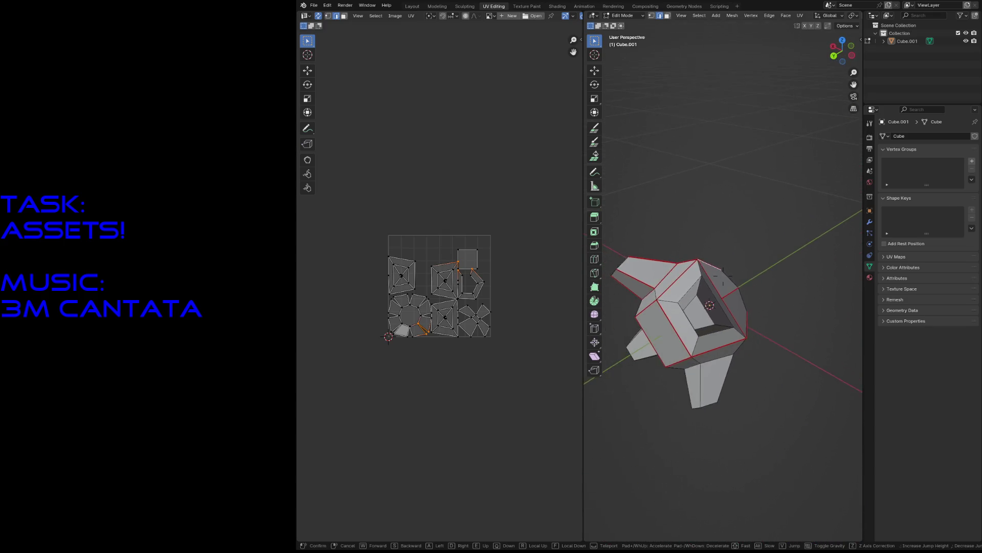
key(w)
key(Escape)
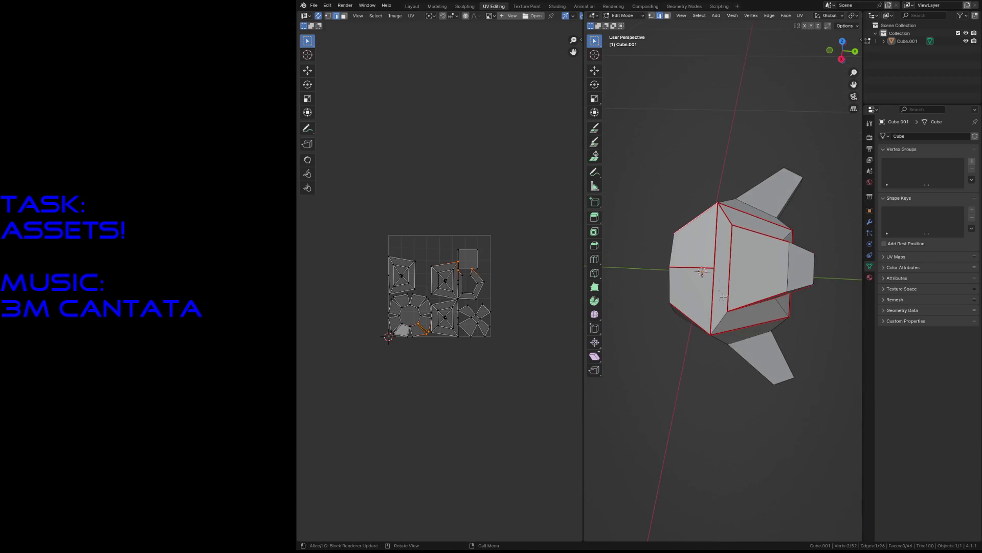
click(720, 314)
key(F3)
key(Return)
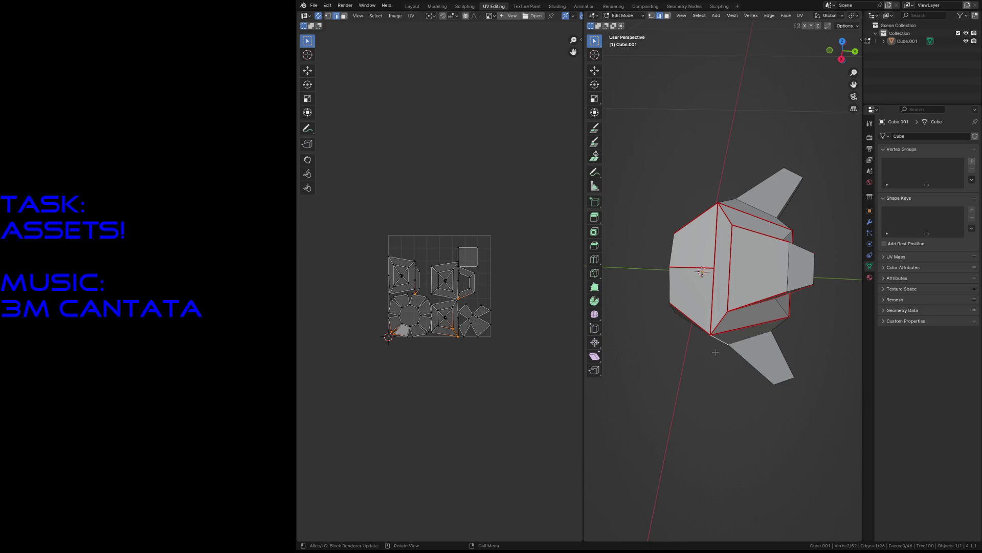
- Add another edge loop to the selection for seaming
middle_drag(715, 352, 715, 338)
scroll(716, 338, up, 4)
scroll(715, 327, down, 2)
alt+shift+click(714, 308)
key(F3)
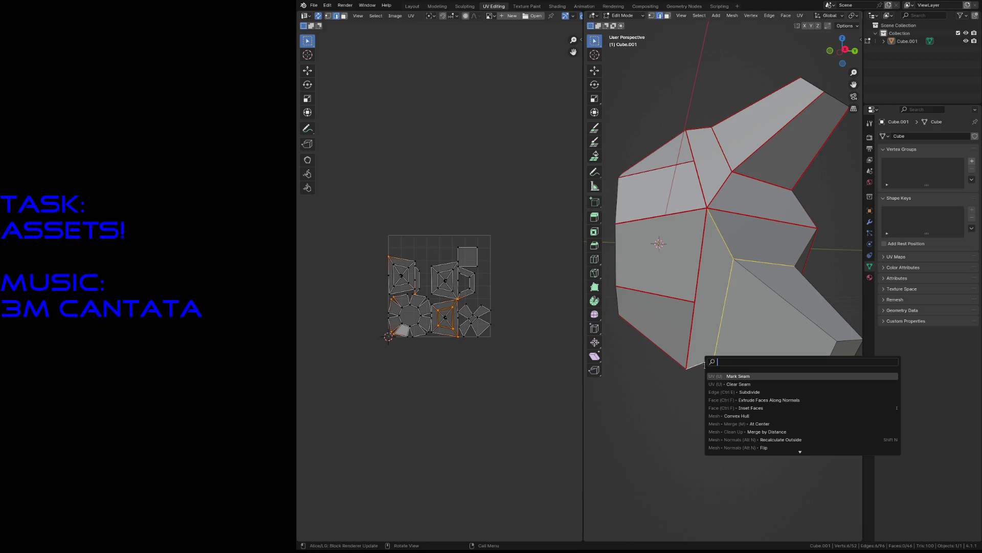
- Mark the selected edges as seams and orbit to view the whole seamed gripper
click(720, 377)
middle_drag(716, 389, 714, 409)
scroll(714, 409, up, 3)
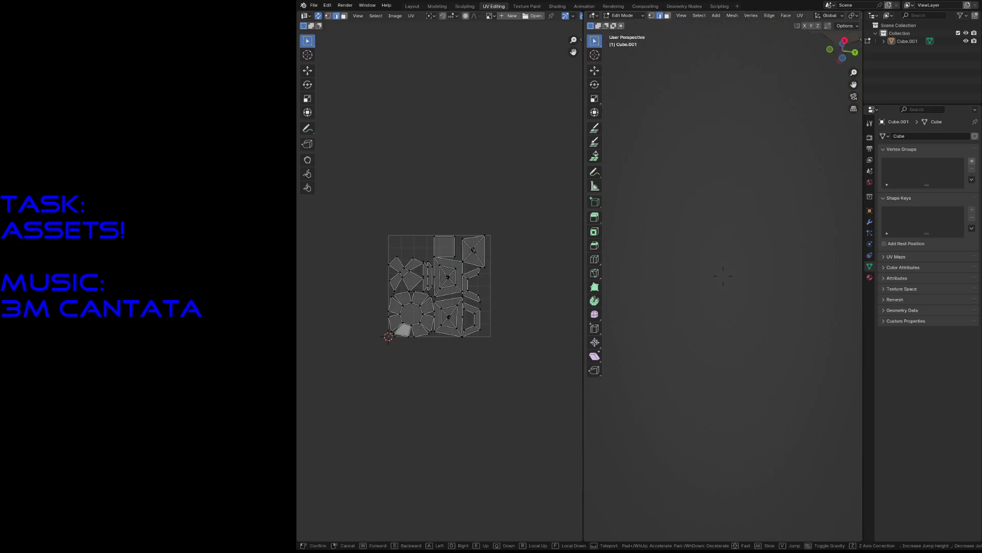
scroll(711, 426, down, 2)
middle_drag(784, 243, 711, 236)
scroll(752, 240, down, 5)
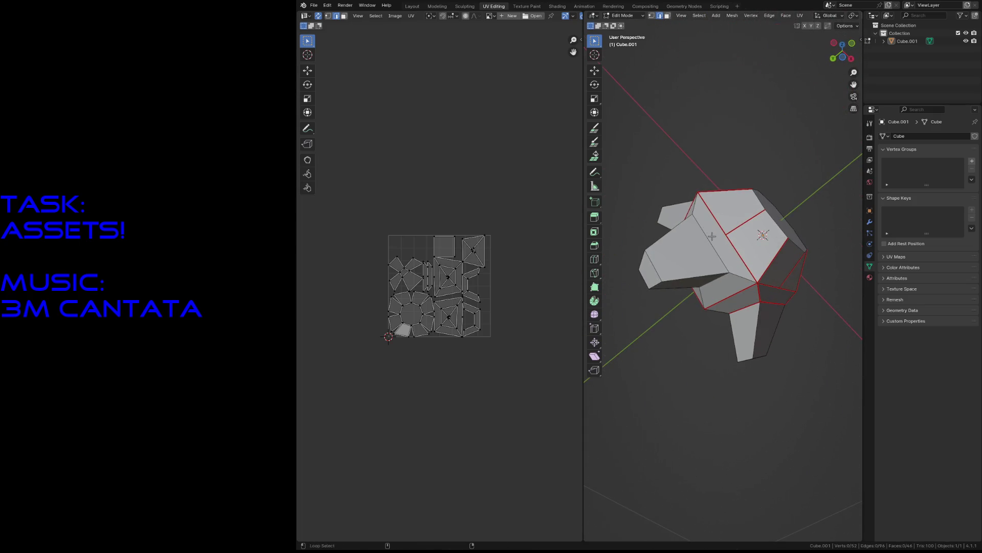
- Select a body edge loop, an edge path and a single edge, and mark them as seams
alt+click(698, 225)
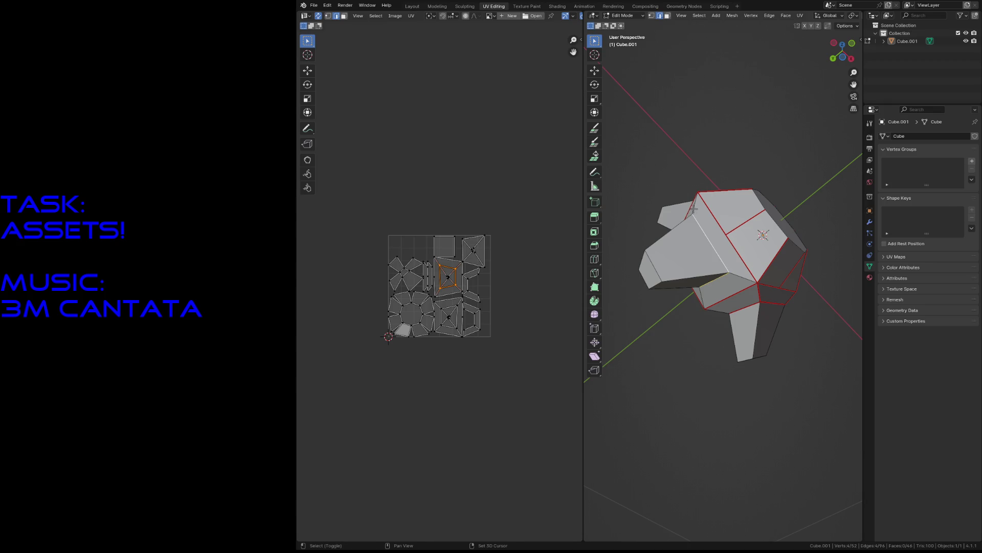
right_click(695, 207)
click(717, 221)
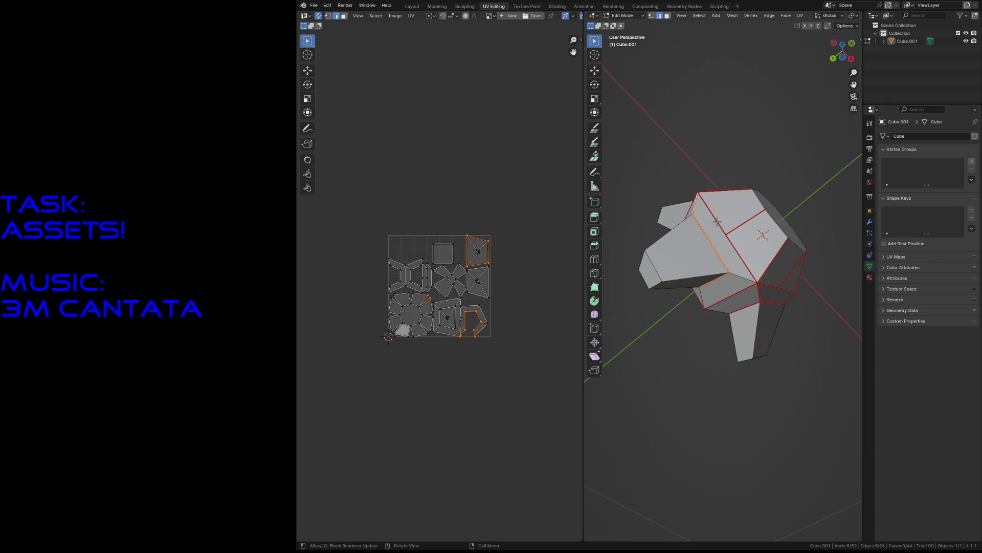
middle_drag(735, 275, 743, 275)
click(743, 275)
key(F3)
click(754, 284)
- Fly in close and mark two more body edges as seams
key(shift+grave)
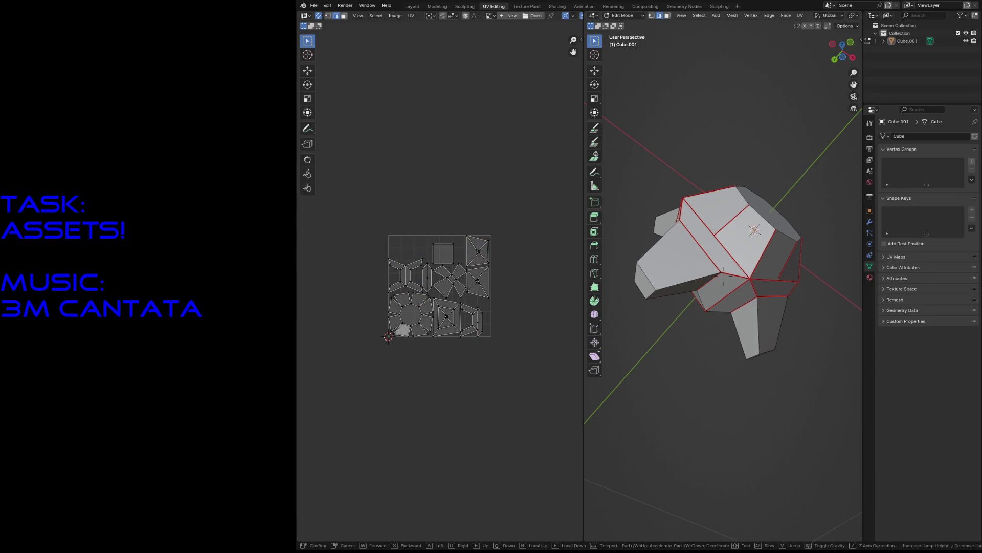
key(w)
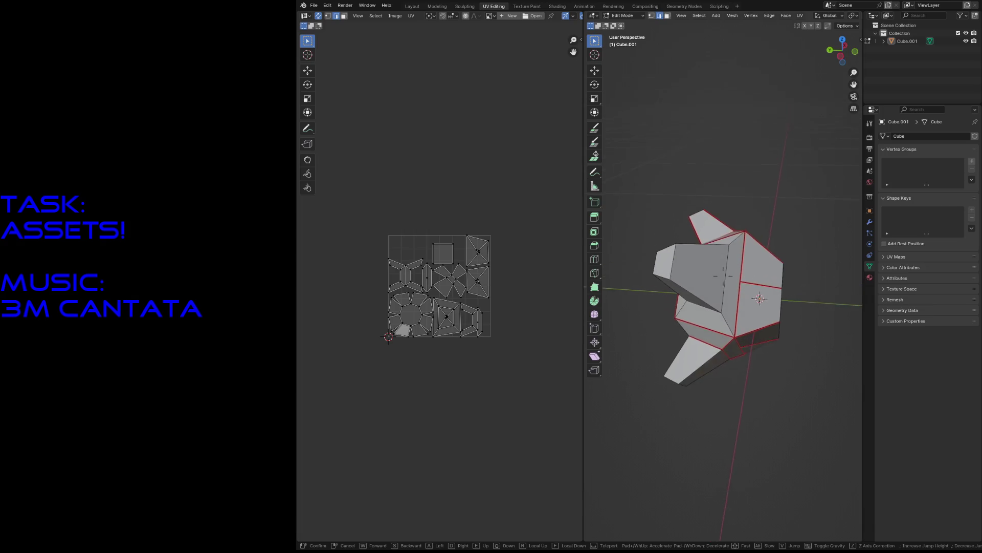
click(723, 275)
click(744, 232)
shift+click(729, 343)
key(F3)
key(Return)
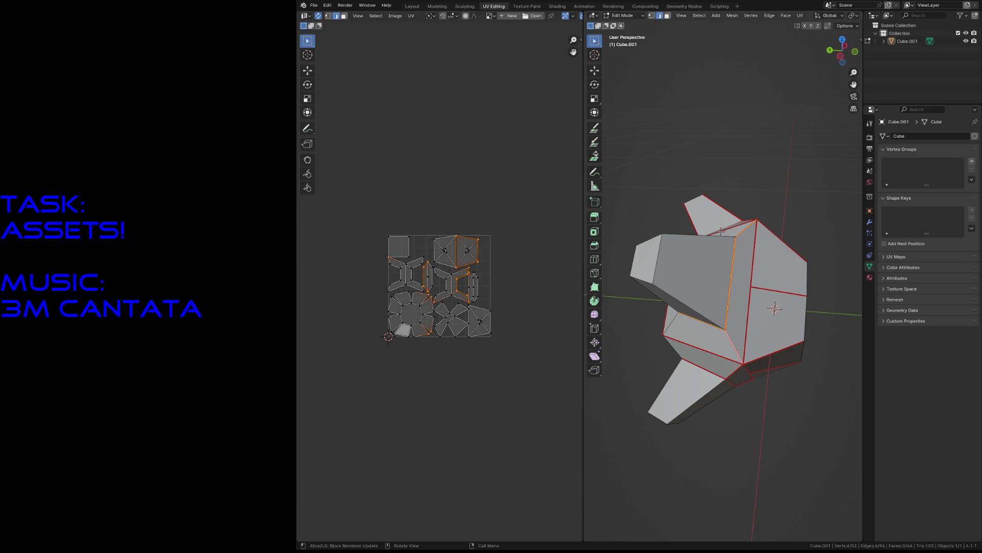
- Clear the edge selection and save gripper.blend
click(697, 129)
key(shift+grave)
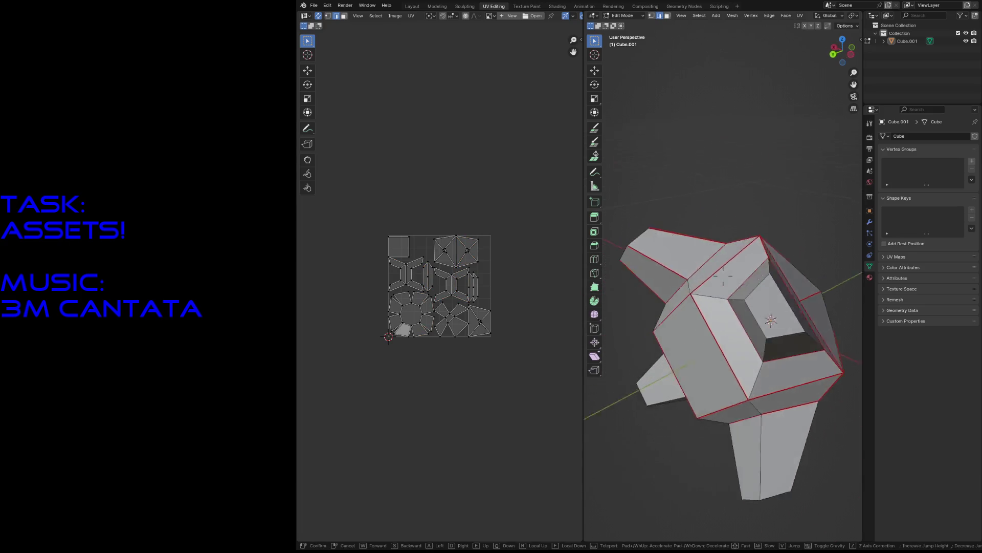
click(722, 270)
key(ctrl+s)
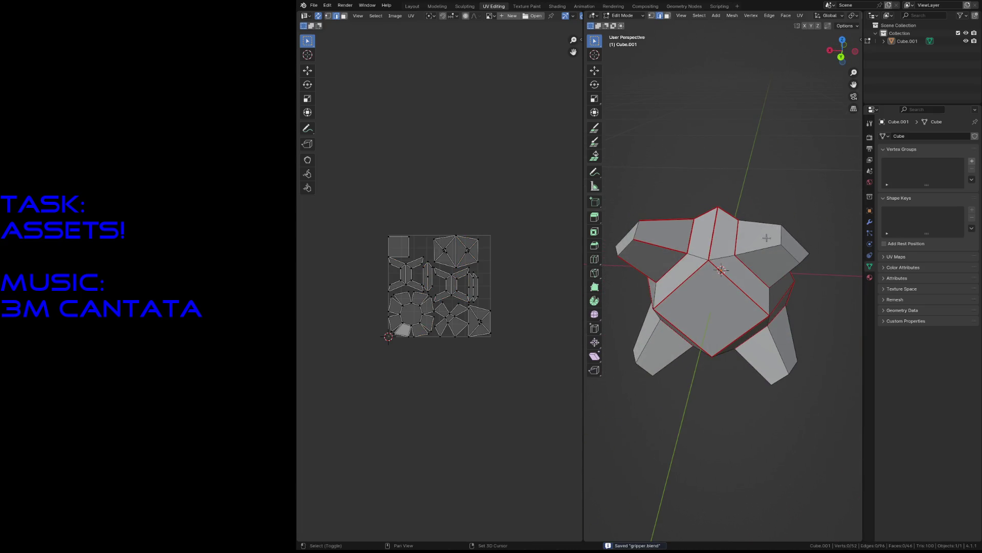
- Select a short edge loop on the prongs to seam next
alt+click(762, 247)
alt+click(760, 223)
alt+shift+click(780, 270)
key(shift+grave)
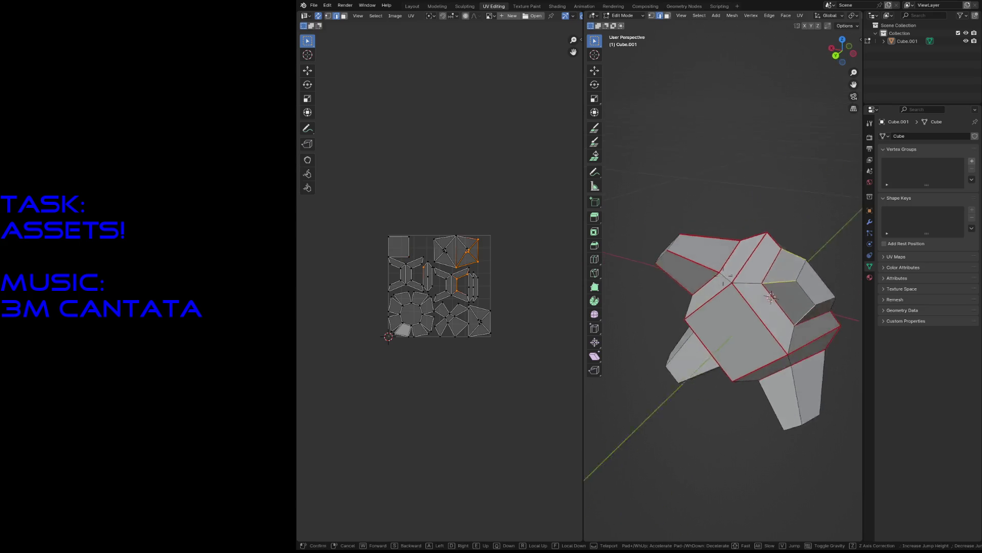
click(739, 353)
key(F3)
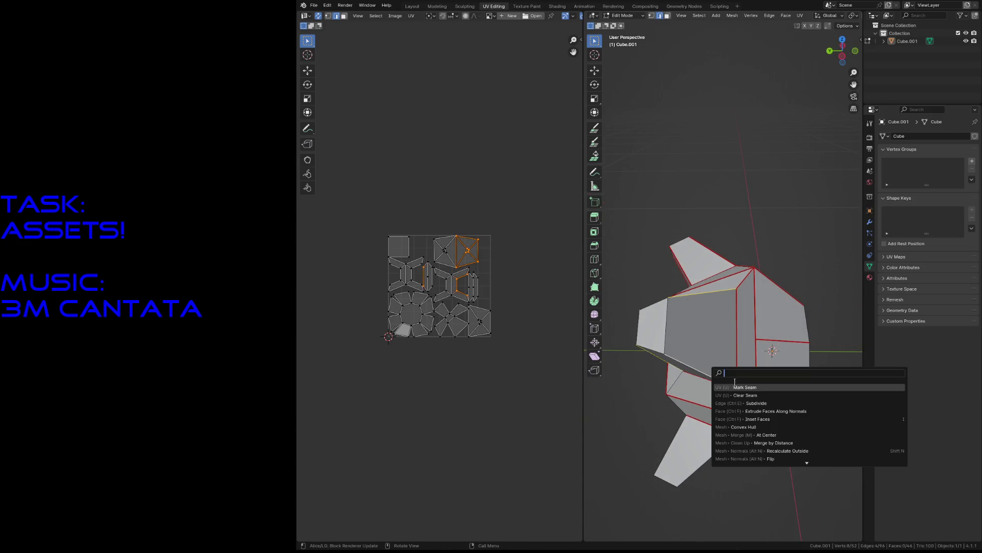
- Mark the prong edge loop as a seam and move on to other edges
key(Return)
alt+click(680, 442)
alt+shift+click(703, 256)
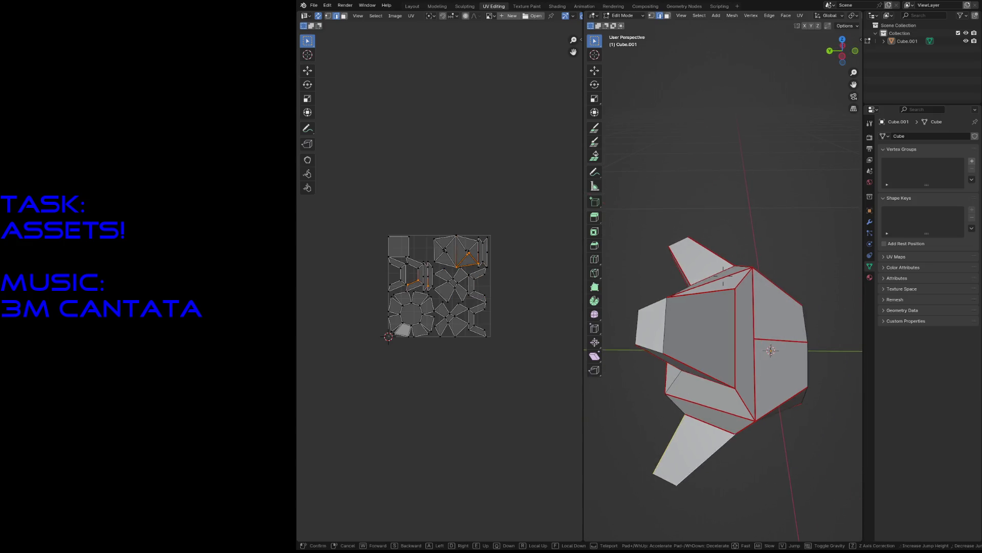
key(shift+grave)
key(s)
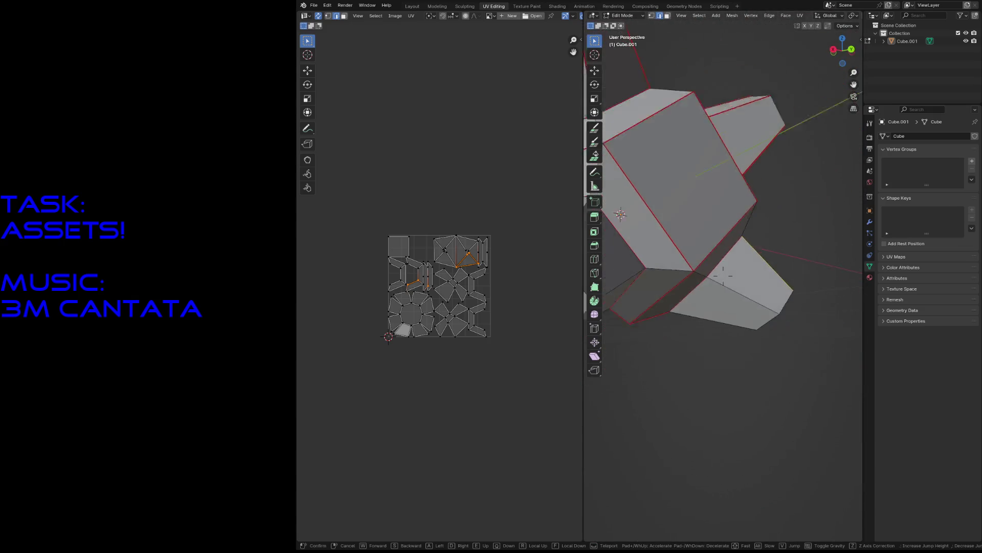
click(713, 467)
- Mark two more edges as seams
alt+shift+click(754, 296)
alt+shift+click(722, 318)
key(F3)
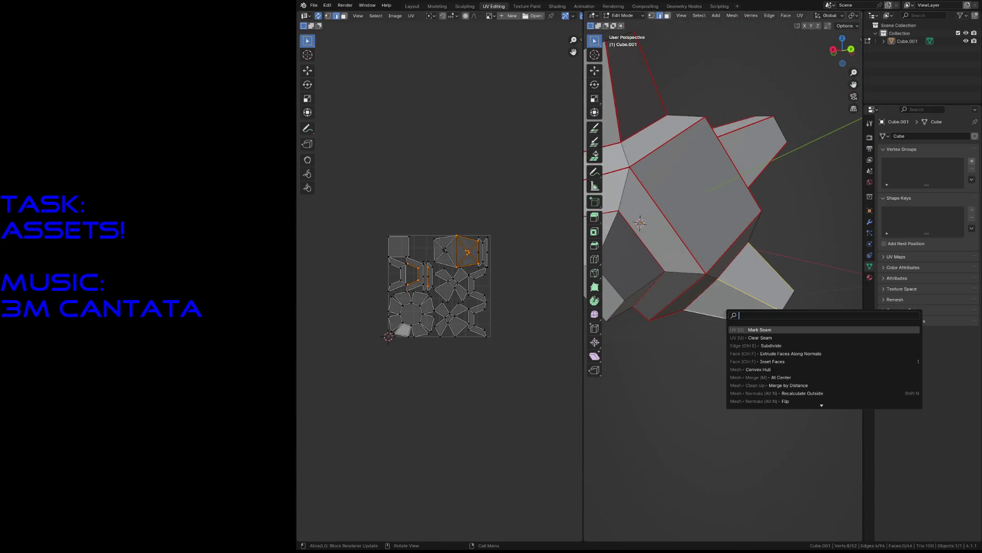
key(Return)
key(alt+a)
middle_drag(653, 367, 660, 366)
- Select five edges around a face, including hidden ones, and mark them as seams
click(631, 249)
shift+click(671, 237)
shift+click(692, 288)
shift+click(695, 288)
middle_drag(696, 288, 639, 280)
shift+click(637, 278)
key(F3)
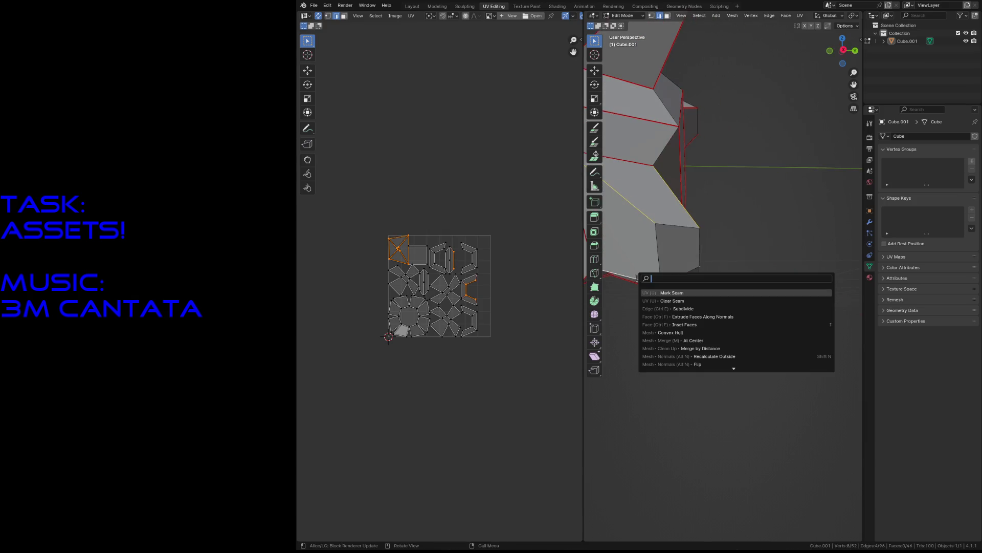
key(Return)
- Walk through the view to inspect the new seams, then save gripper.blend
key(shift+grave)
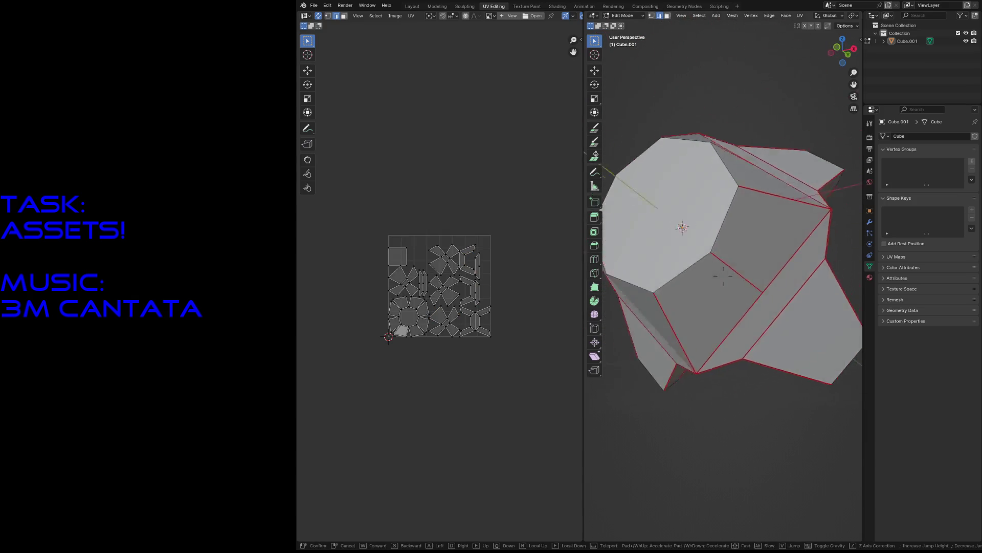
key(s)
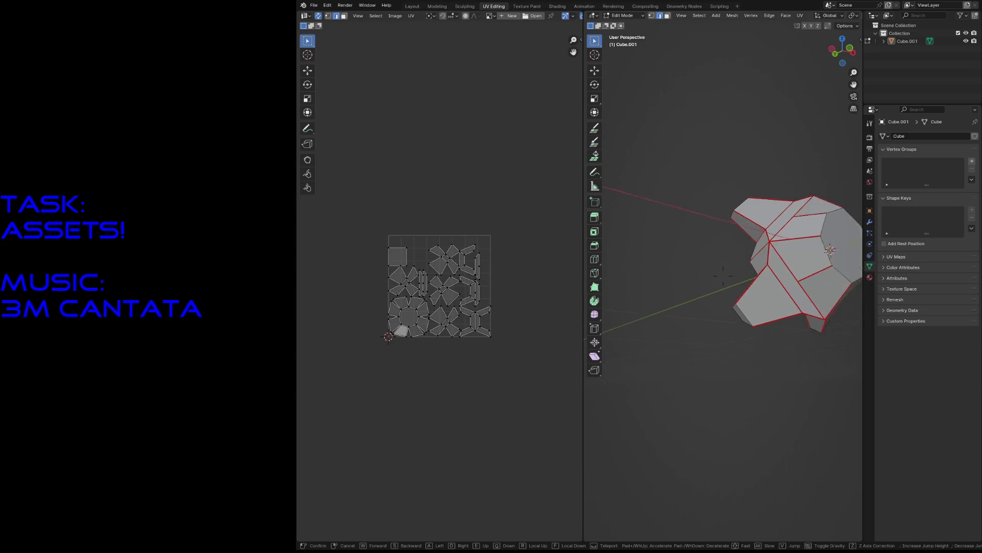
key(w)
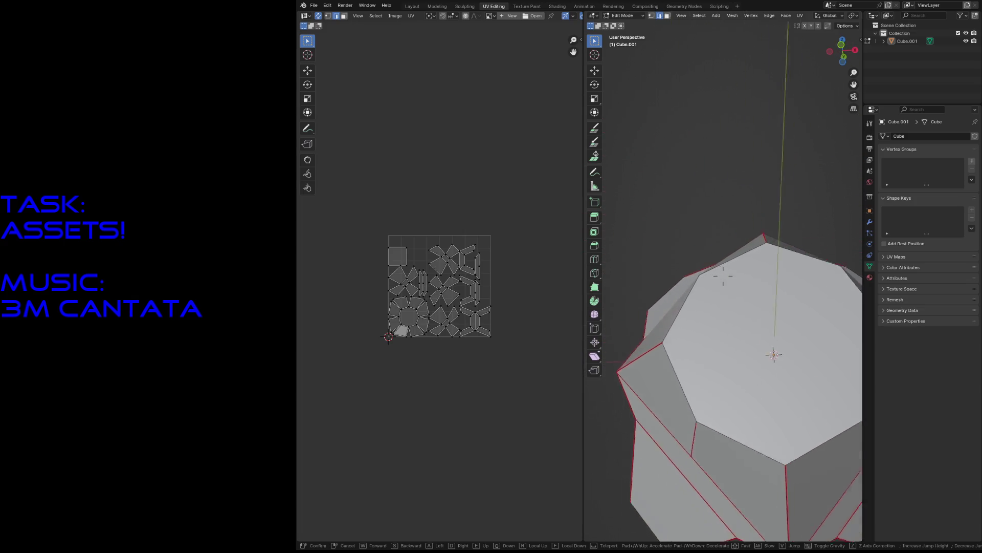
key(s)
key(w)
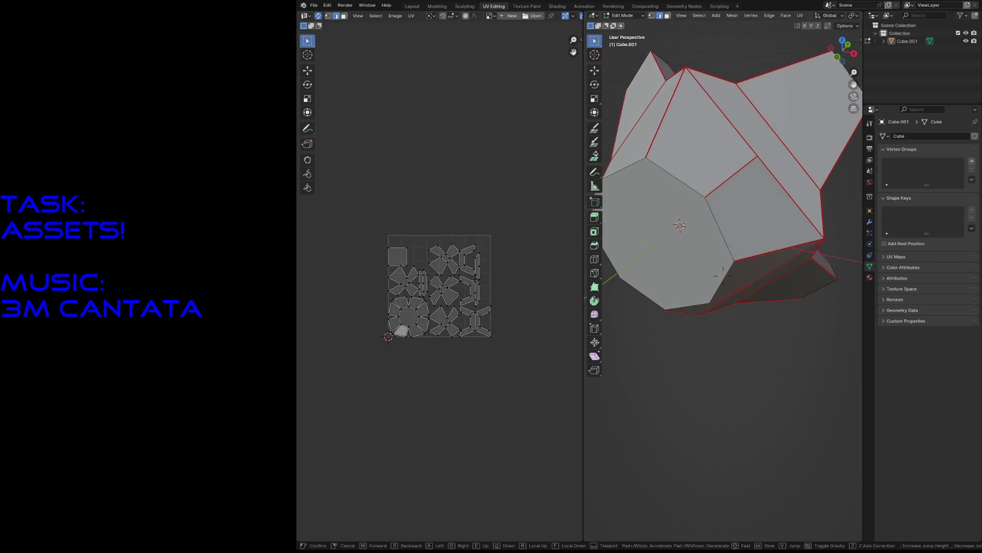
key(s)
click(657, 355)
key(ctrl+s)
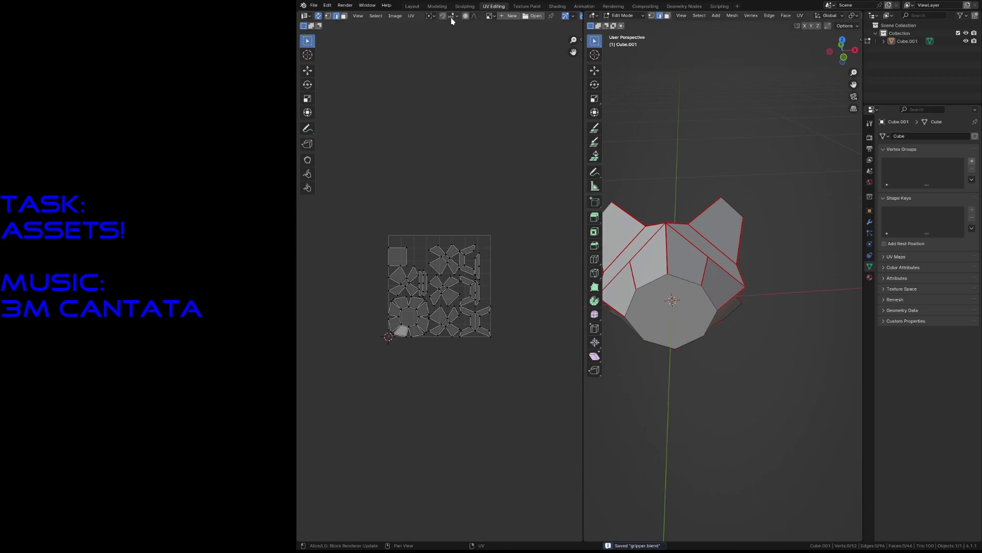
- Set UV snapping to Vertex instead of Increment
click(451, 19)
click(444, 47)
scroll(450, 256, up, 3)
scroll(466, 331, up, 1)
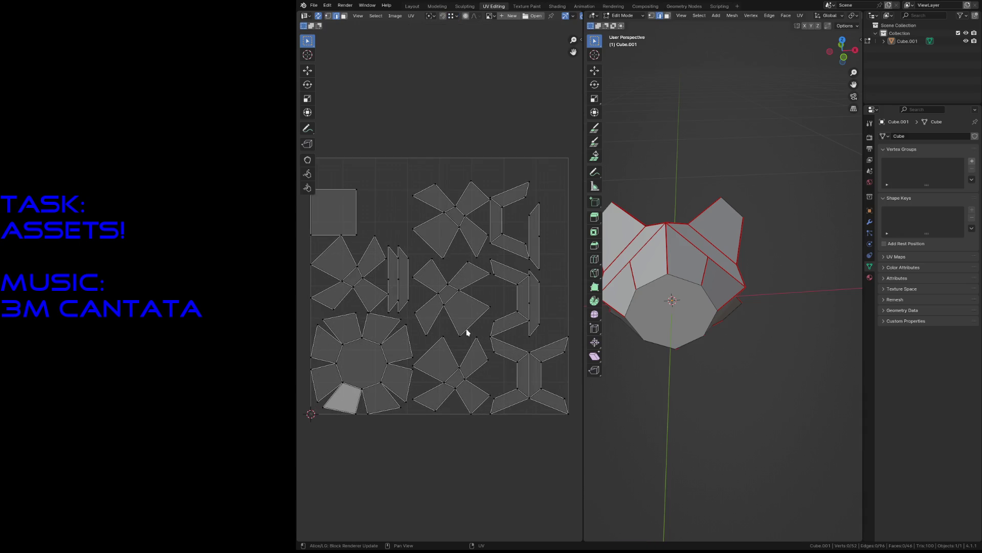
- Rotate the lower-right C island 180° and move it up and left
key(3)
click(547, 357)
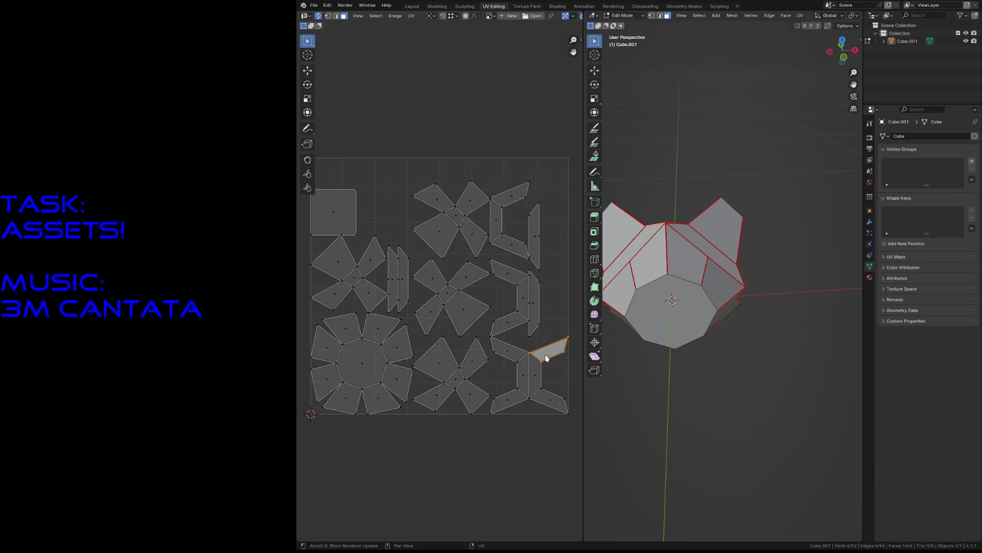
key(ctrl+l)
key(r)
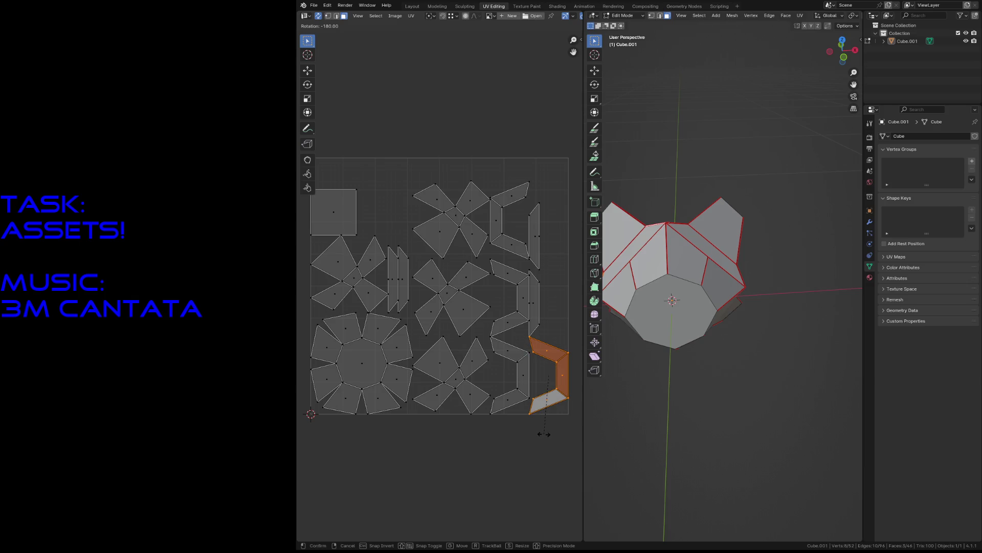
click(545, 430)
key(g)
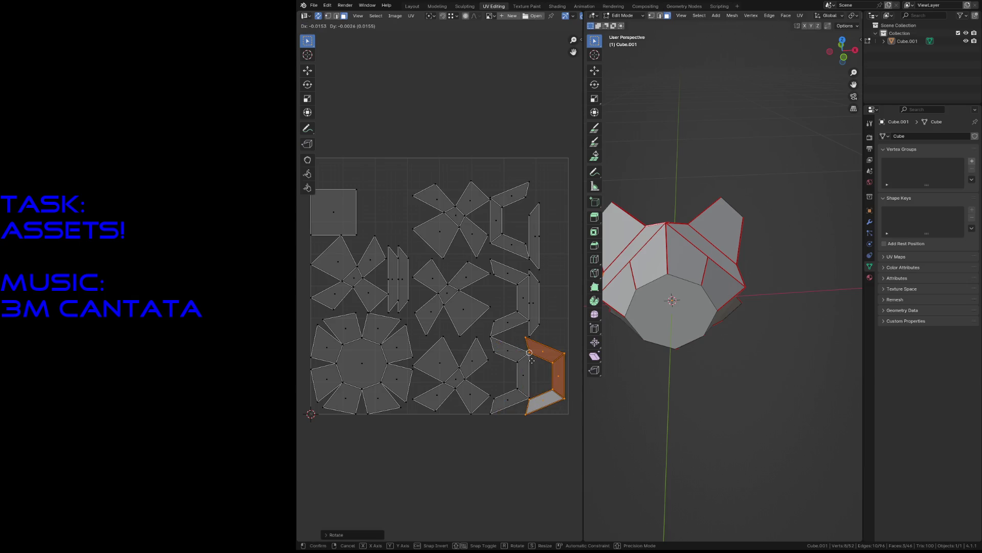
click(495, 335)
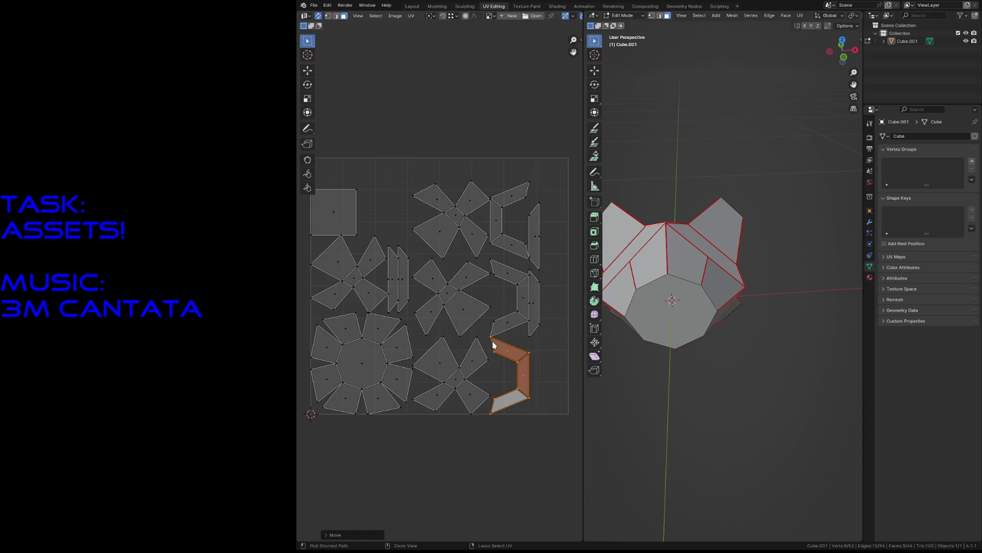
- Stack the other three-face C island onto its matching C shape
click(516, 280)
shift+click(523, 297)
shift+click(508, 322)
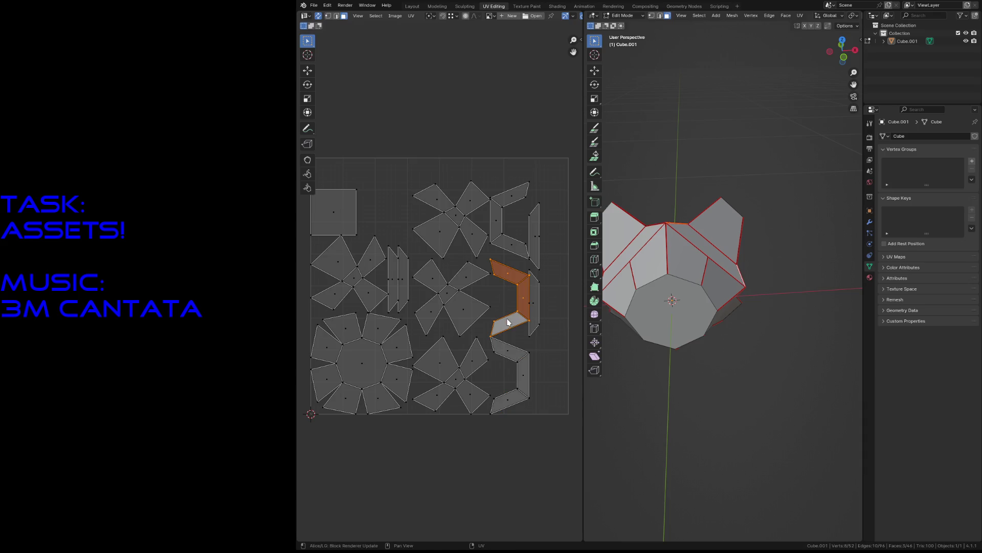
key(g)
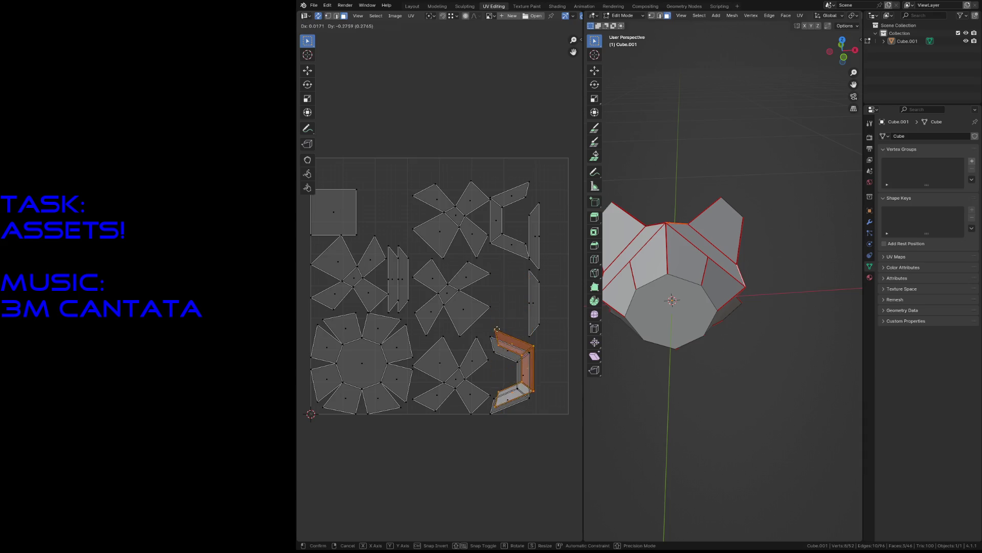
click(500, 412)
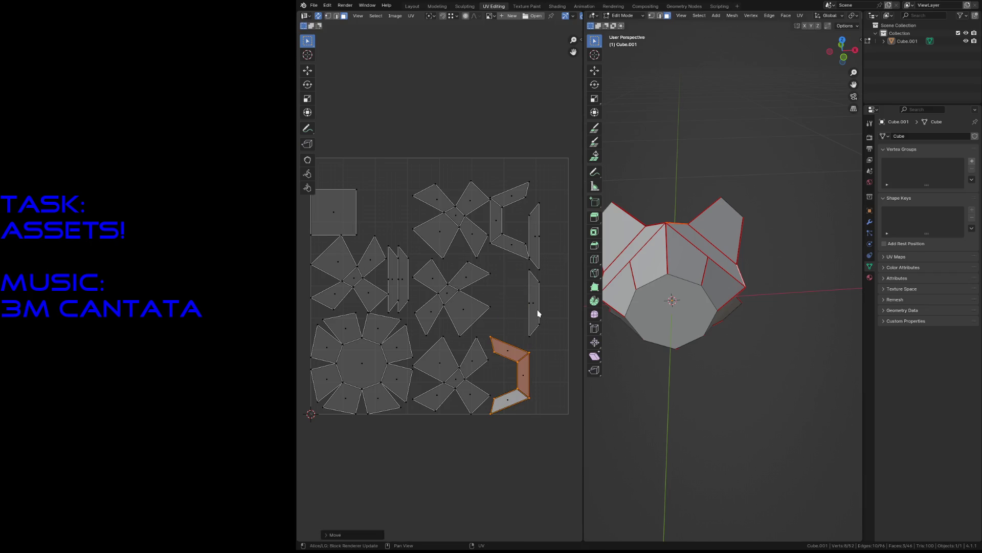
- Slightly rotate the thin vertical strip and place it at the grid's right edge
click(537, 286)
key(r)
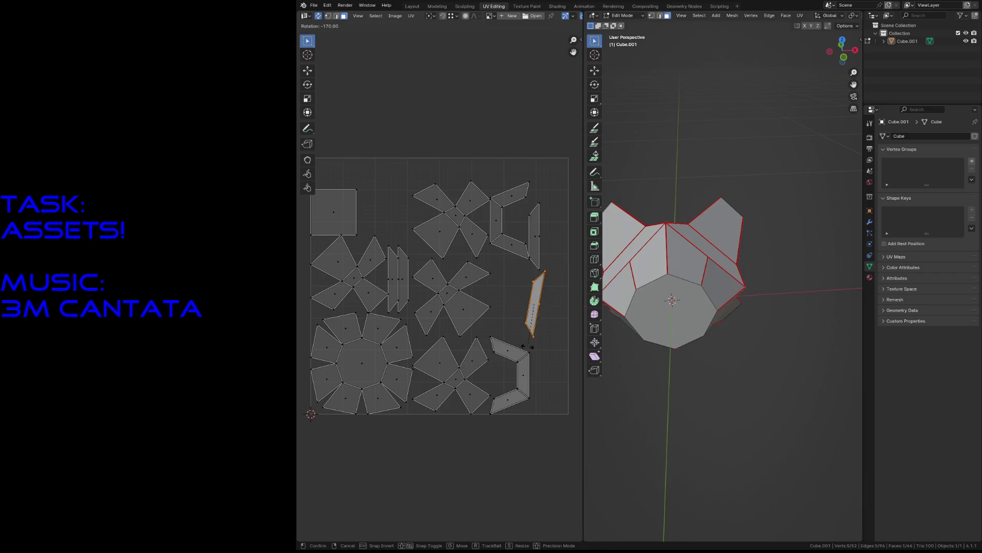
click(546, 349)
key(g)
click(541, 212)
- Stand the two left thin strips upright and stack them at the grid's right edge
click(408, 278)
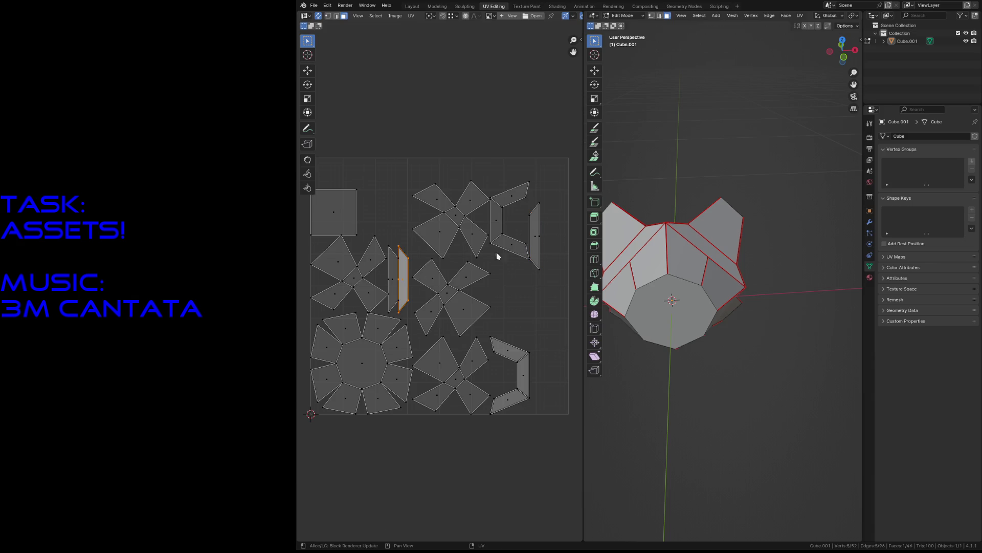
key(g)
click(522, 234)
shift+click(392, 279)
key(r)
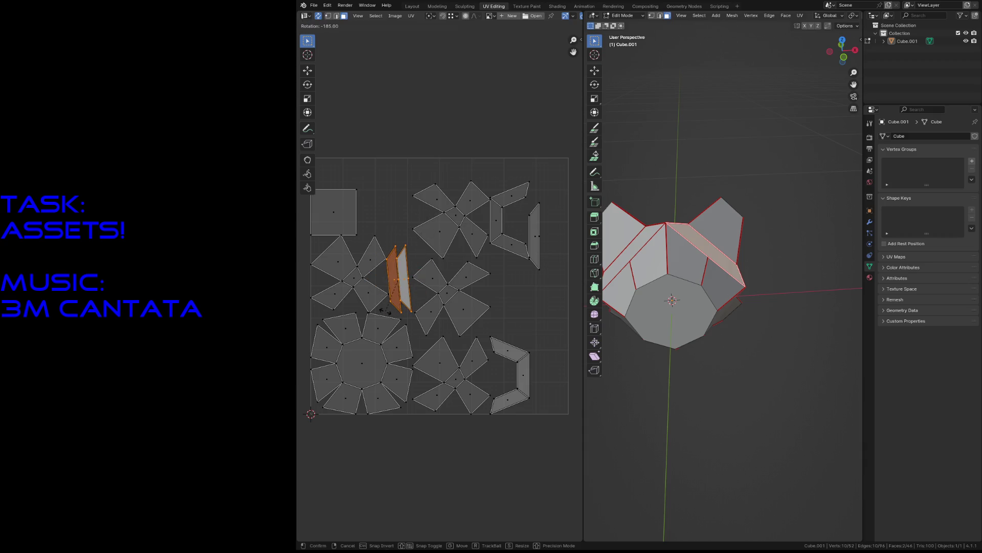
click(408, 282)
click(408, 282)
mouse_move(408, 282)
mouse_down()
mouse_move(510, 244)
mouse_move(540, 269)
mouse_move(539, 239)
mouse_up()
click(398, 284)
key(g)
click(541, 225)
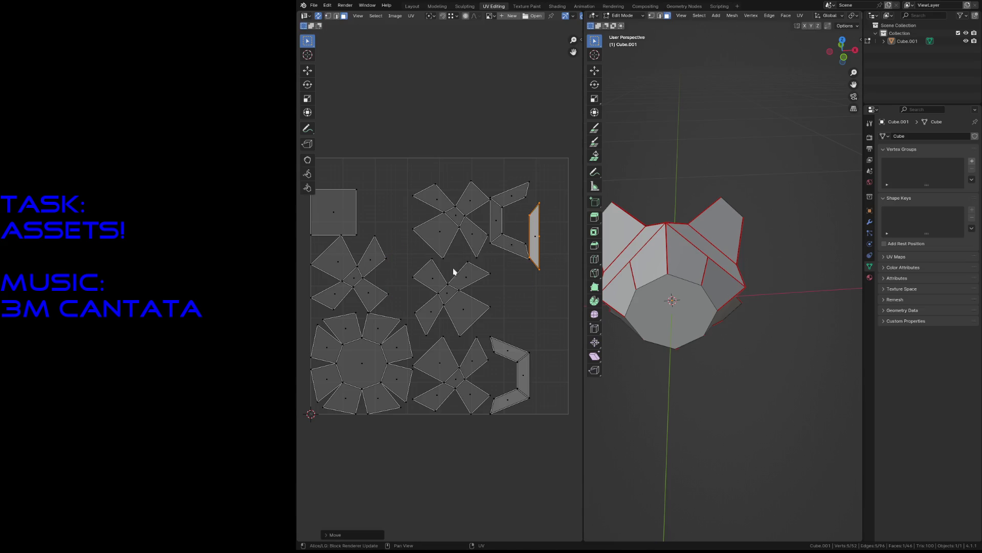
- Turn the upper C island upright, stack it exactly on its twin, then deselect
click(510, 239)
key(ctrl+l)
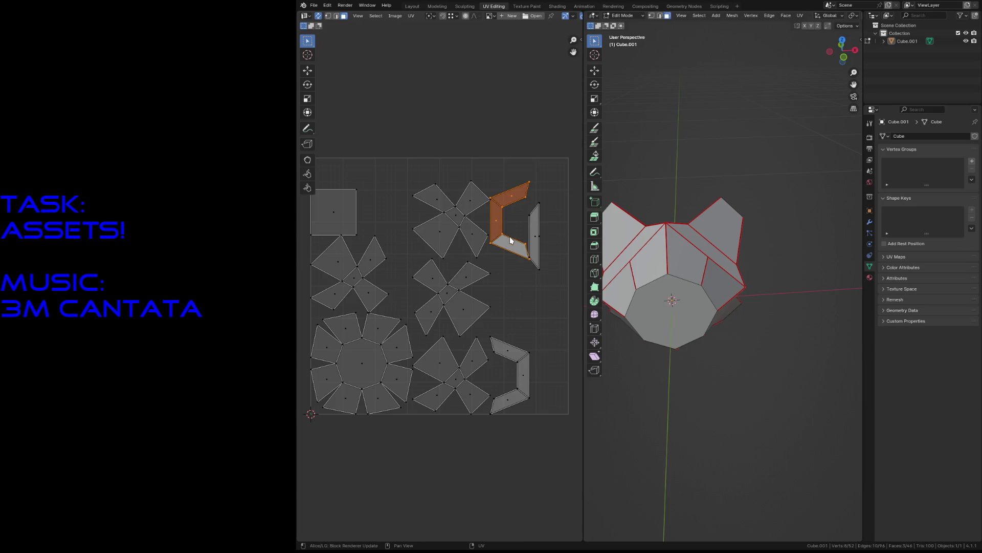
key(g)
click(521, 341)
key(r)
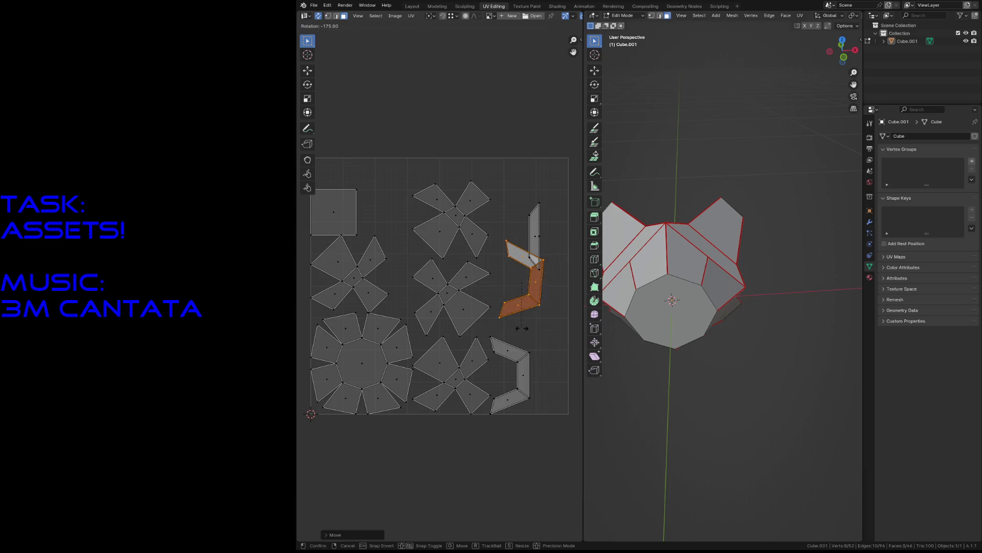
click(533, 297)
key(g)
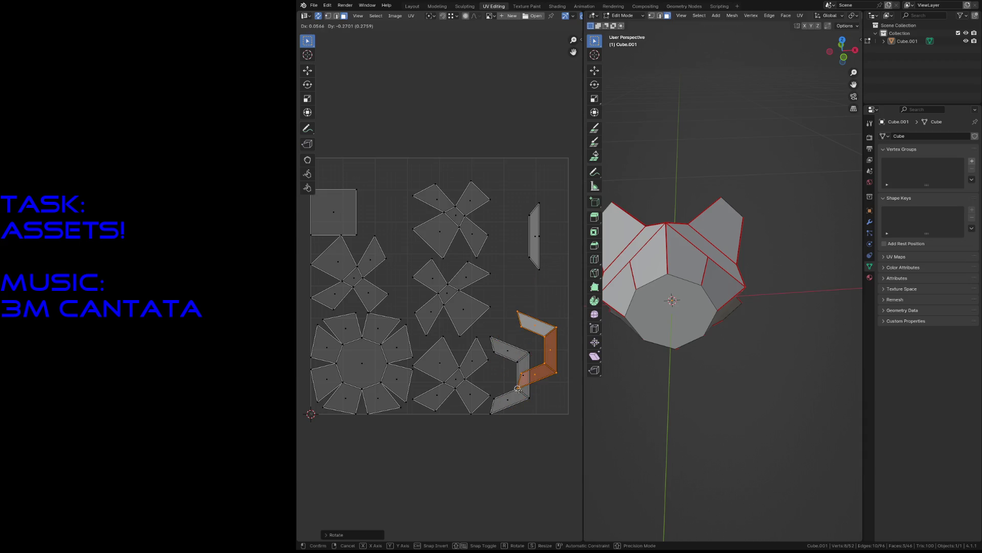
click(508, 375)
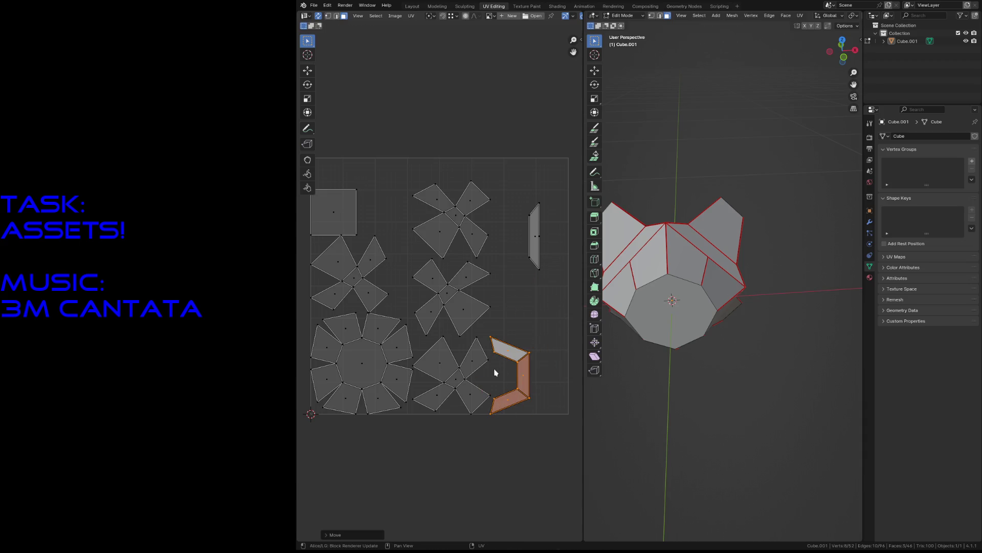
click(495, 373)
click(513, 297)
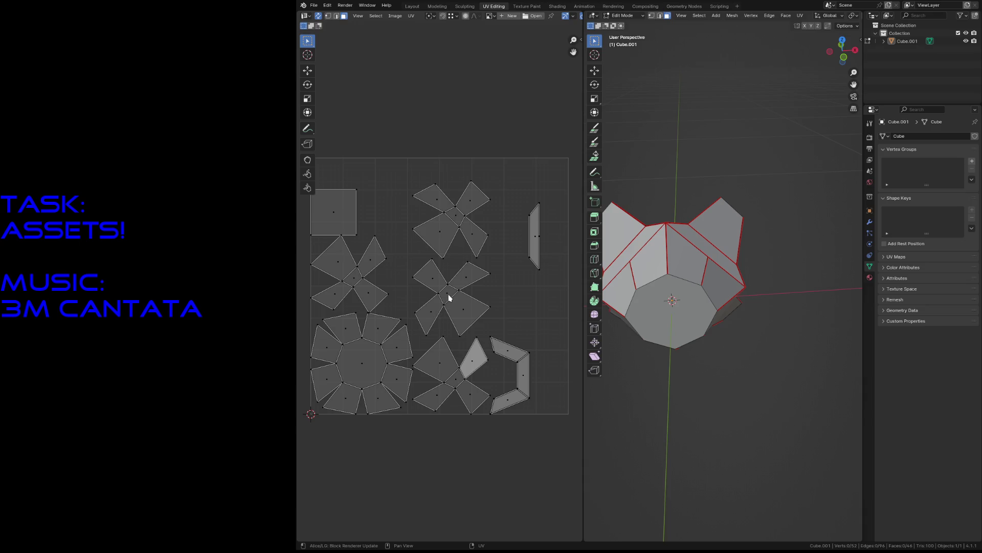
- Rotate the middle X-shaped island 45° into a plus shape
click(449, 298)
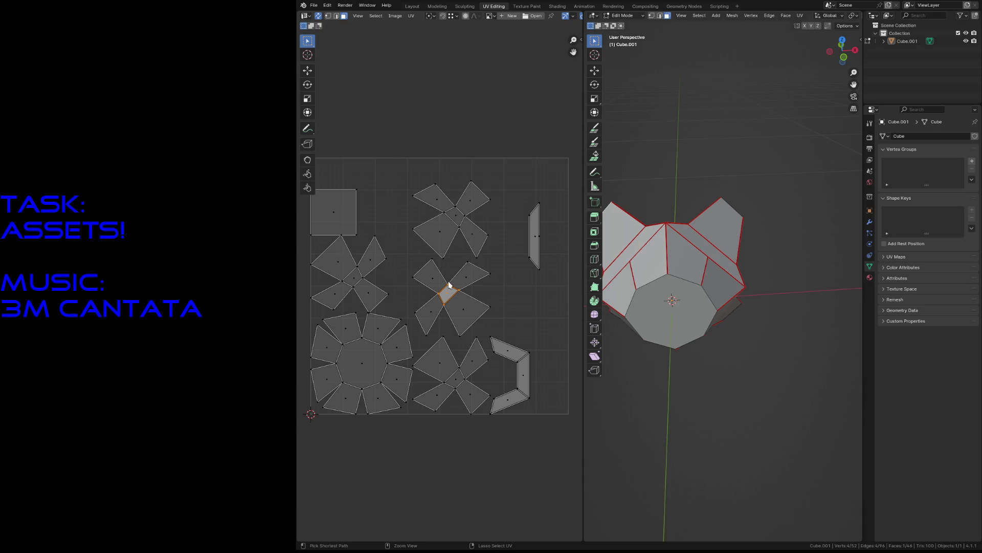
key(ctrl+l)
key(r)
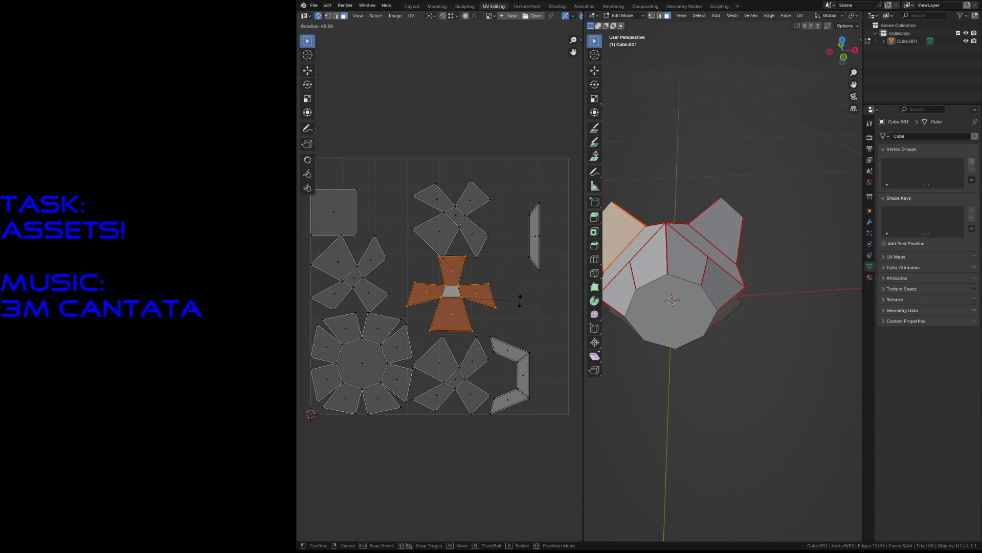
click(520, 301)
scroll(444, 309, up, 8)
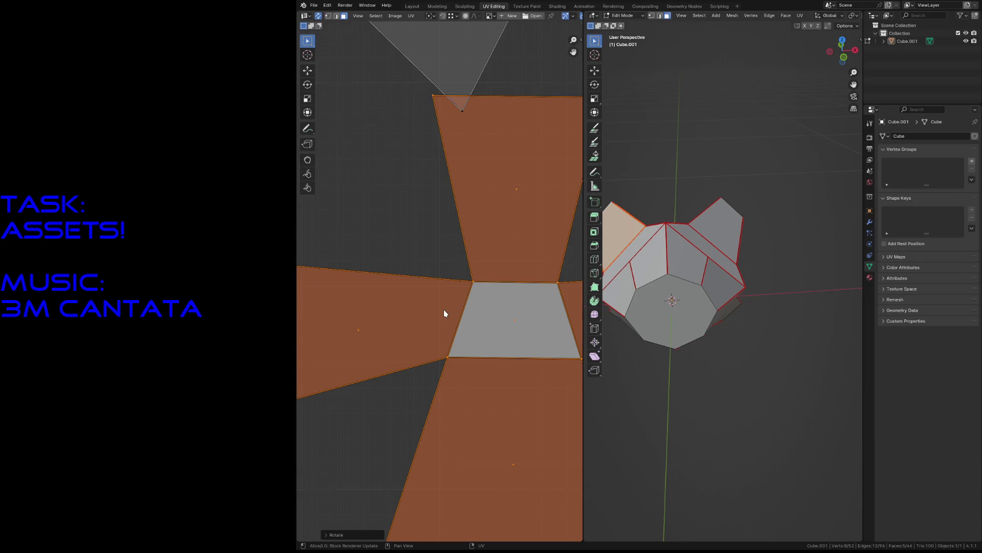
scroll(444, 310, down, 4)
key(r)
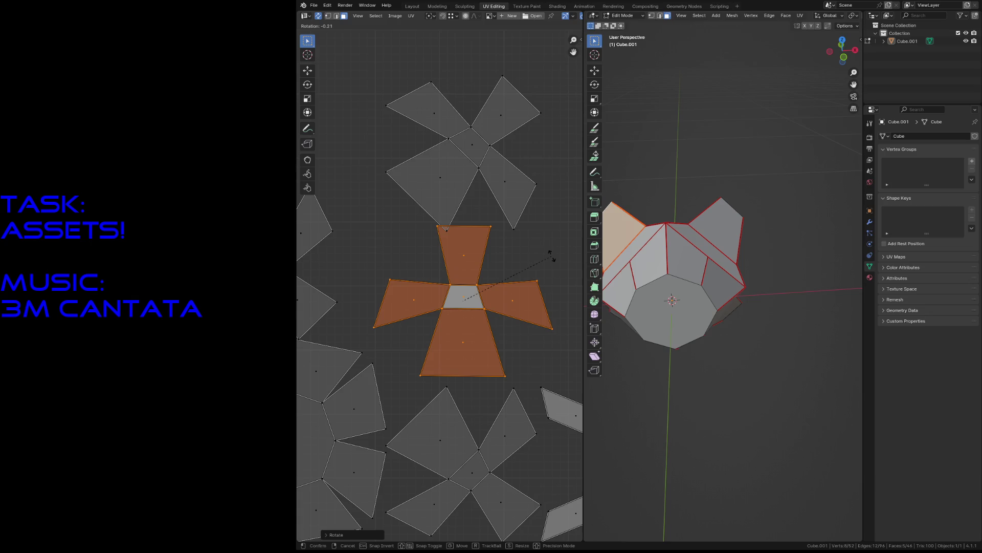
key(Escape)
- Undo back to the X orientation, then select the left and top X islands' centre faces
click(475, 149)
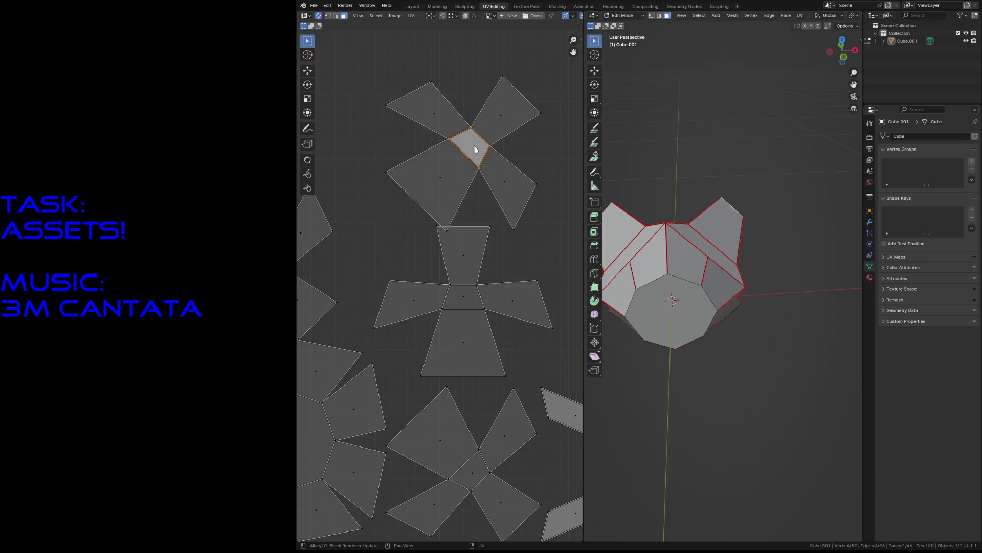
key(ctrl+z)
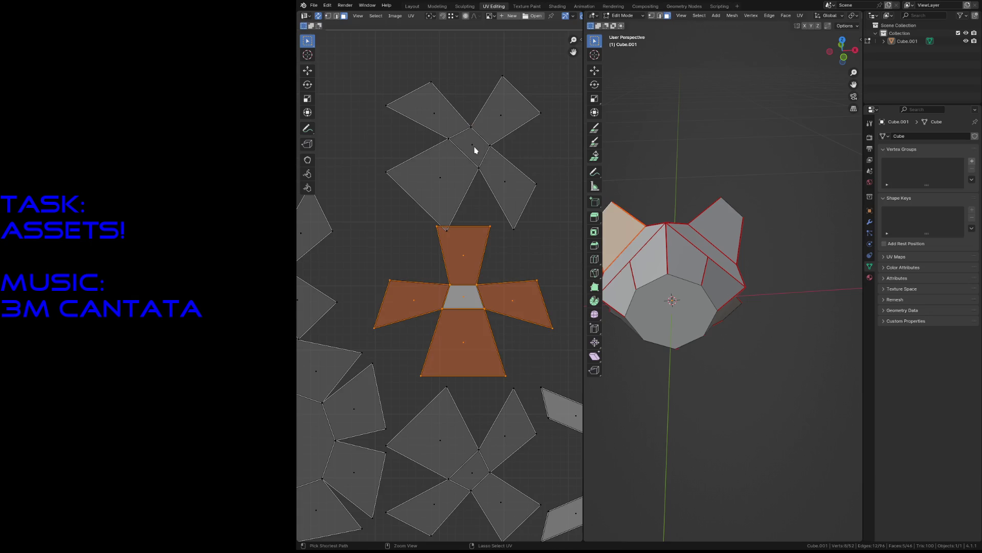
key(ctrl+z)
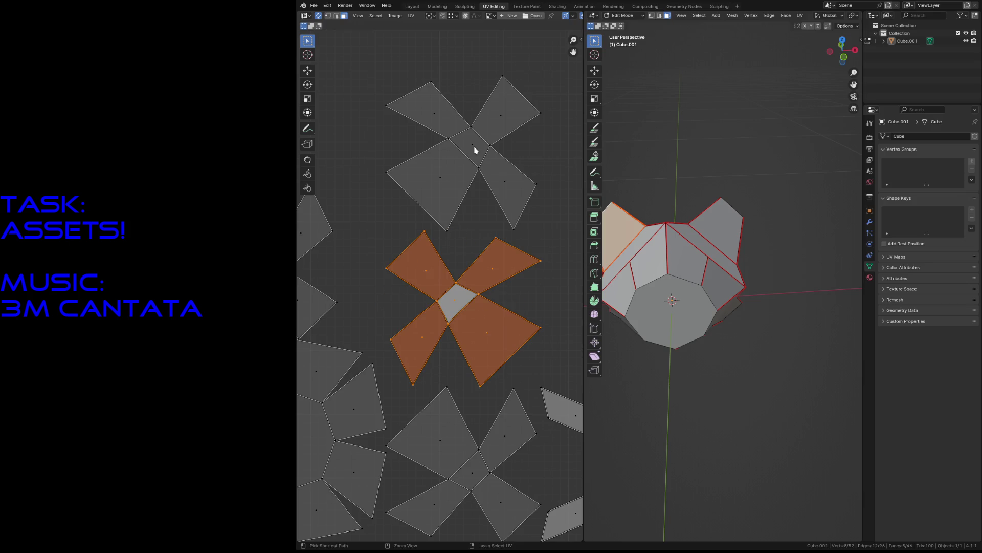
scroll(485, 173, down, 4)
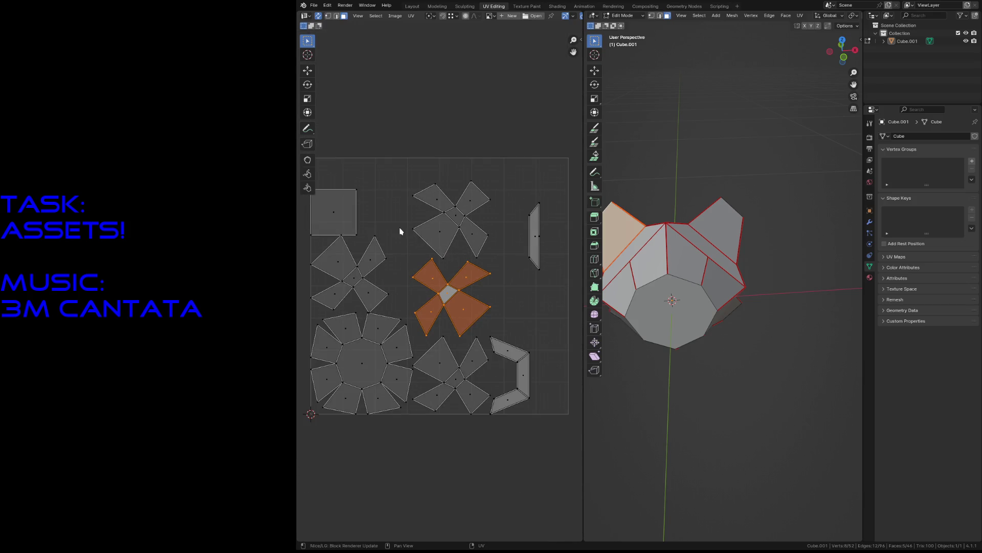
shift+click(355, 277)
shift+click(455, 217)
- Rotate the bottom, left and top X islands 45° into upright crosses
shift+click(456, 379)
key(ctrl+l)
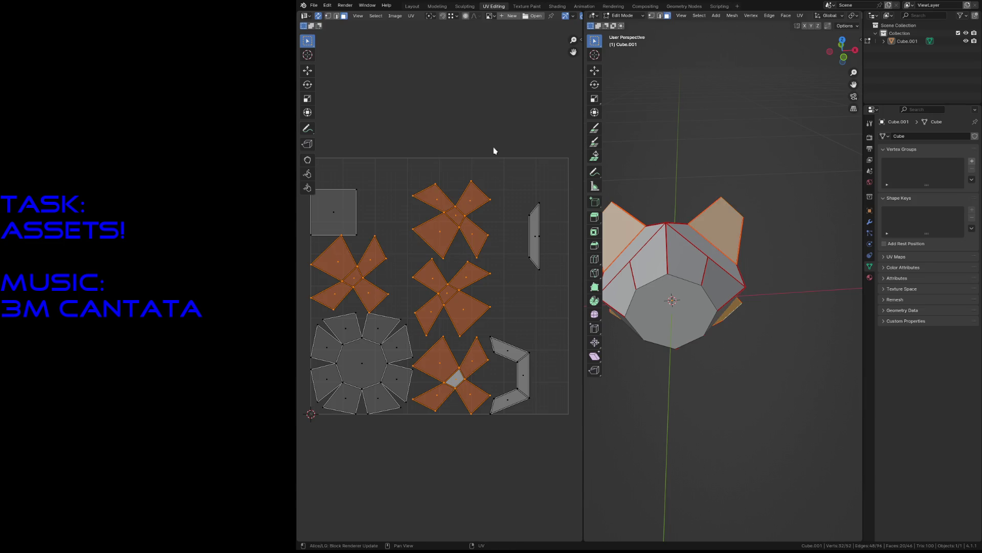
key(r)
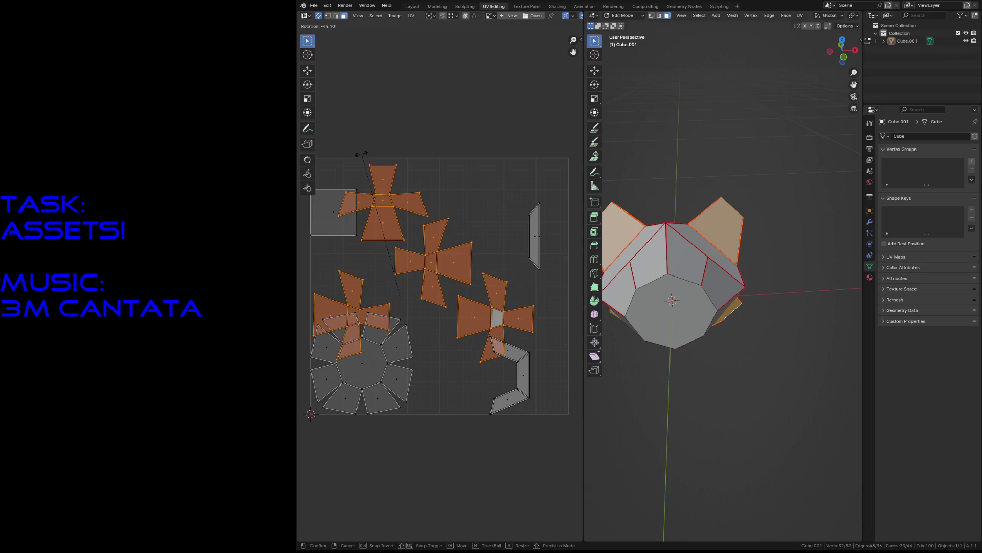
click(361, 155)
click(409, 152)
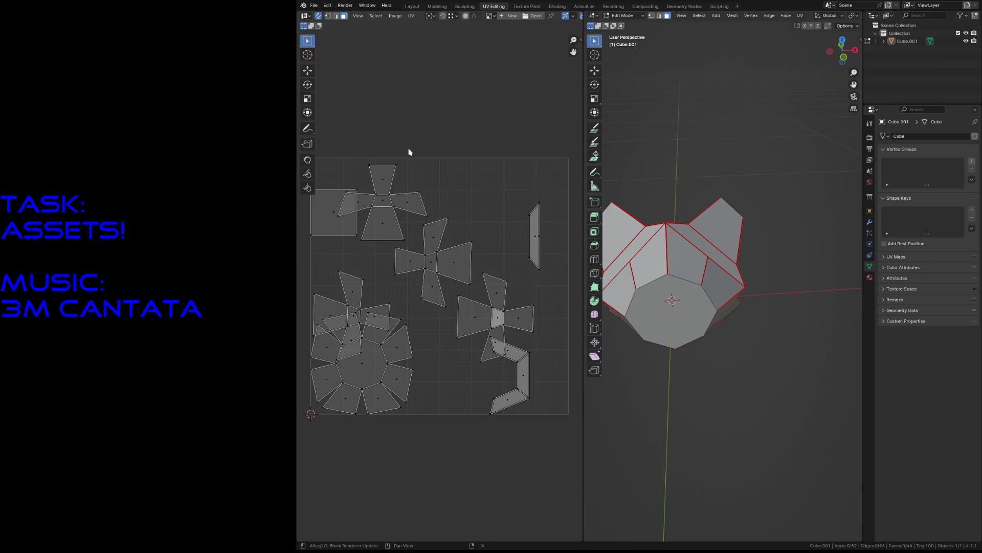
- Select the whole middle cross island and rotate it
click(349, 292)
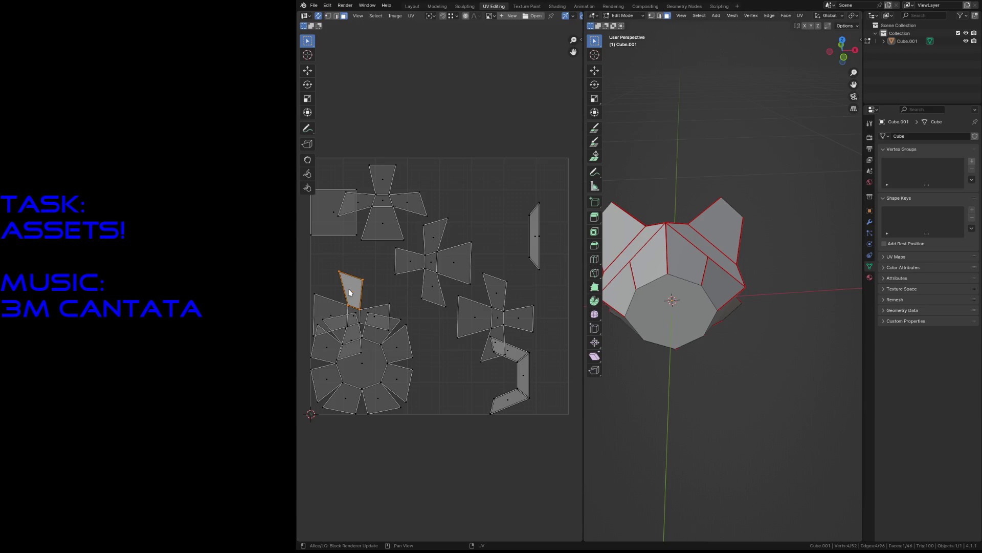
ctrl+click(497, 315)
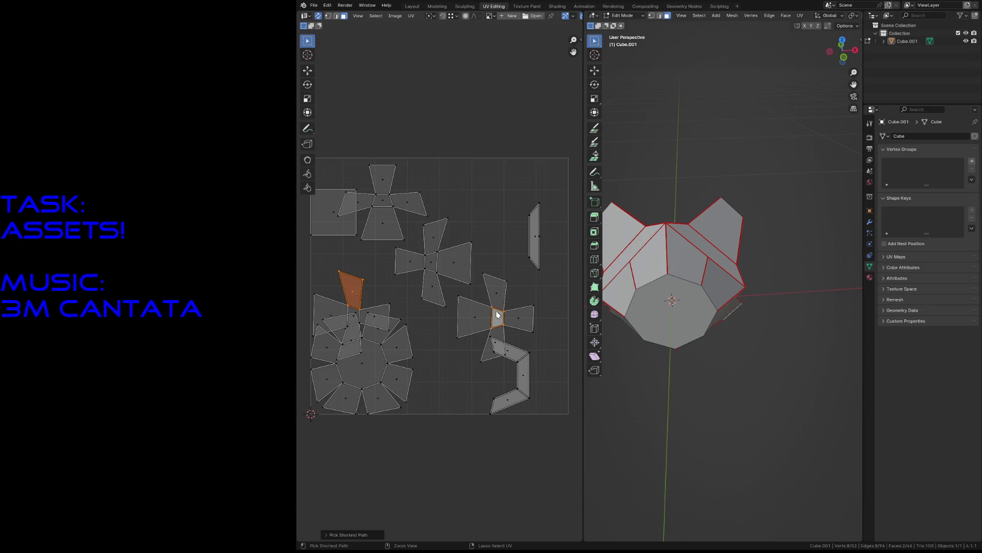
click(432, 262)
key(ctrl+l)
key(r)
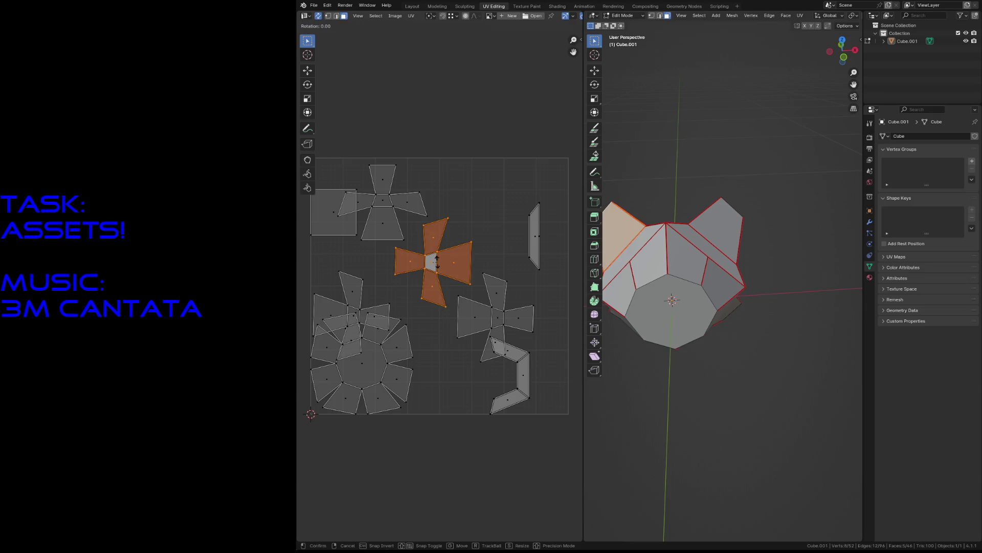
click(444, 238)
- Move the middle cross island up by the top cross and rotate it slightly straight
key(g)
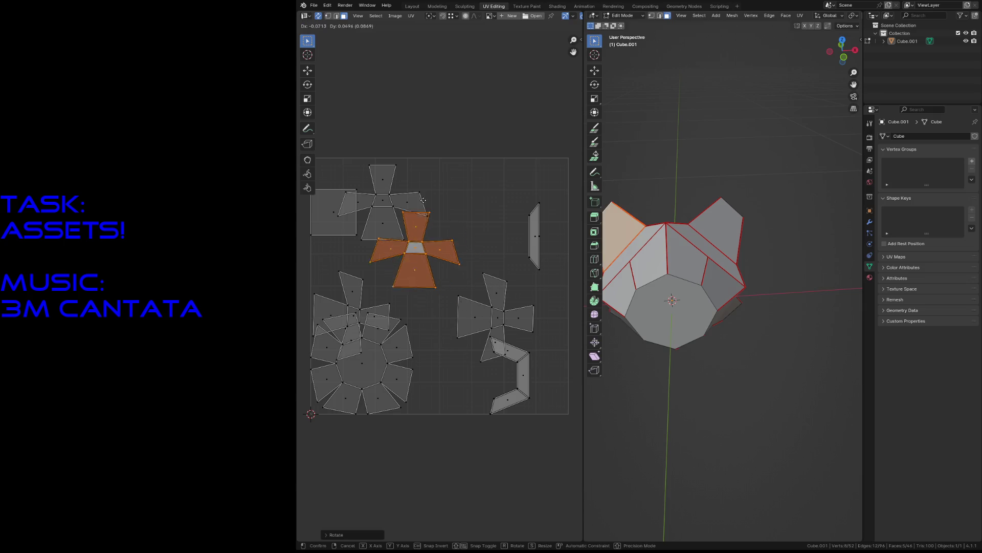
click(374, 169)
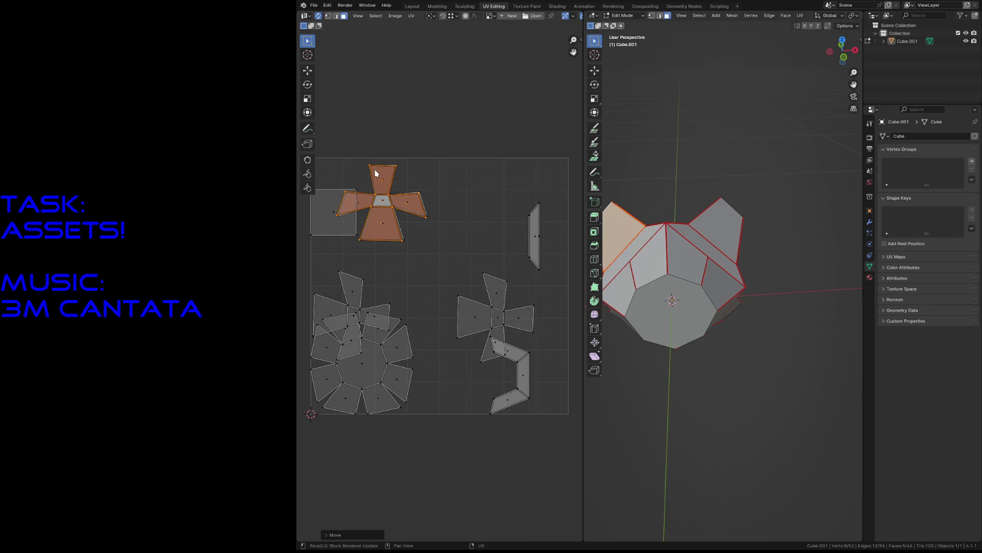
key(KP_Decimal)
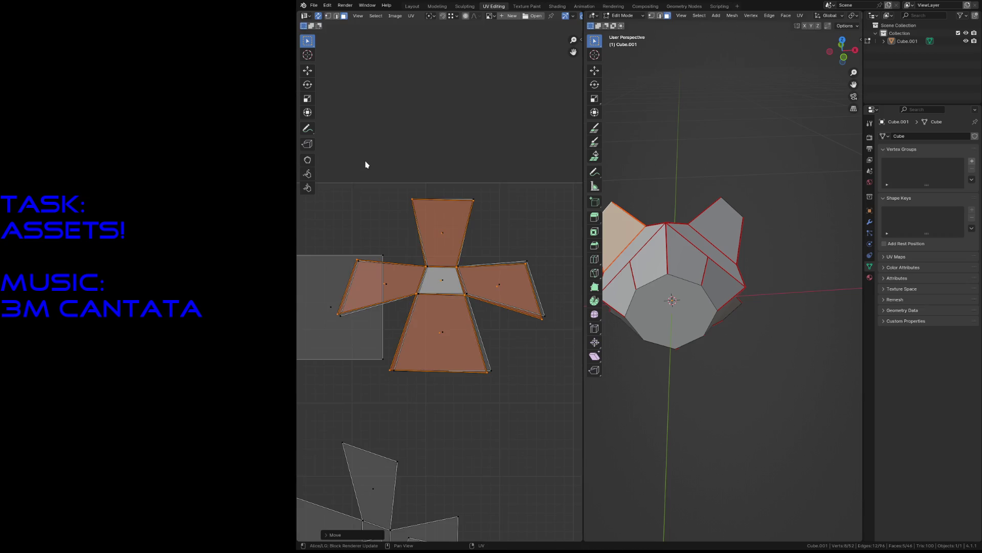
scroll(446, 176, up, 2)
key(r)
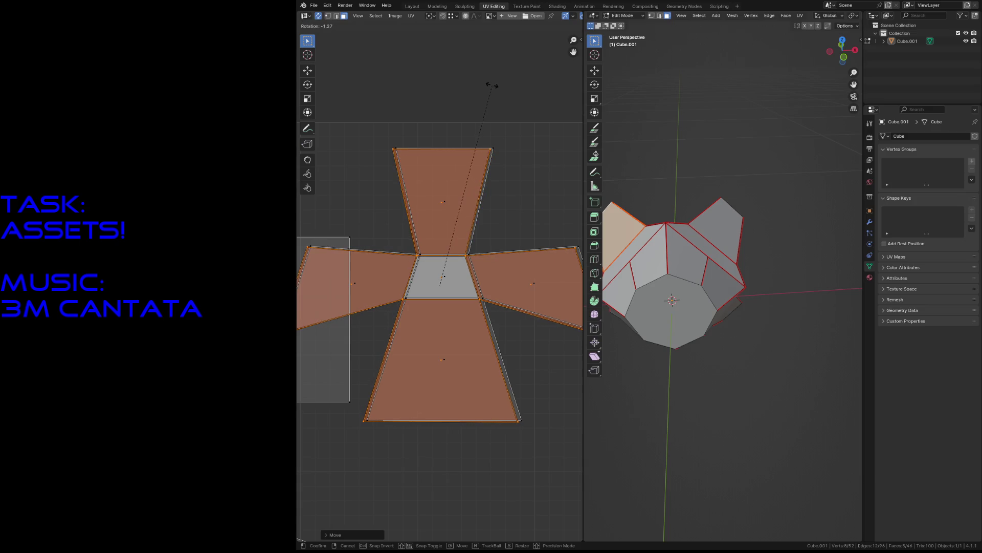
click(489, 85)
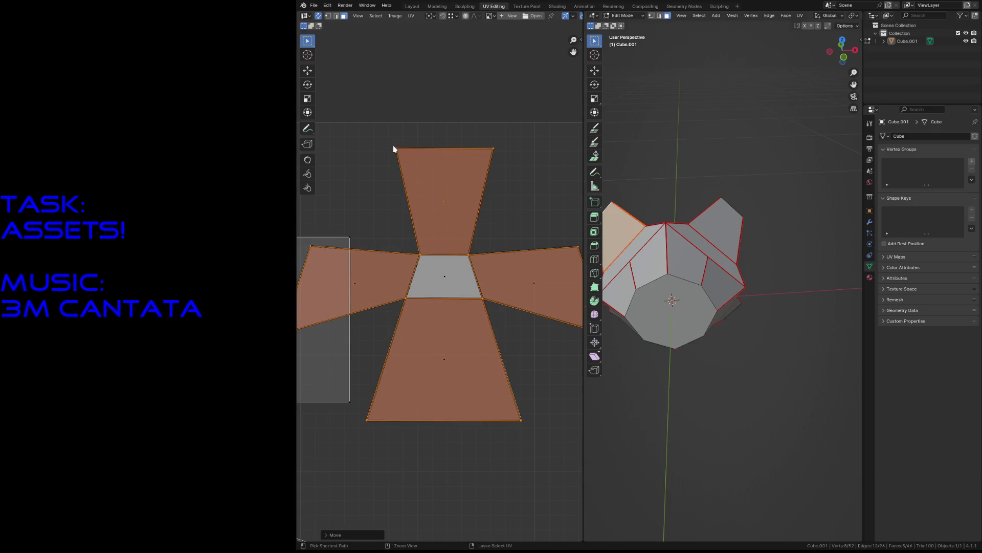
scroll(432, 189, down, 5)
scroll(432, 189, down, 3)
- Move the right cross island onto the top-left cross, turned a quarter turn
click(505, 351)
key(l)
drag(505, 351, 434, 284)
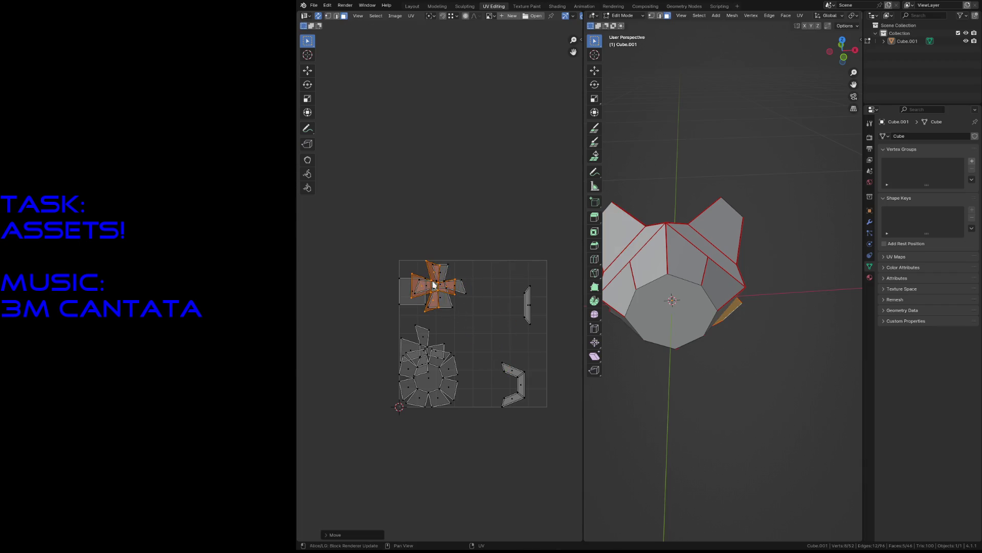
scroll(433, 284, up, 5)
key(r)
click(316, 247)
key(g)
click(479, 207)
key(r)
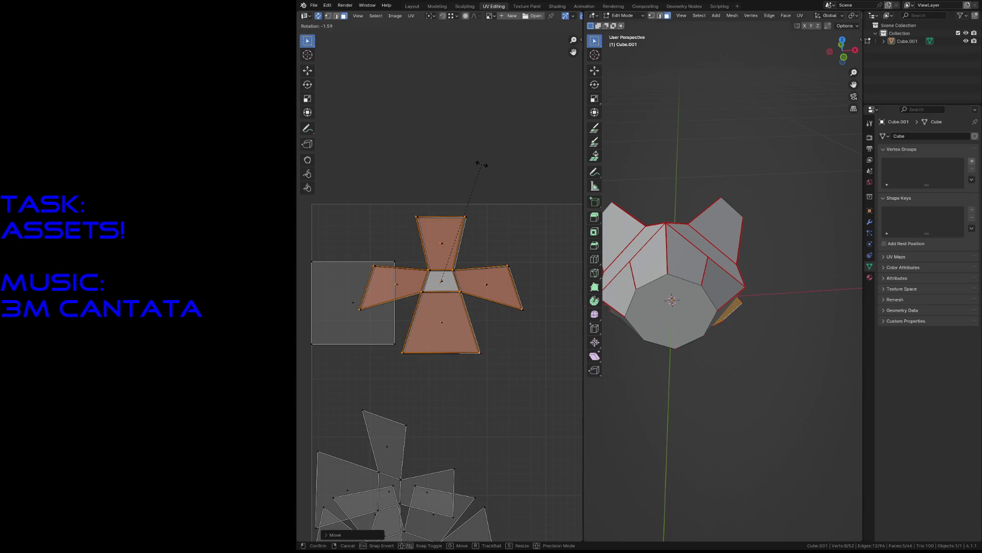
key(Escape)
- Stand the lower overlapping cross upright and stack it aligned onto the top cross
scroll(467, 222, down, 3)
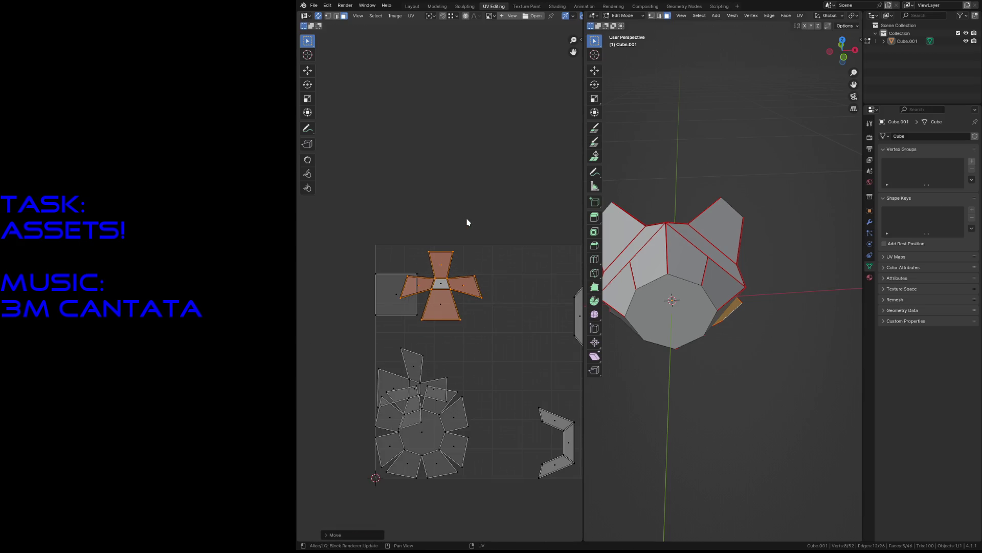
click(410, 358)
ctrl+click(420, 361)
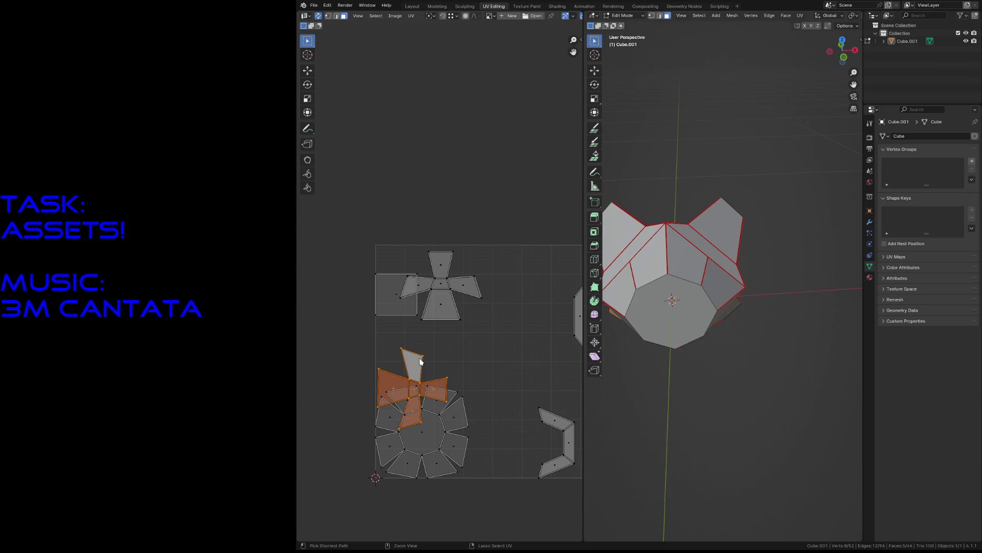
key(r)
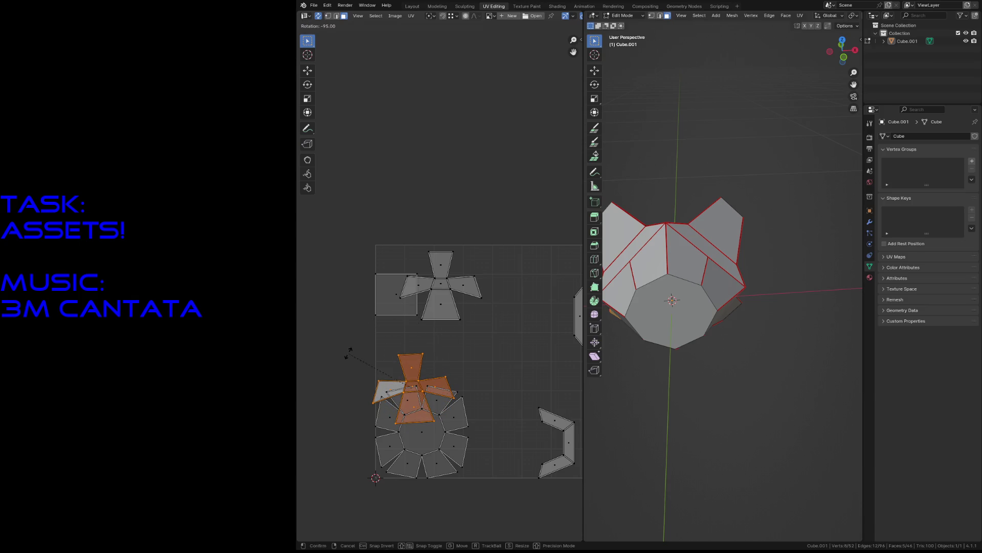
click(358, 350)
key(g)
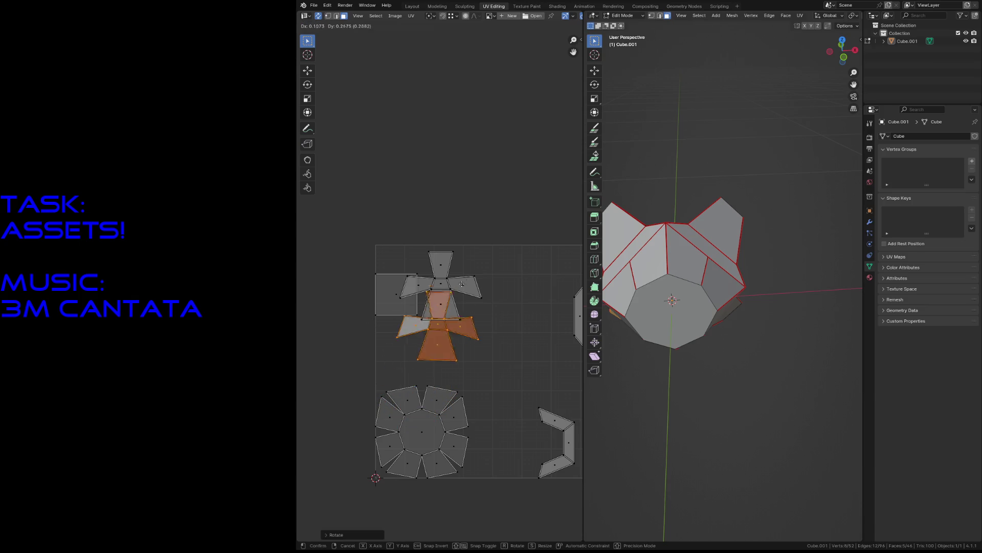
click(458, 251)
scroll(459, 250, up, 6)
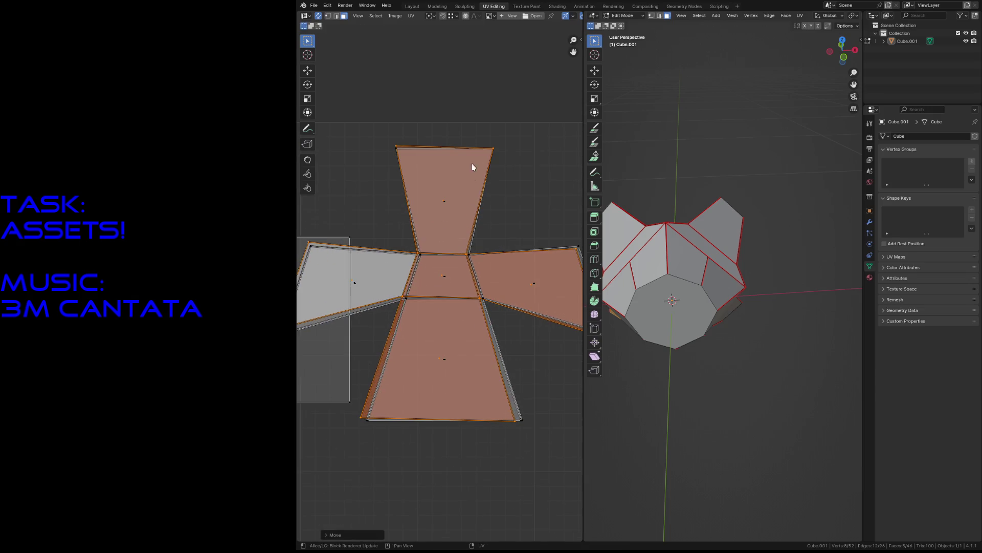
key(r)
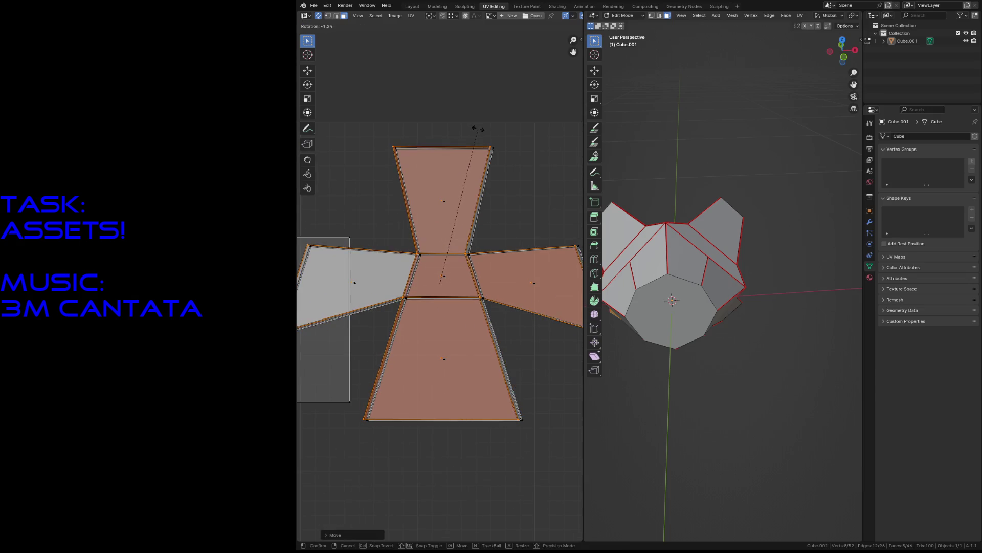
click(493, 153)
scroll(498, 154, down, 3)
scroll(476, 216, down, 4)
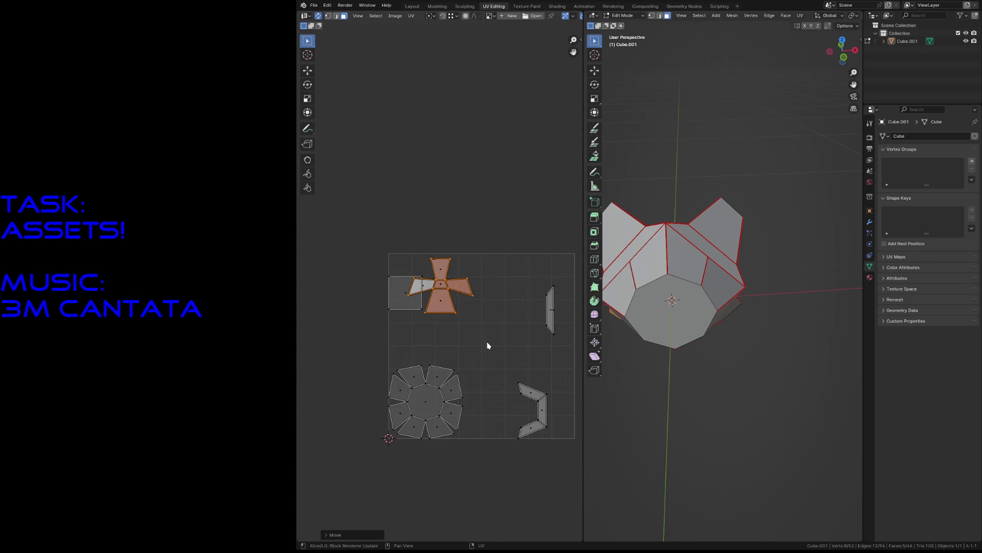
- Shift the cross stack down-right, nudge the square island, and move the bracket island up-left
click(430, 257)
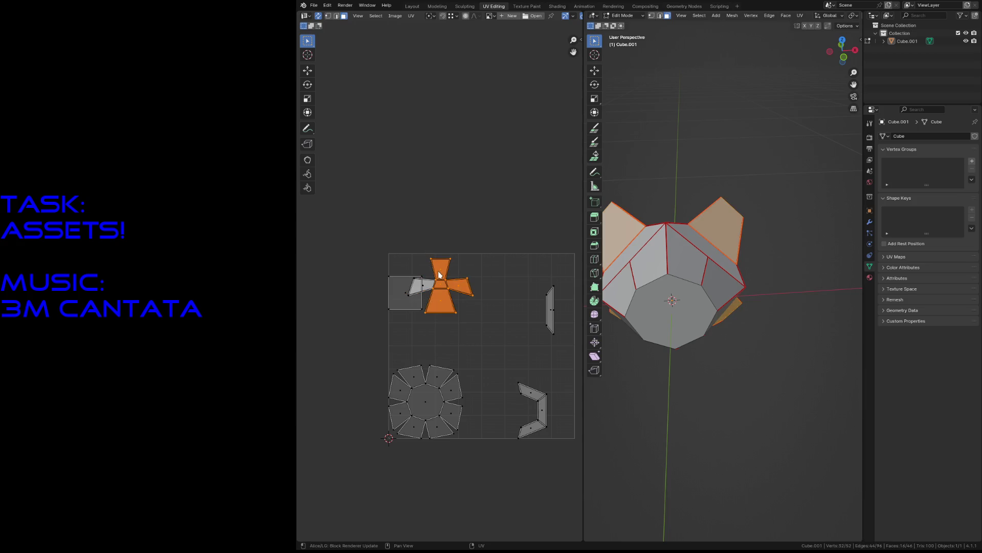
drag(438, 275, 471, 296)
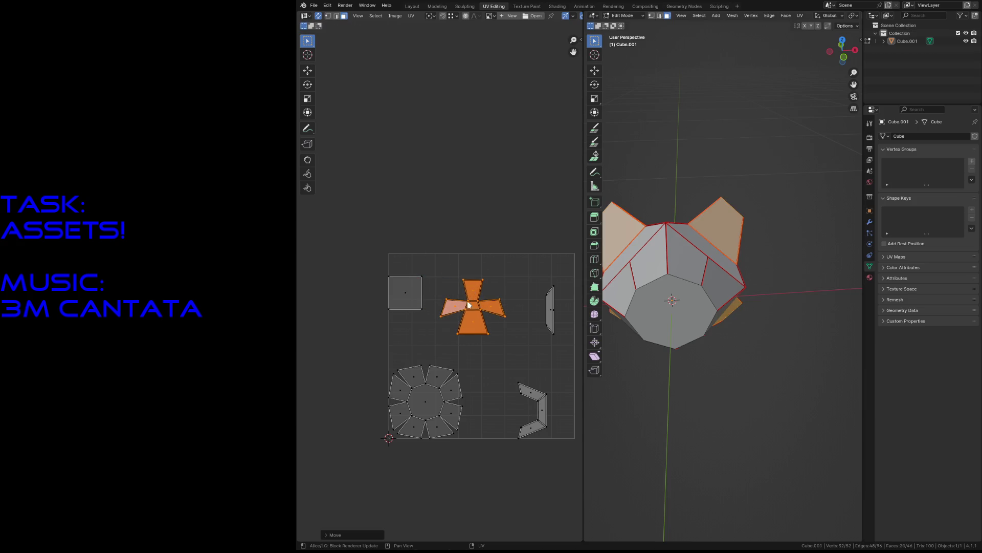
click(458, 355)
click(407, 302)
drag(408, 309, 416, 331)
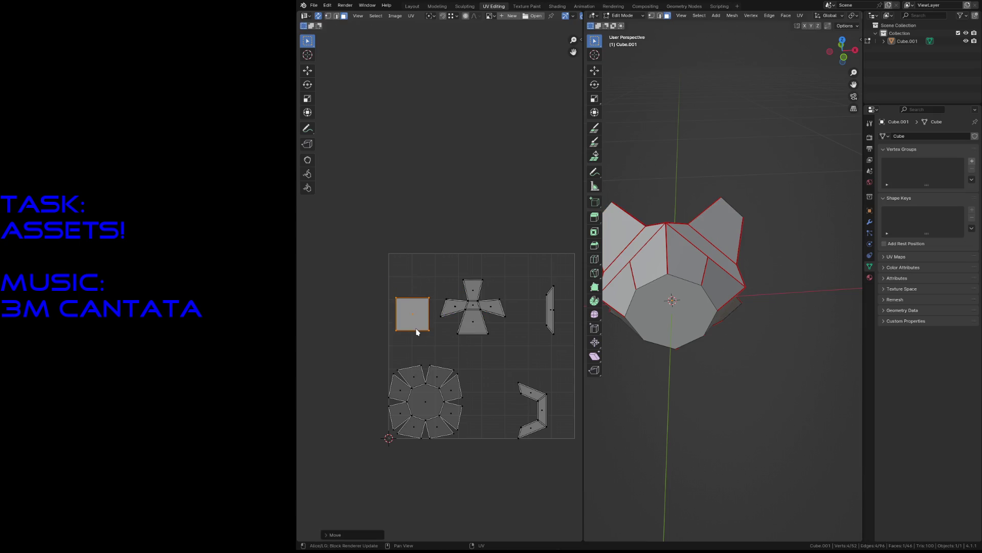
click(432, 358)
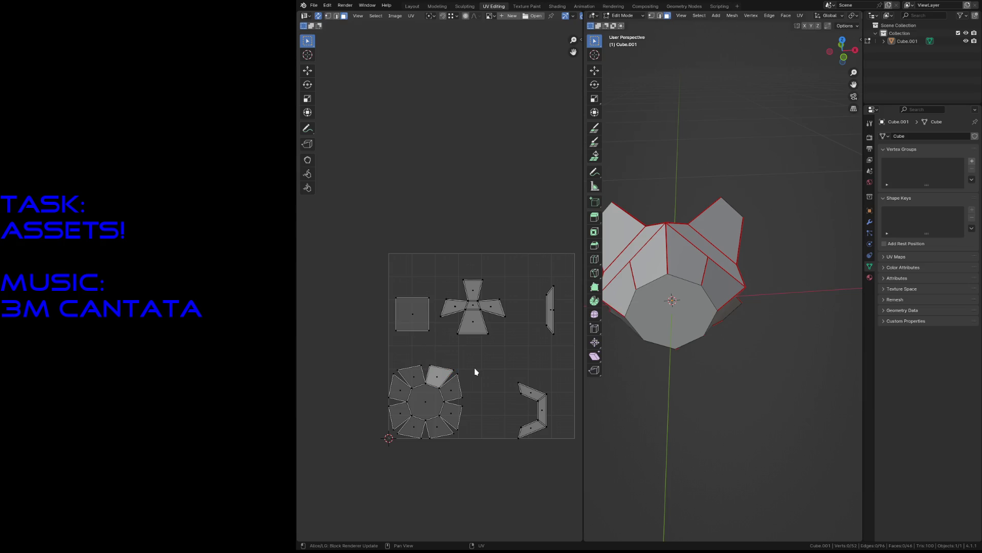
drag(507, 368, 570, 450)
drag(535, 409, 511, 396)
- Reposition the thin strip, bracket island, and square island lower in the grid
drag(535, 282, 582, 358)
key(g)
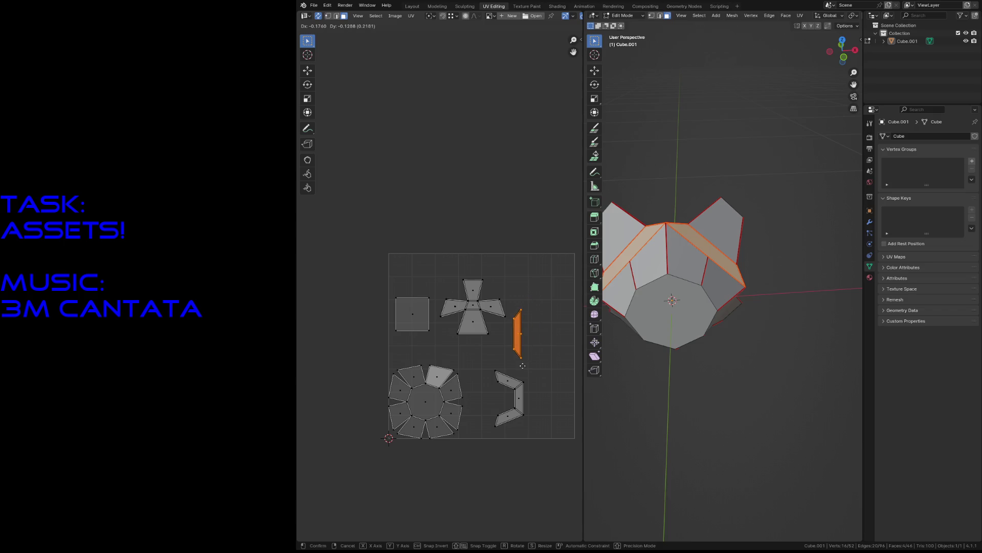
click(522, 365)
drag(481, 369, 531, 439)
key(g)
click(500, 410)
drag(403, 288, 414, 333)
key(g)
click(438, 263)
- Move the cross island and the thin strip island further down
drag(439, 263, 505, 357)
key(g)
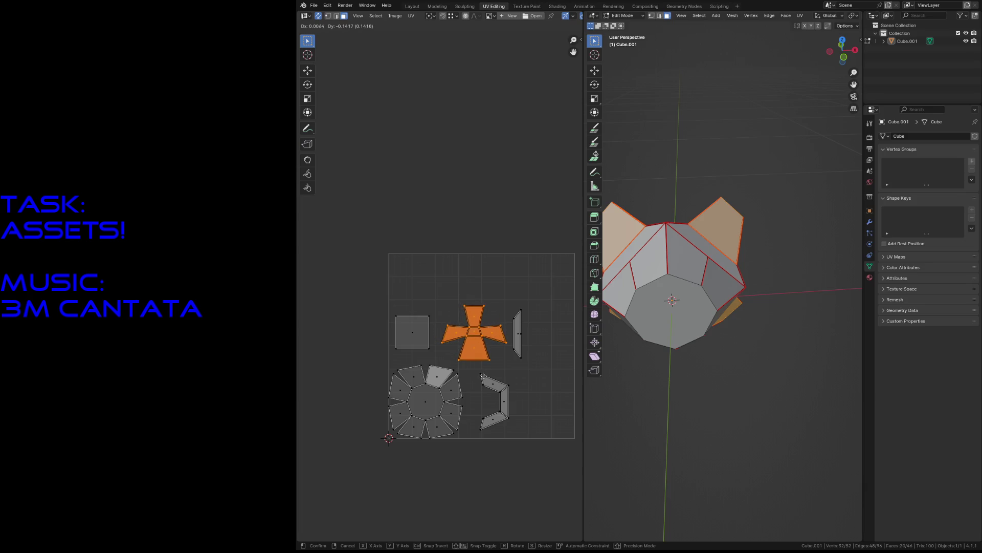
click(486, 376)
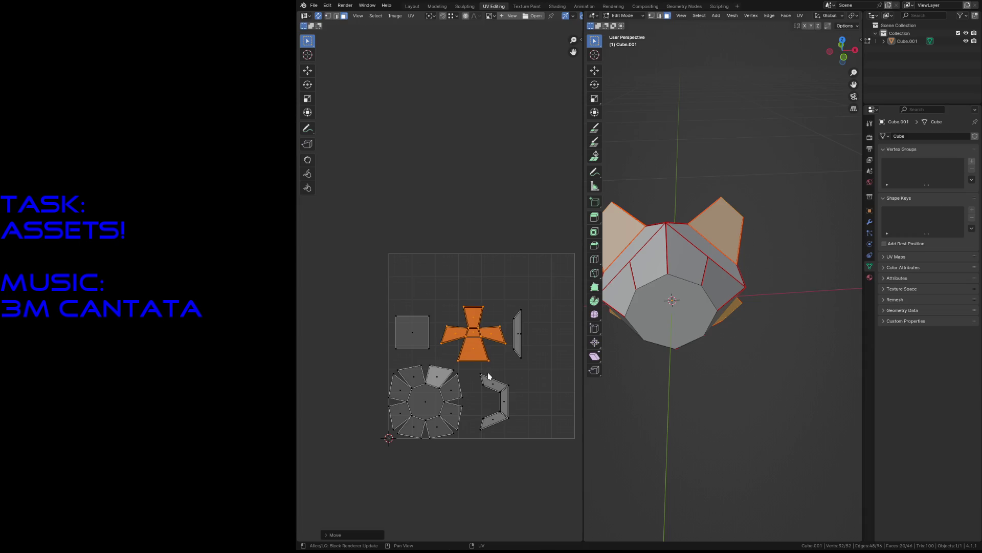
drag(510, 306, 540, 367)
key(g)
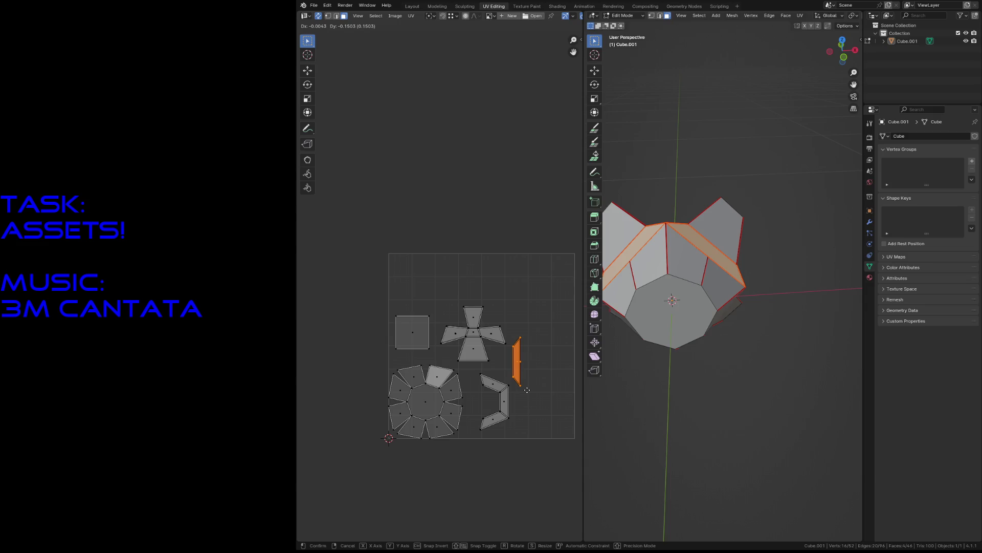
click(527, 390)
- Rotate the cross island a quarter turn and place the strip next to it
drag(459, 302, 499, 352)
key(r)
click(486, 360)
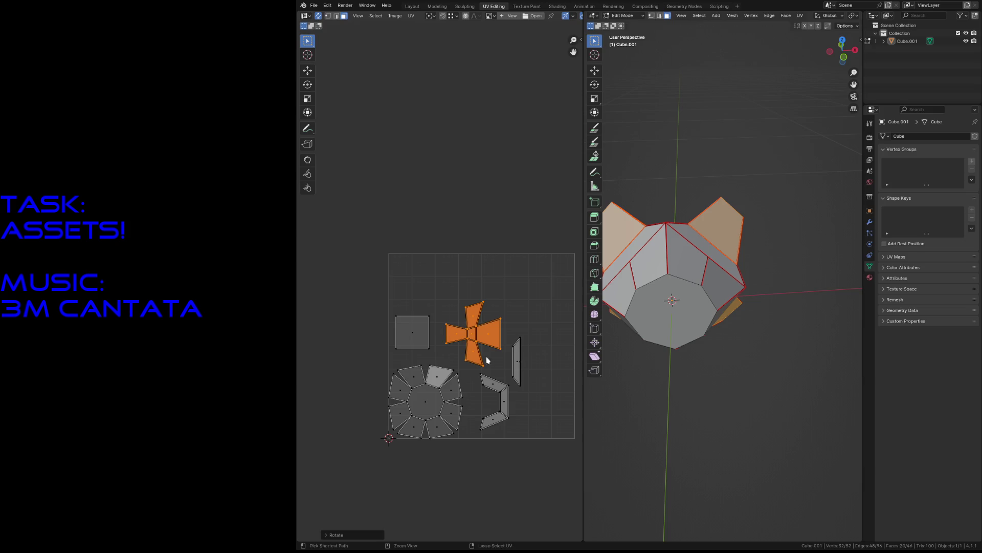
click(517, 358)
key(g)
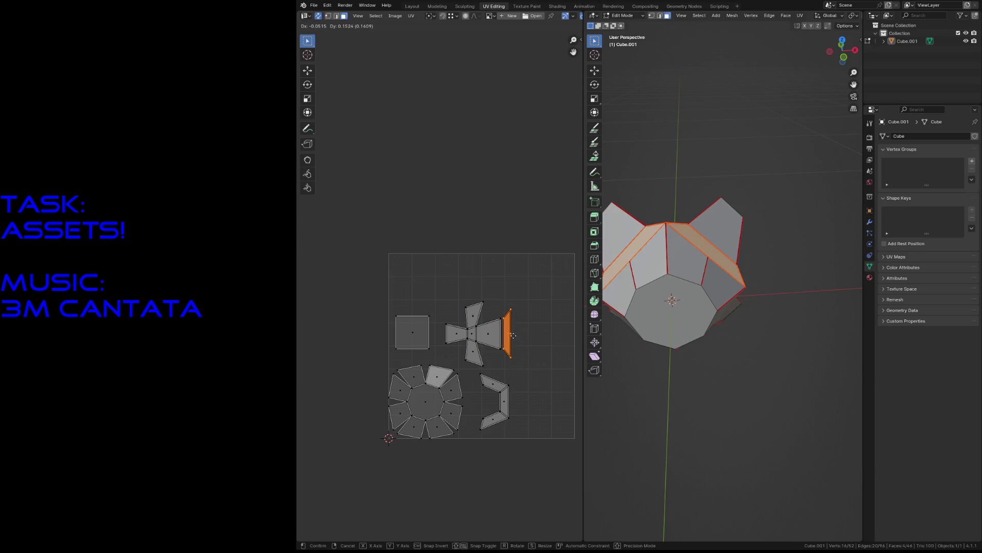
click(514, 339)
- Fine-tune the strip flush against the cross's right side, then zoom back out
scroll(522, 335, up, 3)
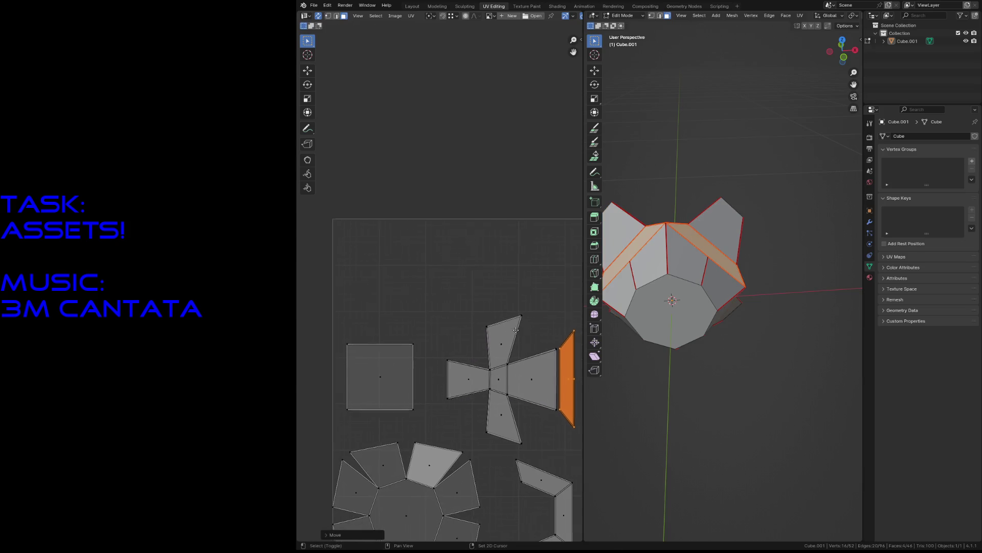
middle_drag(549, 366, 432, 325)
scroll(432, 324, up, 5)
key(g)
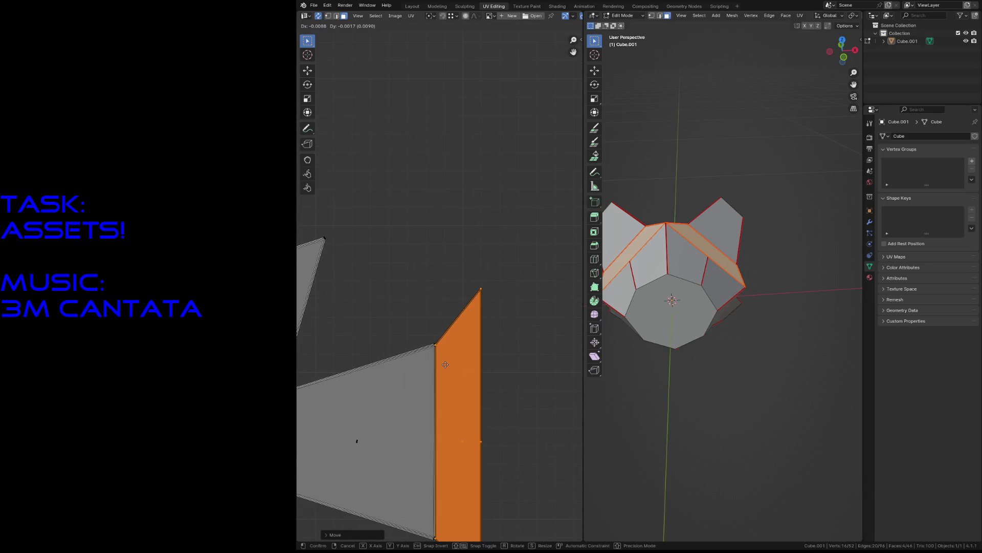
click(444, 366)
scroll(410, 333, down, 3)
middle_drag(444, 367, 391, 300)
scroll(391, 299, down, 6)
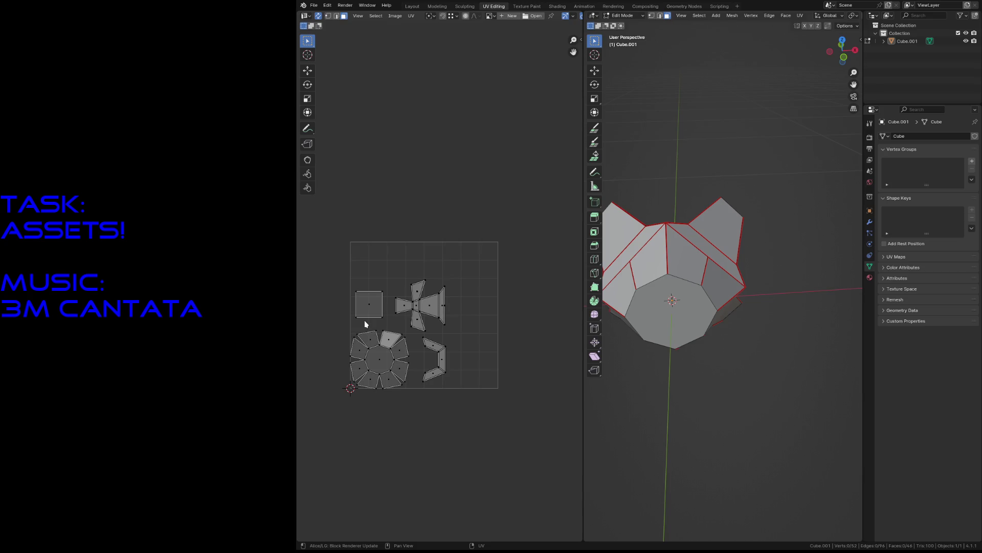
- Identify the square and C-shaped UV islands by fly-navigating to the slanted face in 3D
scroll(413, 355, up, 1)
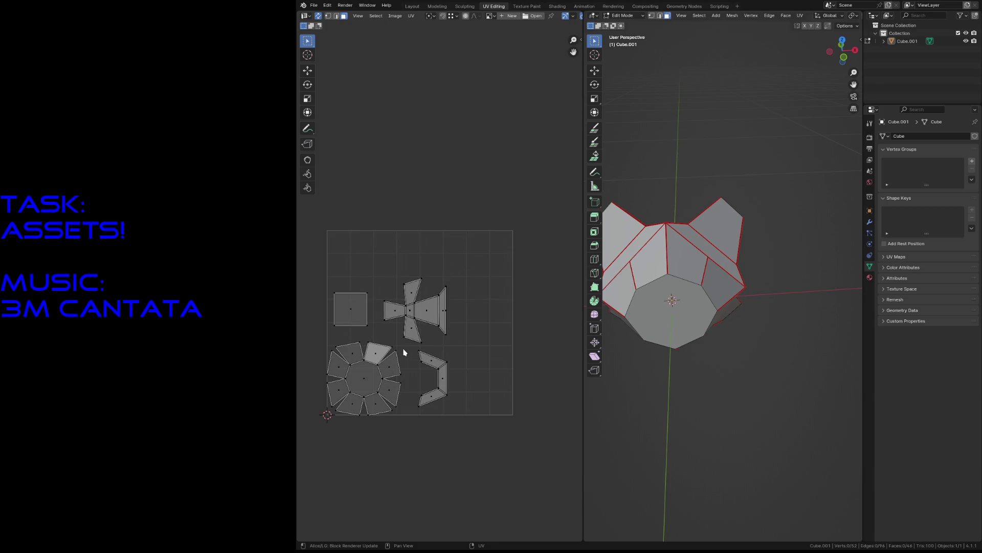
click(347, 307)
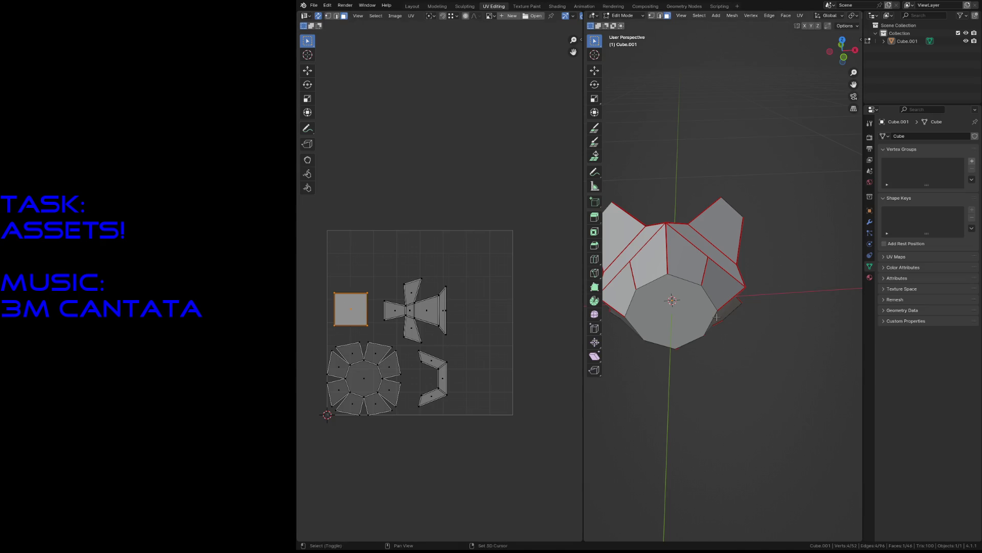
key(shift+grave)
key(w)
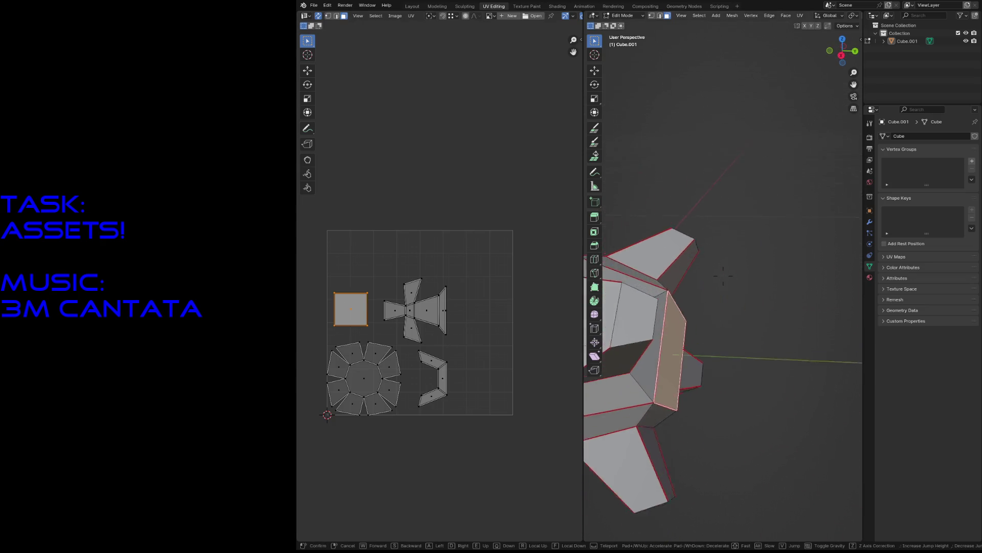
key(s)
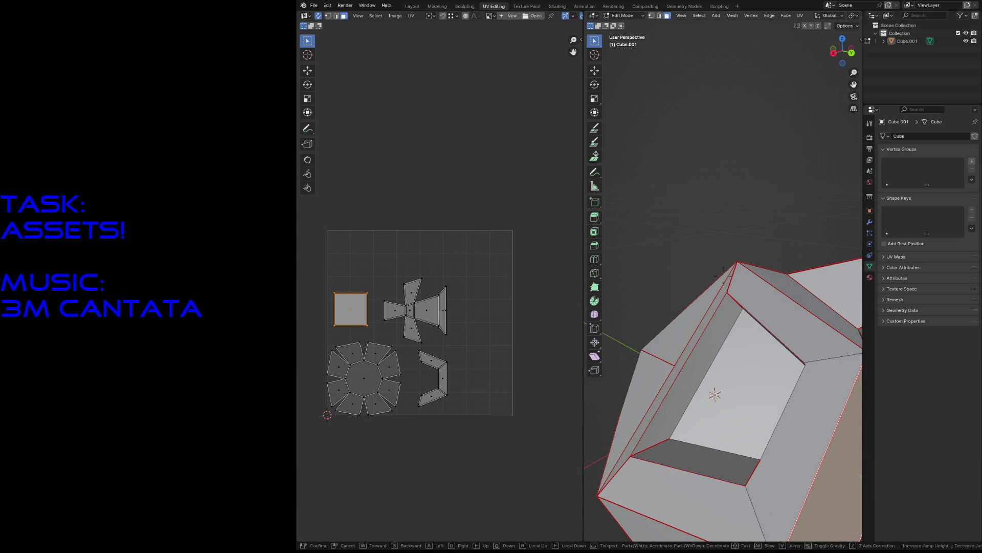
key(Return)
click(654, 313)
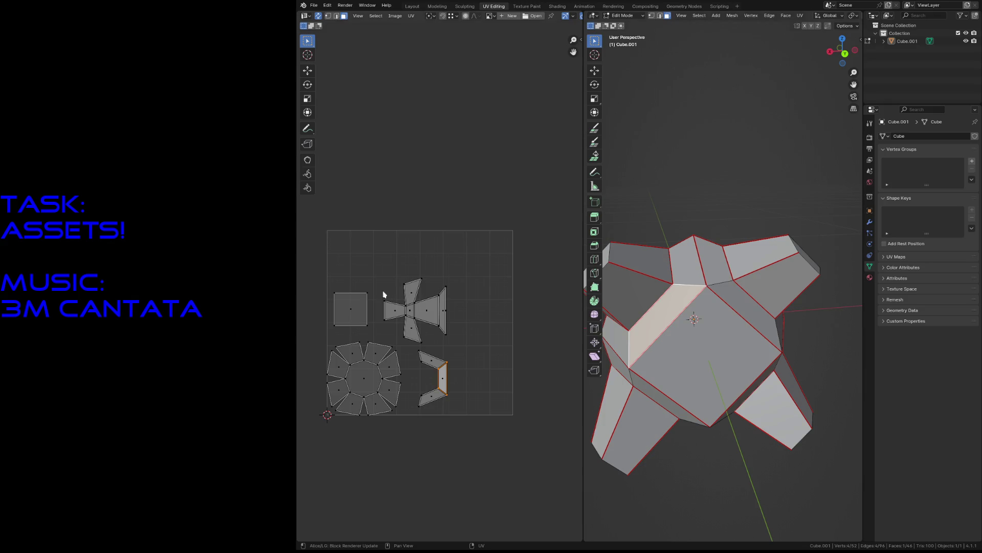
click(353, 306)
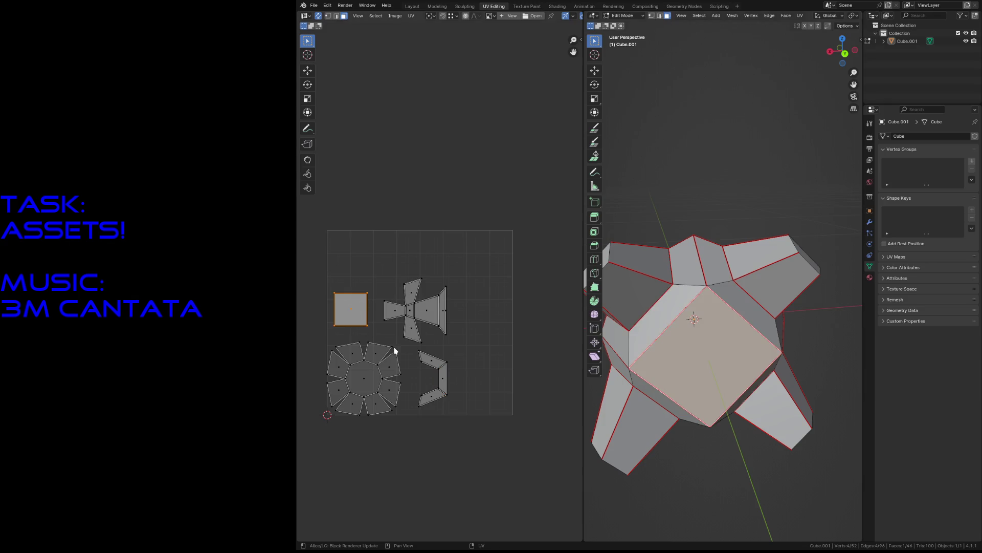
drag(410, 349, 465, 426)
click(356, 313)
- Place the square island flush against the C-shaped island's open side, then deselect all
key(g)
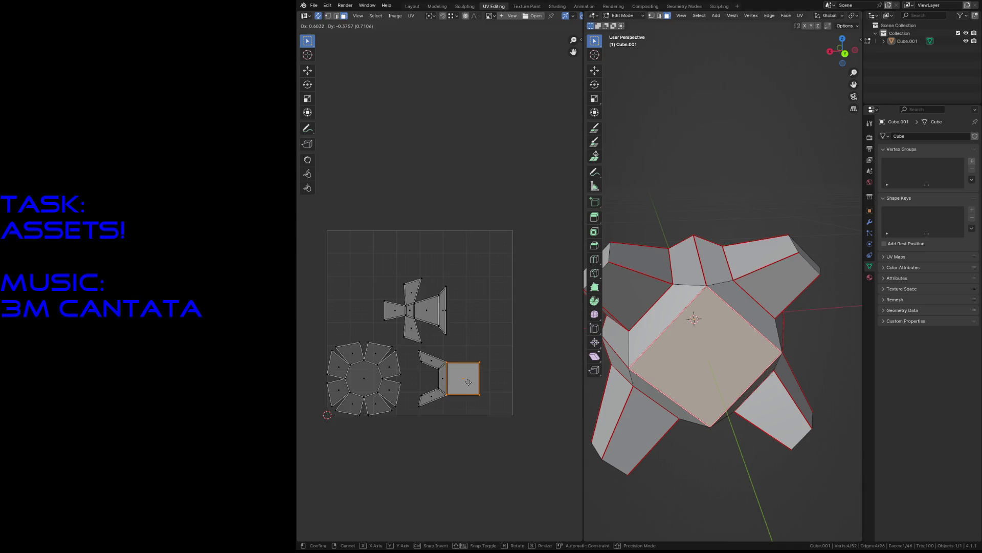
click(468, 382)
scroll(463, 399, up, 4)
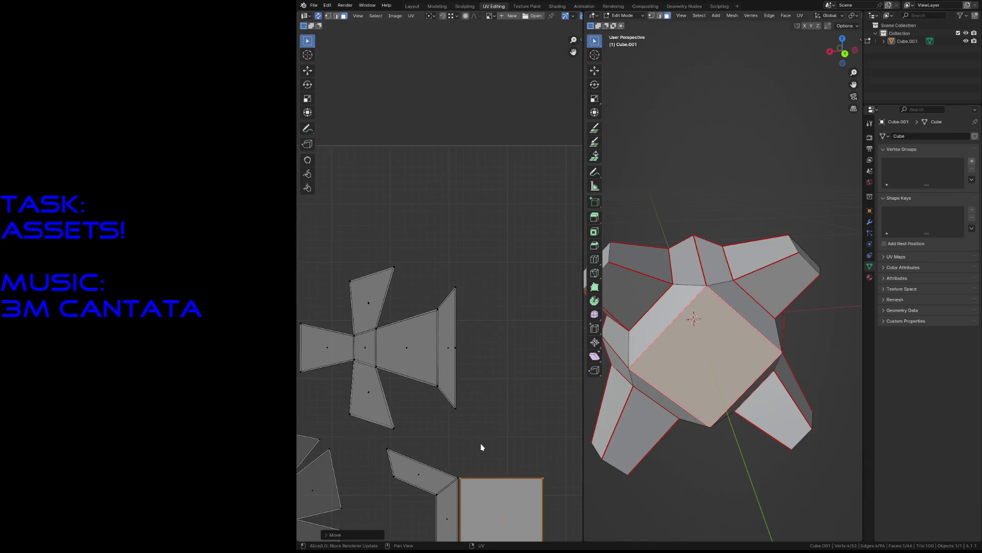
scroll(430, 251, up, 2)
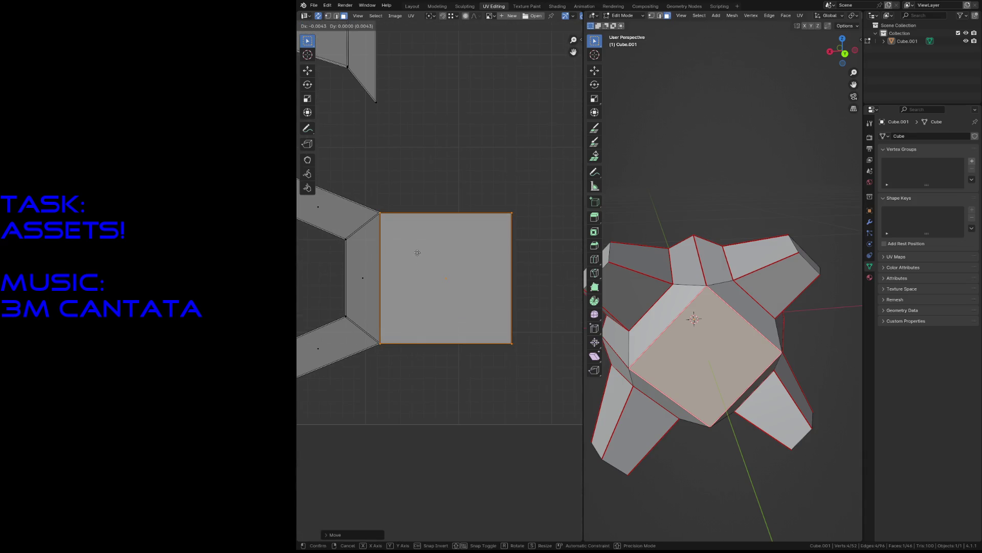
key(g)
click(416, 252)
scroll(412, 180, down, 4)
scroll(412, 180, down, 2)
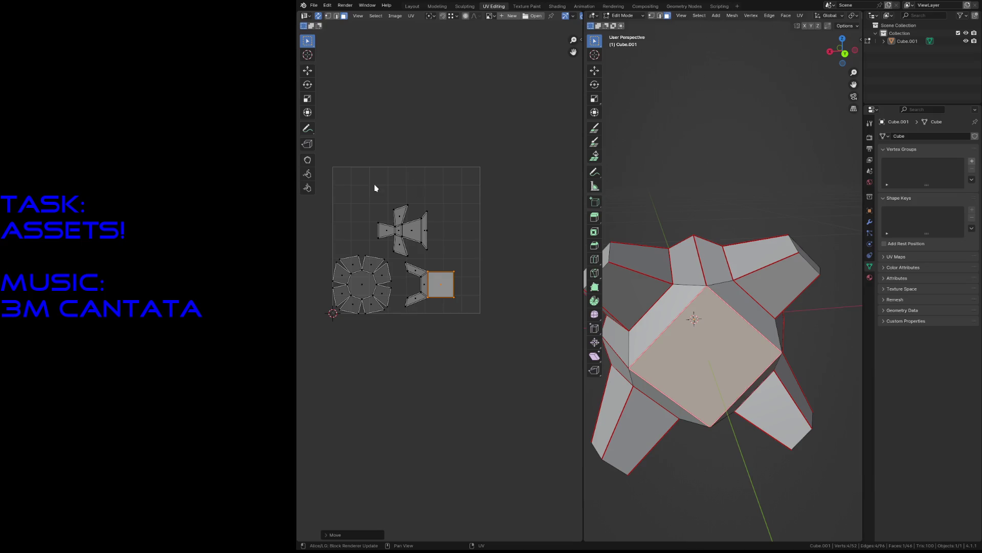
key(alt+a)
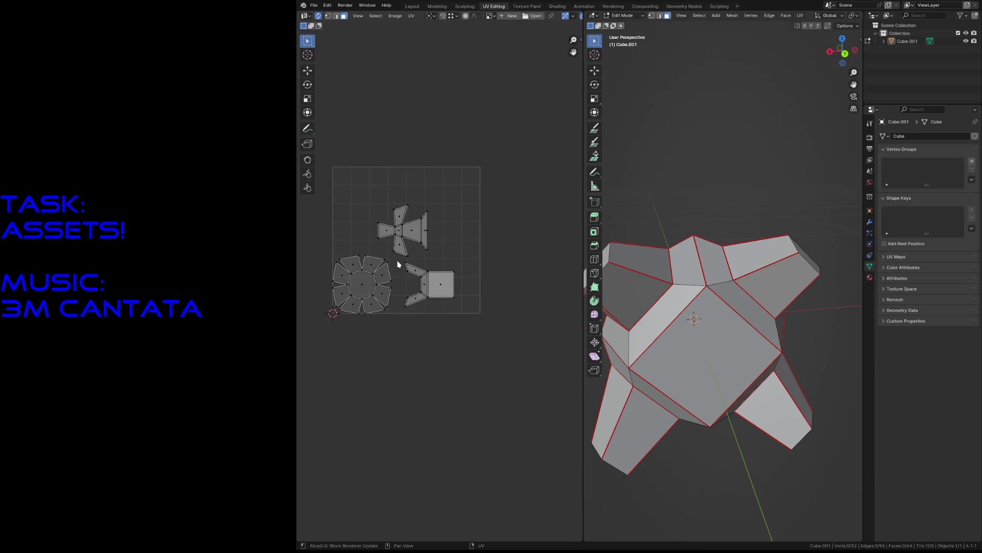
- Move the C-shaped and square island pair to the grid's top left
drag(399, 258, 475, 329)
key(g)
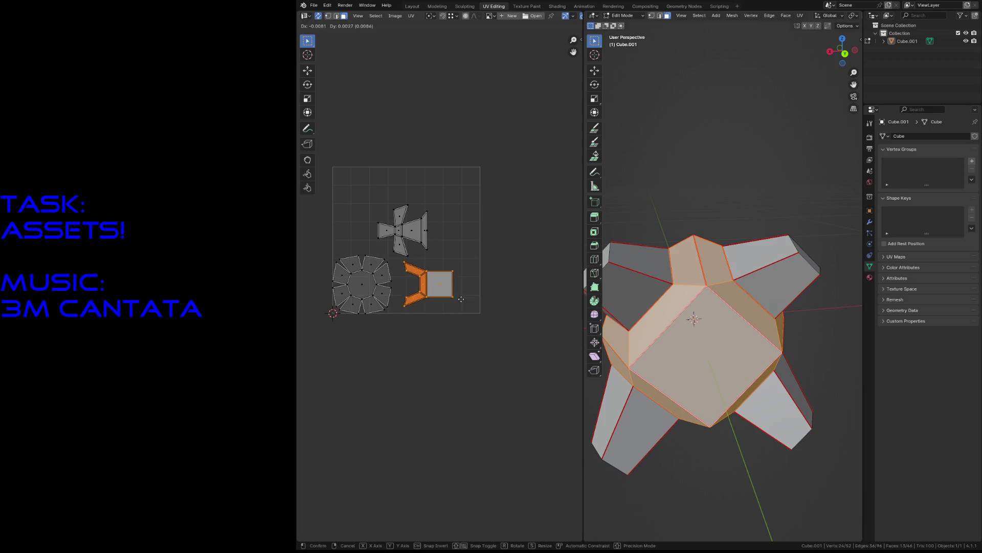
drag(411, 256, 398, 247)
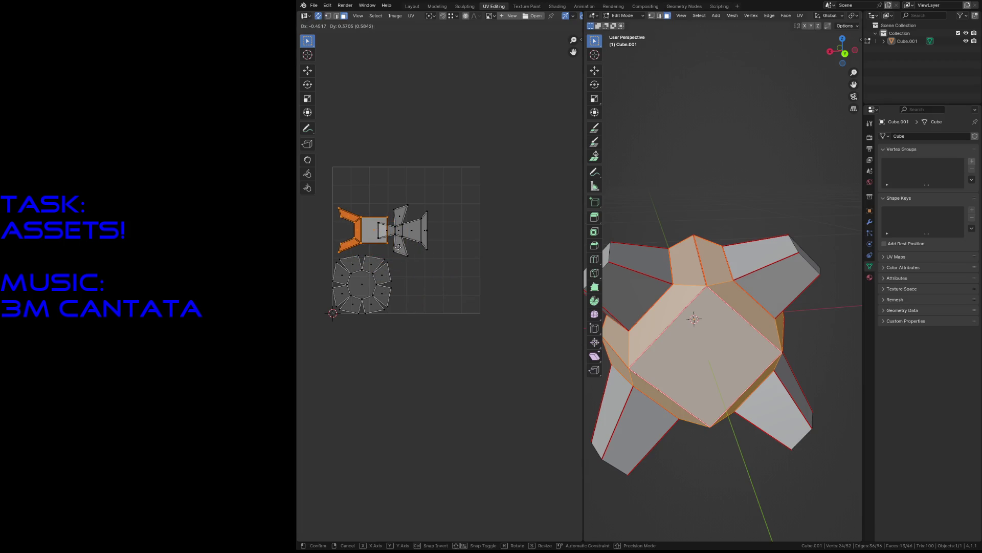
click(398, 247)
- Rotate the cross island upright, place it beside the square, deselect, and save gripper.blend
drag(395, 197, 460, 279)
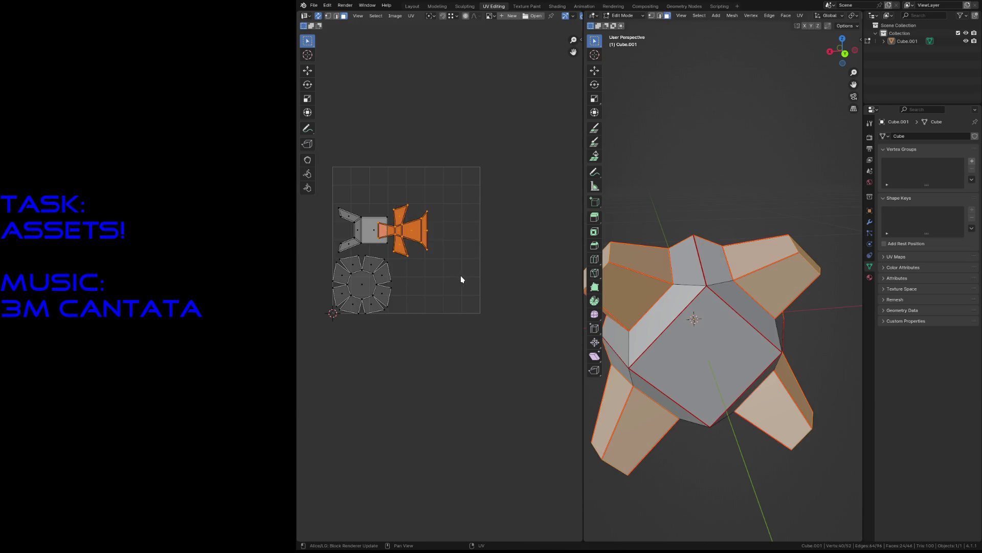
key(r)
click(446, 304)
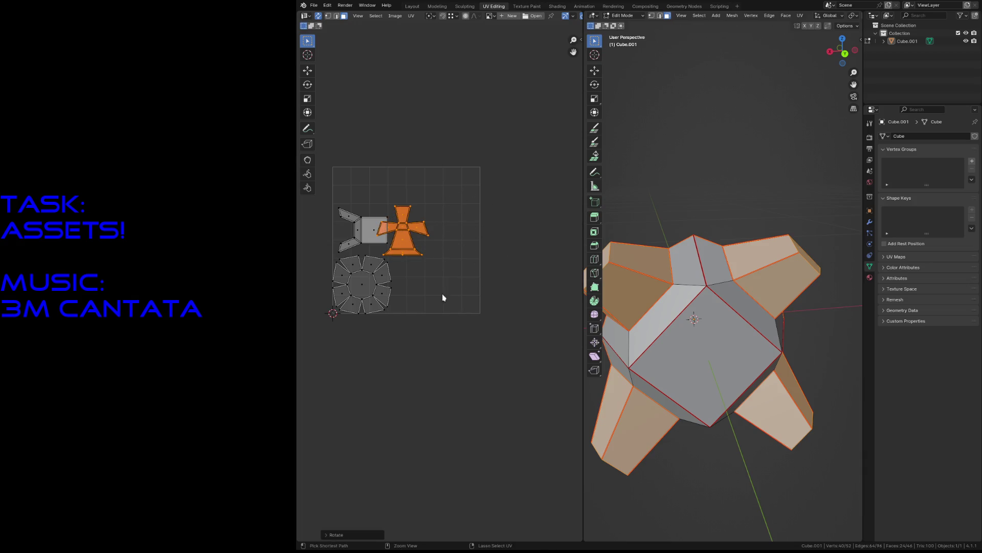
key(g)
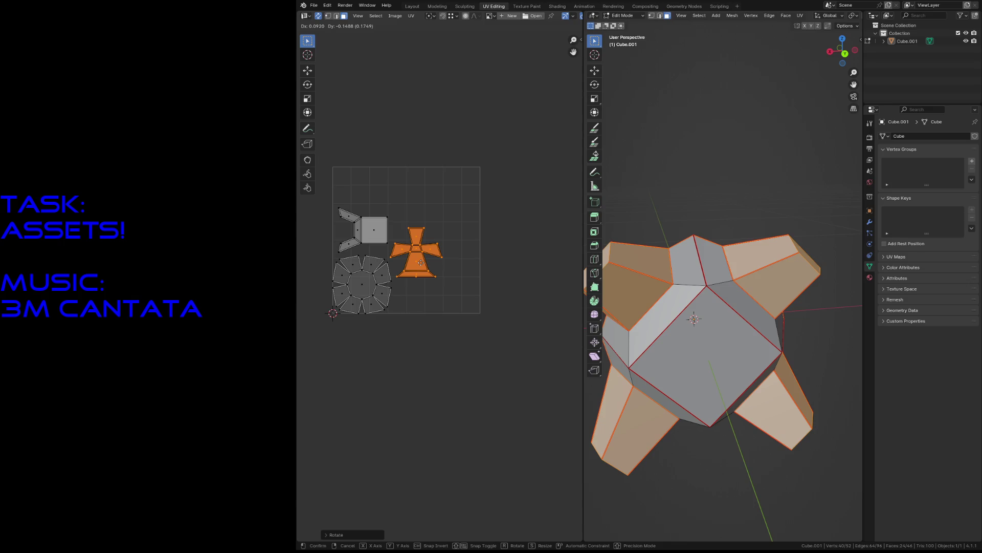
click(418, 260)
click(436, 312)
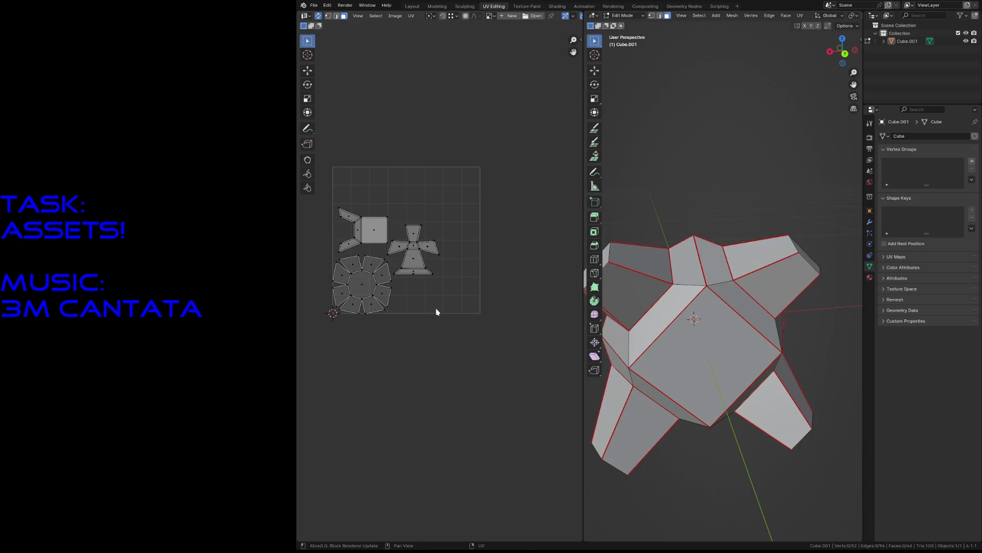
key(ctrl+s)
- Shift all UV islands together within the grid and save gripper.blend
drag(323, 199, 448, 340)
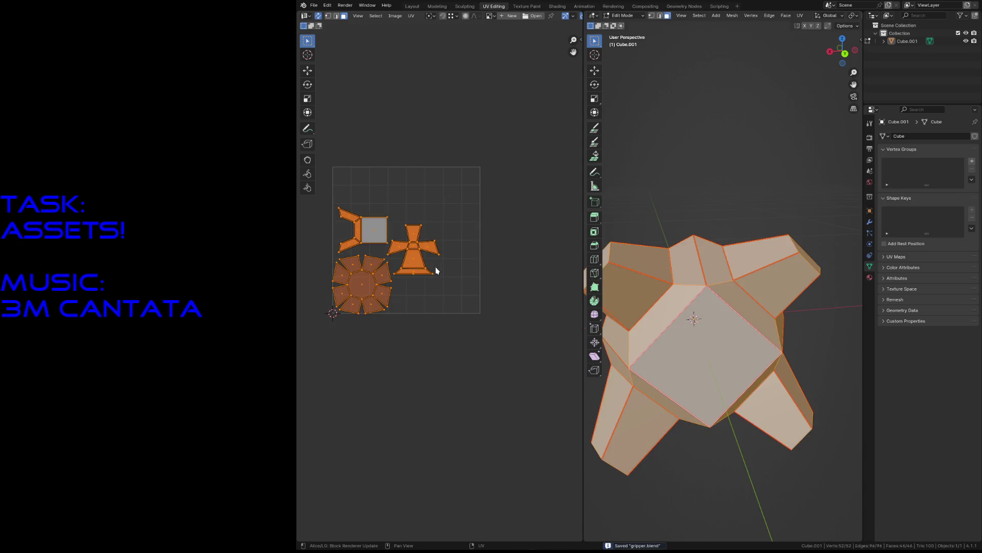
key(g)
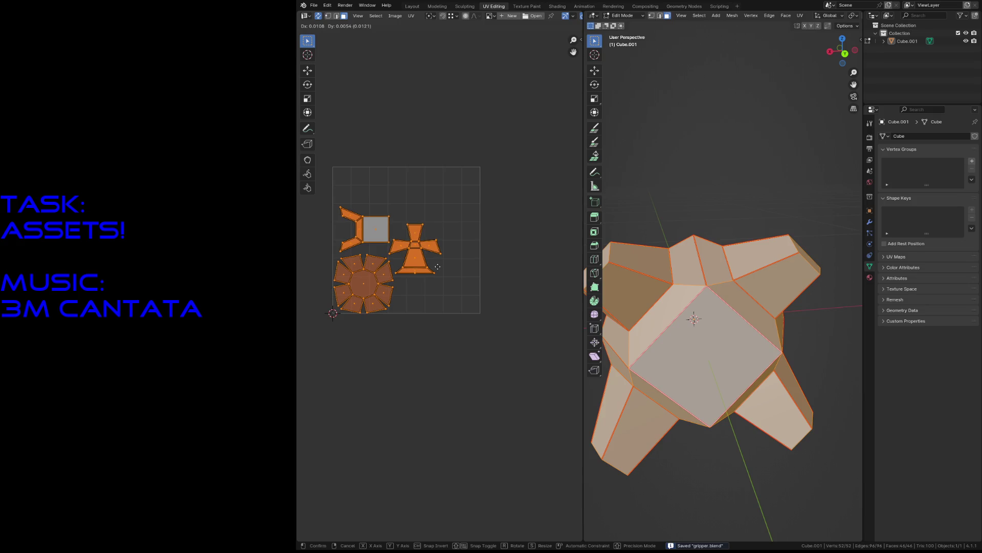
click(437, 265)
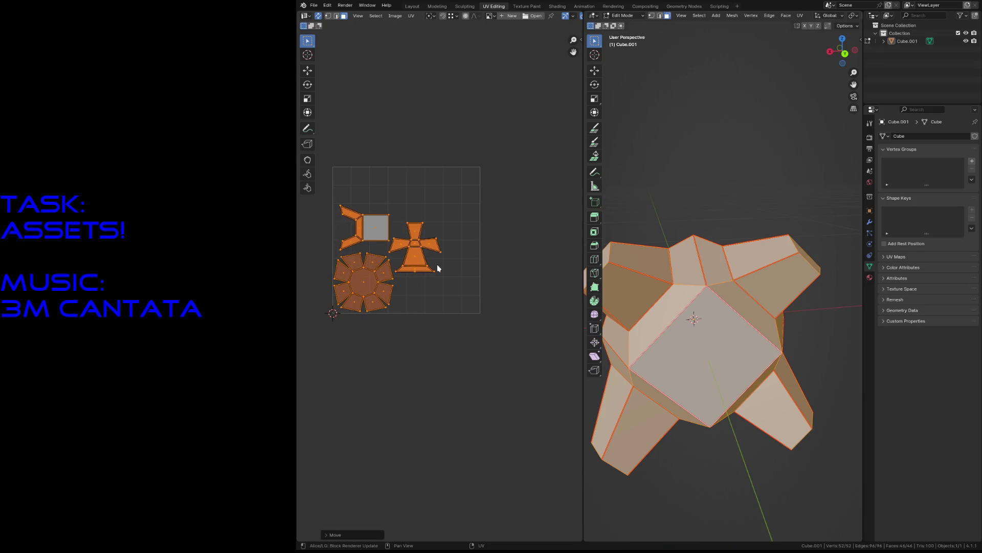
click(467, 340)
key(ctrl+s)
- Scale all islands up to fill most of the UV grid, deselect, and save
drag(310, 173, 470, 379)
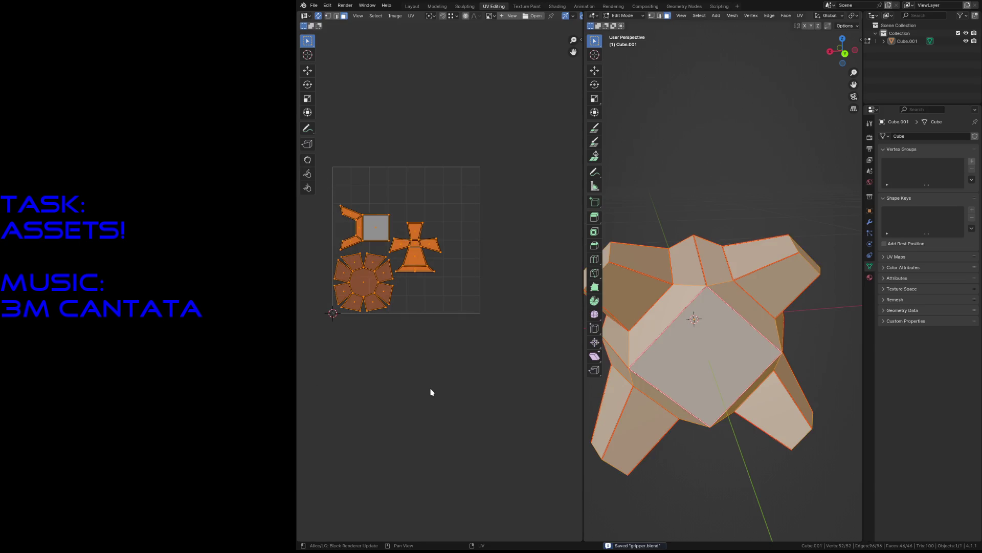
click(440, 393)
mouse_move(317, 180)
mouse_down()
mouse_move(420, 298)
mouse_move(468, 238)
mouse_up()
key(s)
click(499, 217)
key(g)
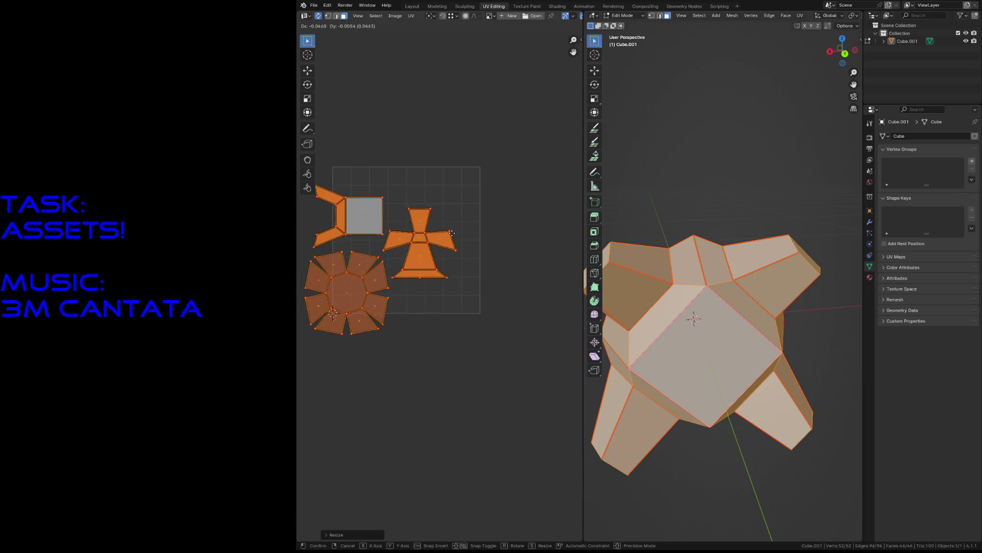
right_click(518, 285)
key(g)
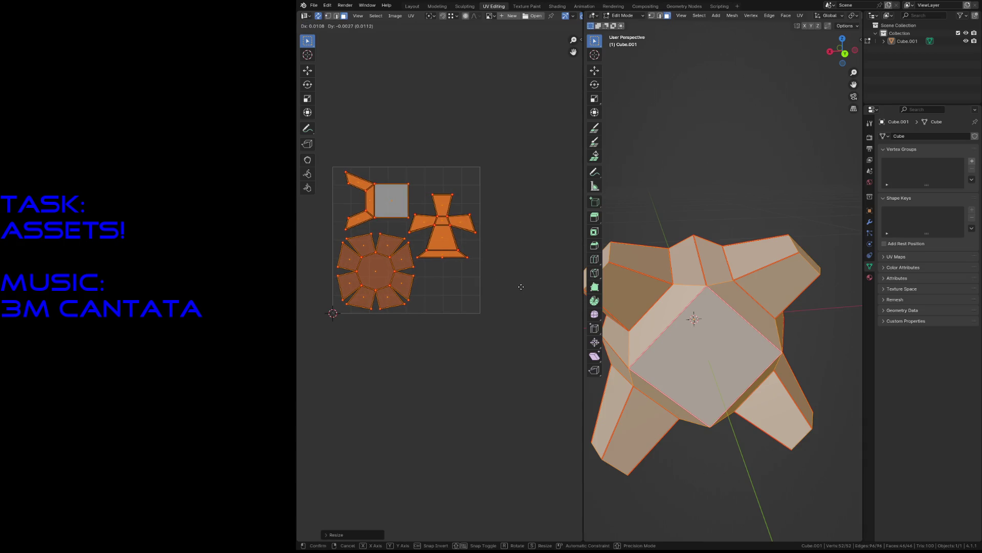
right_click(521, 286)
key(alt+a)
key(ctrl+s)
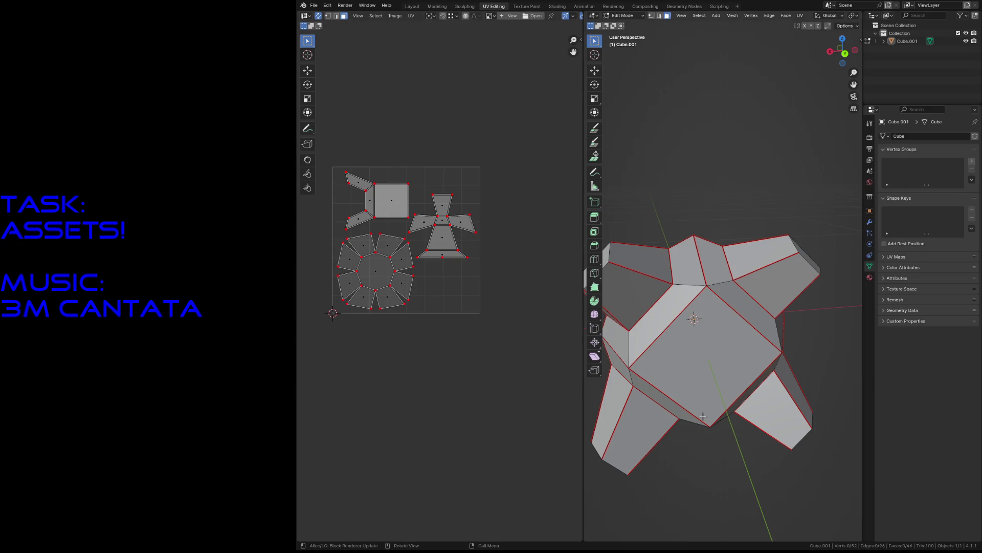
key(shift+grave)
key(w)
key(s)
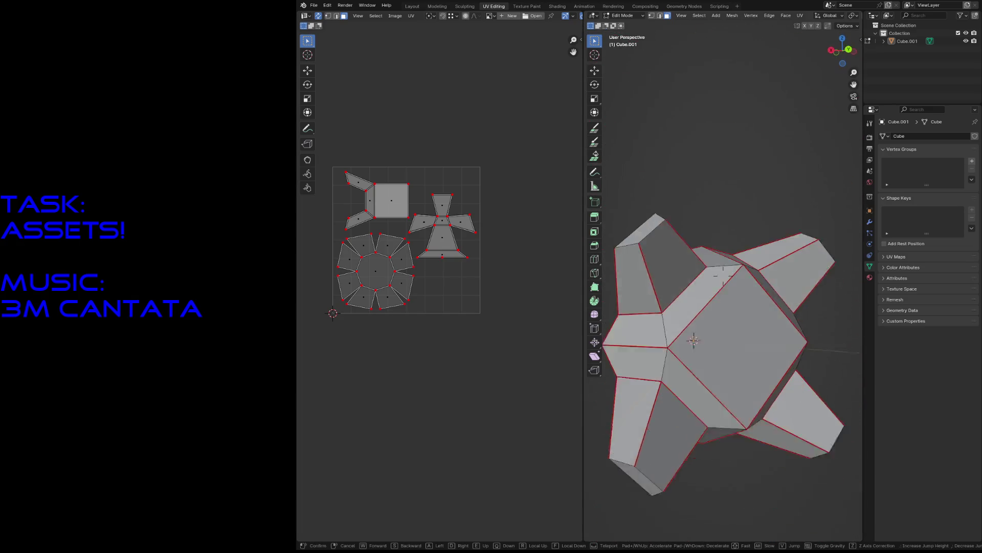
key(w)
key(s)
click(715, 465)
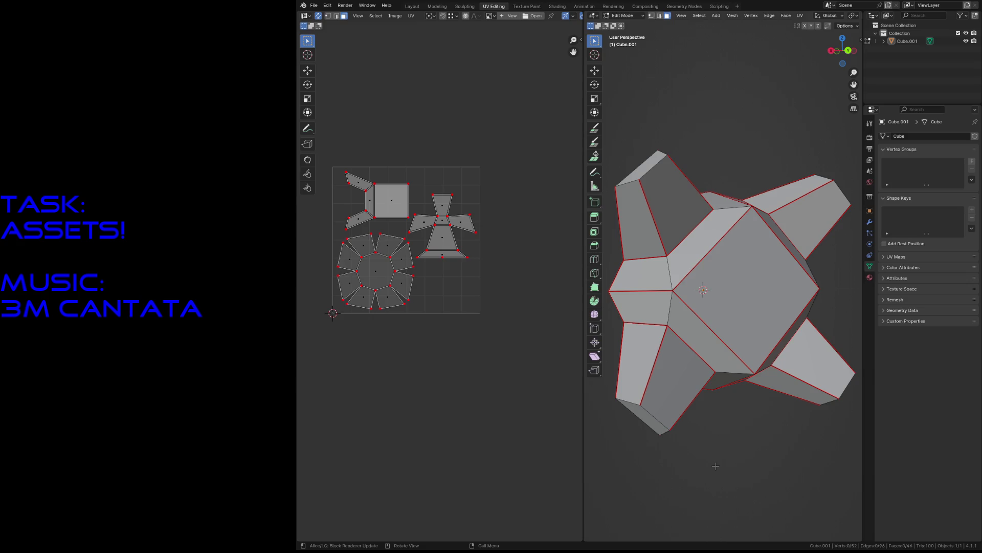
- In Texture Paint, create a new 32 px image named gripper_base
click(527, 6)
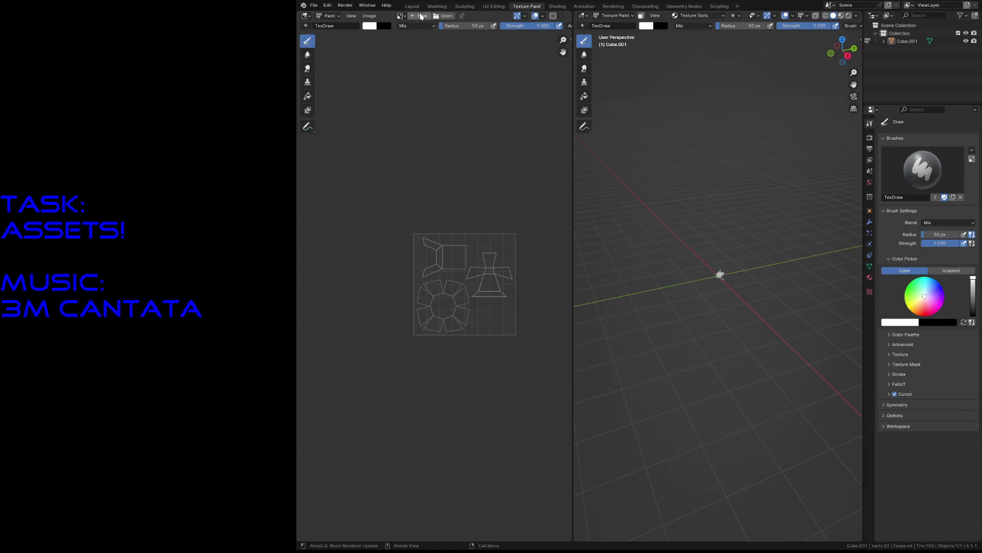
click(420, 17)
click(419, 23)
text(gripper_base)
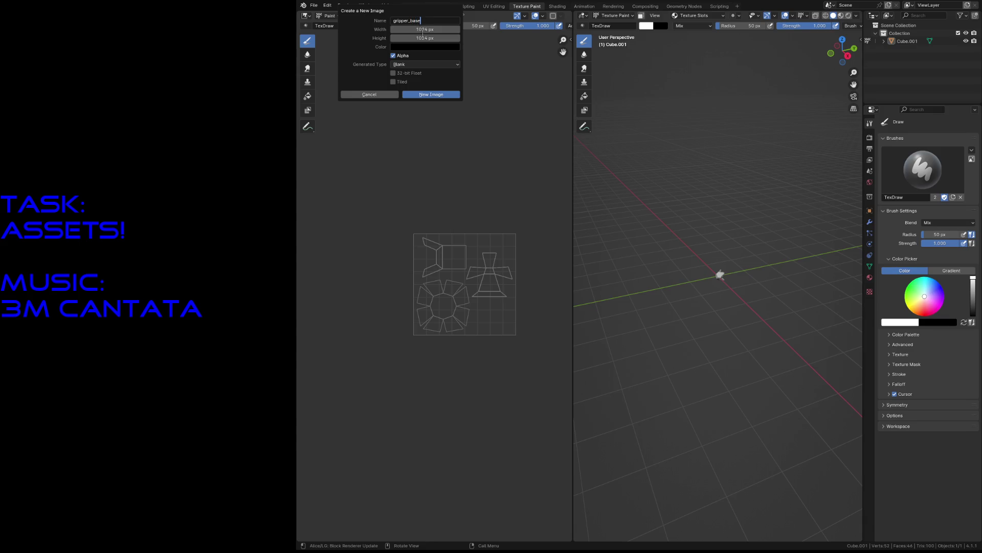
key(Tab)
text(32)
key(Tab)
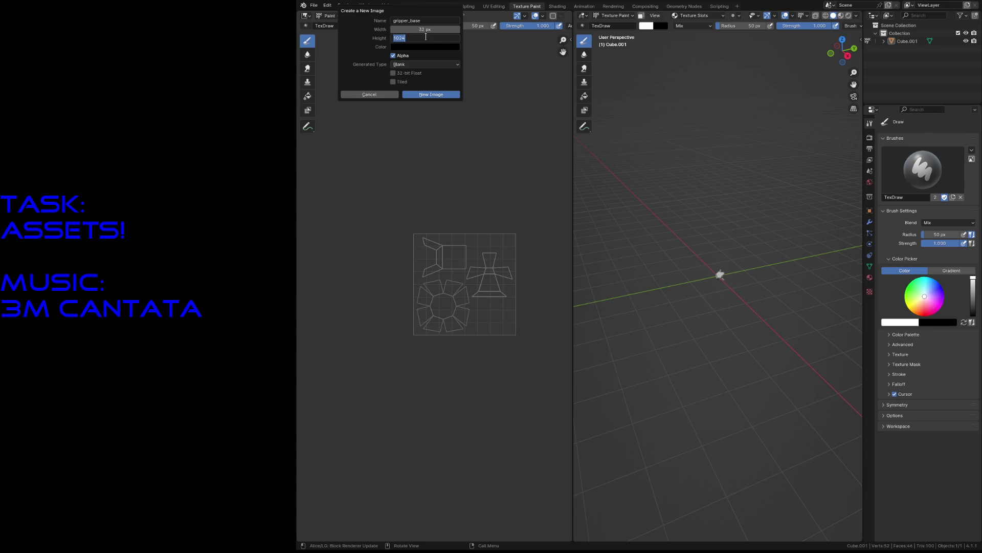
click(443, 95)
- Set the brush radius to 1 px and fly the view in until the model fills it
scroll(466, 276, up, 8)
key(f)
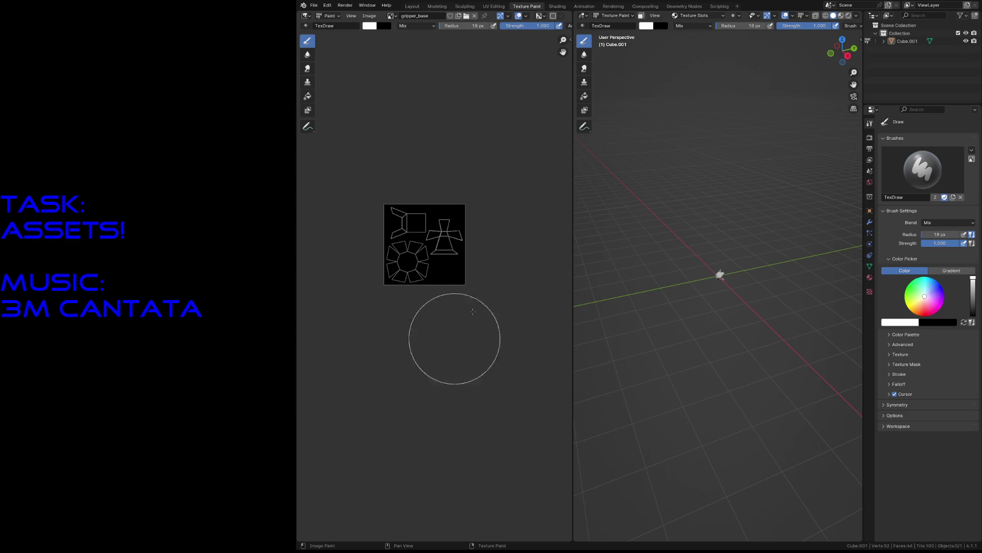
click(478, 247)
scroll(386, 235, up, 2)
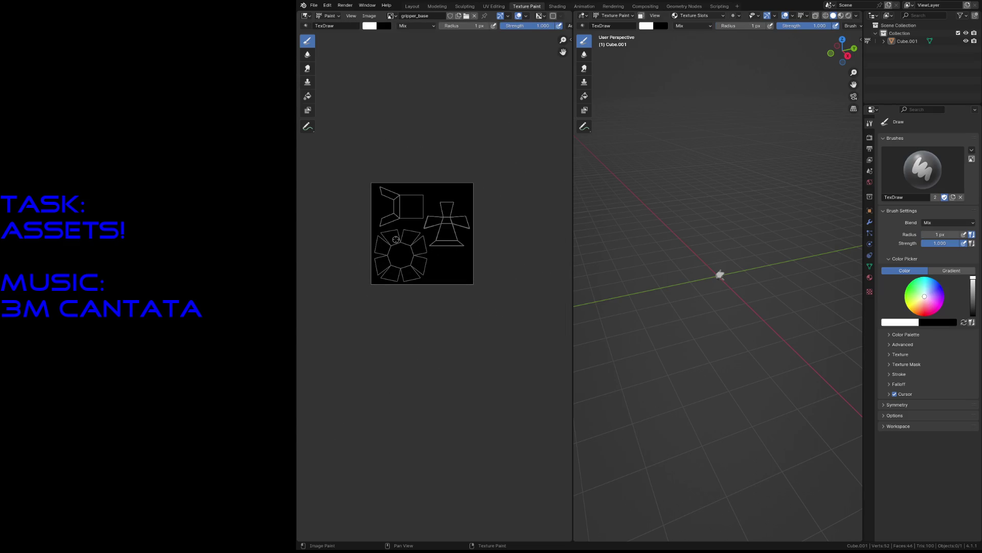
key(shift+grave)
key(w)
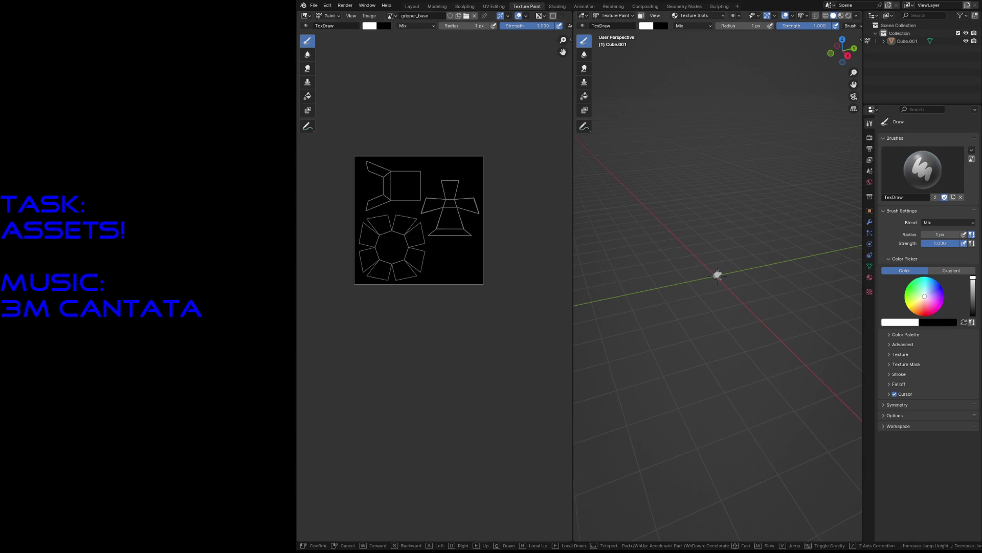
key(w)
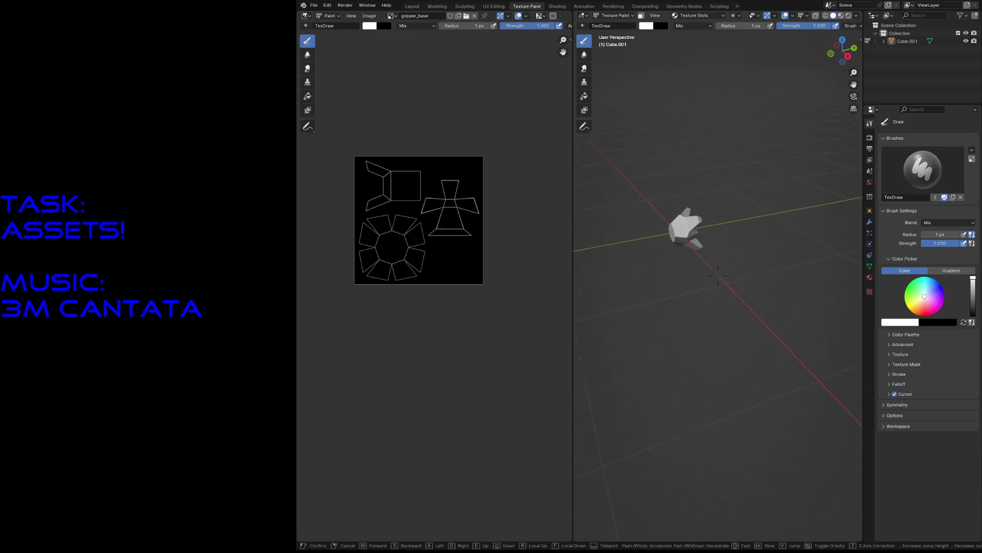
click(718, 276)
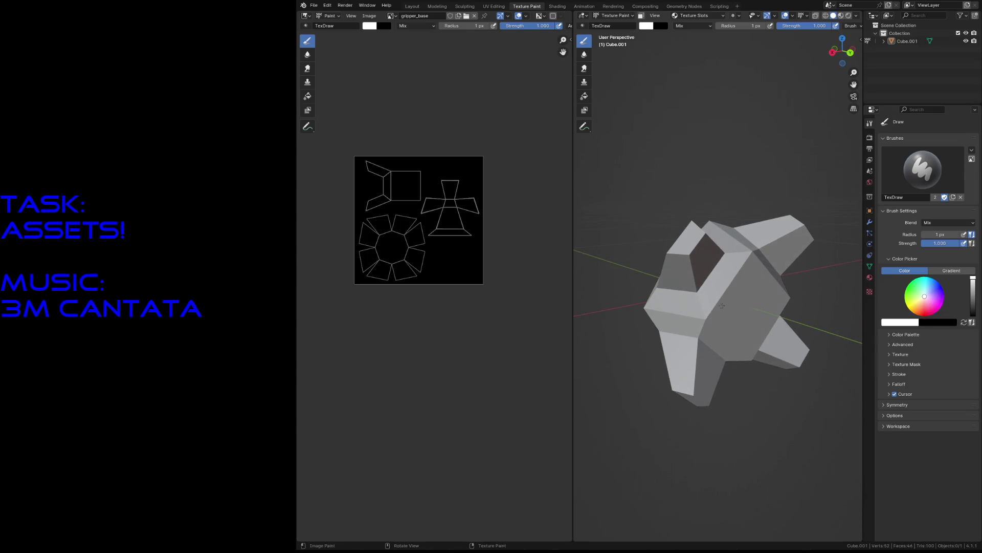
- Paint the whole image yellow with an 8 px brush, then go to the Shading workspace
click(912, 308)
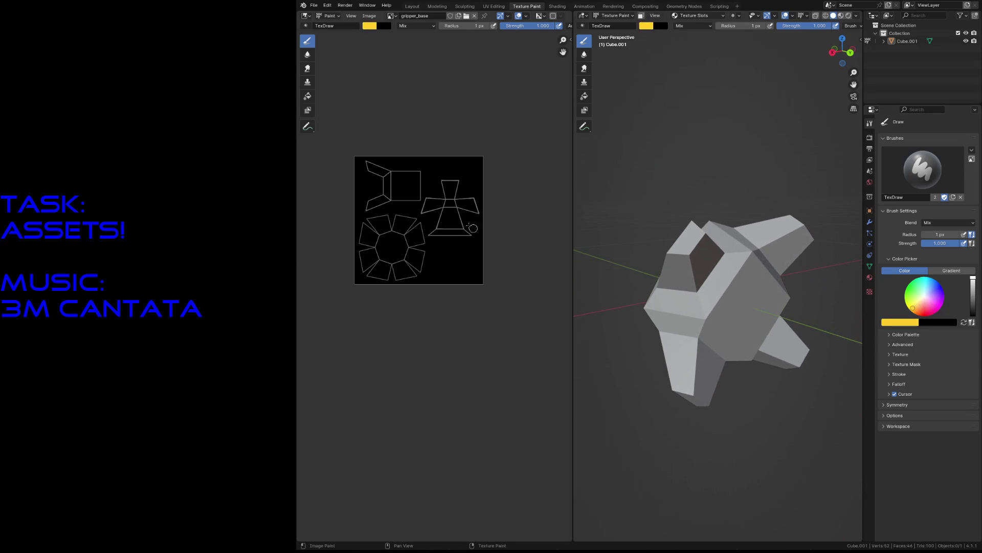
key(f)
click(450, 205)
mouse_move(429, 159)
mouse_down()
mouse_move(417, 296)
mouse_move(384, 169)
mouse_move(360, 225)
mouse_up()
mouse_move(352, 177)
mouse_down()
mouse_move(467, 139)
mouse_move(455, 158)
mouse_up()
click(550, 6)
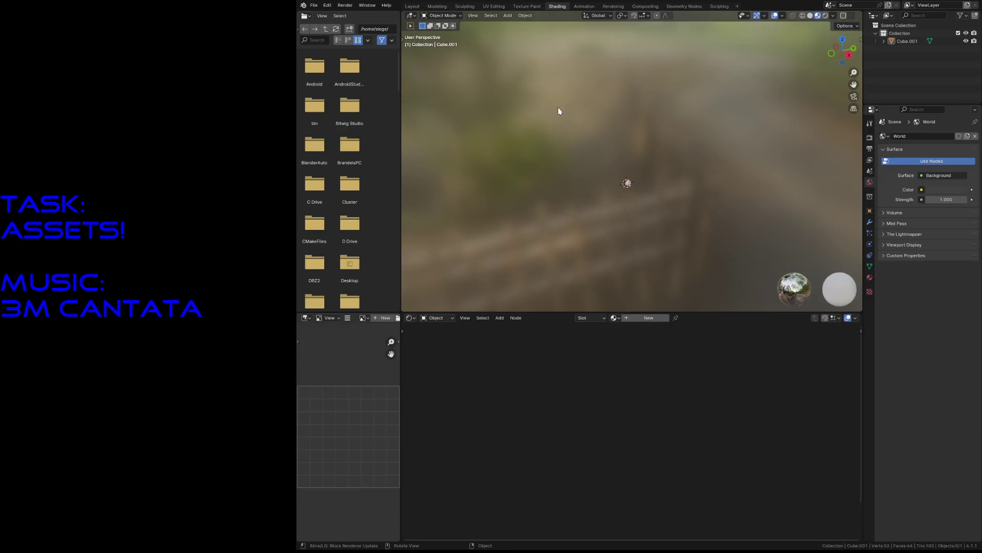
- Add a new material to the model named gripper_material
click(640, 318)
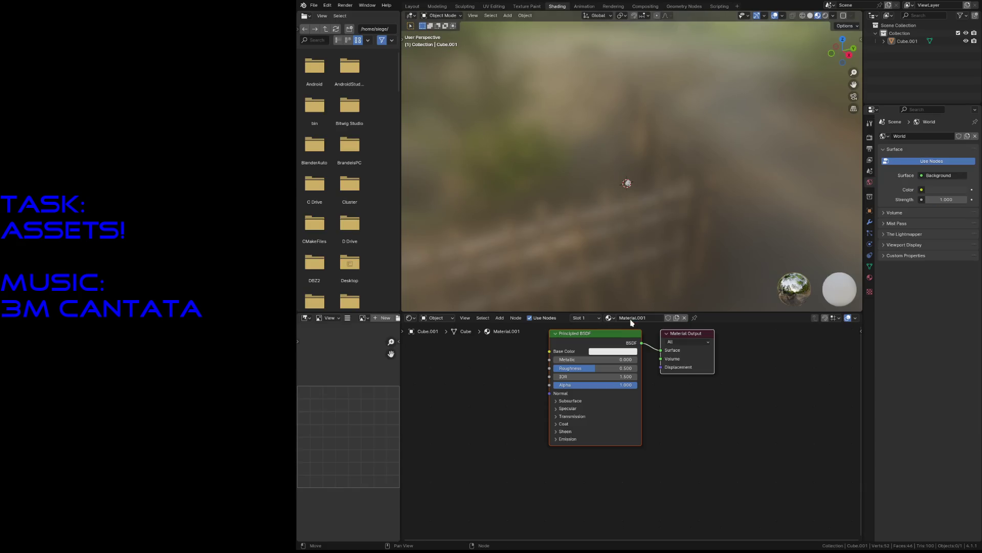
click(633, 317)
text(gripper_m)
key(Return)
- Add an Image Texture node and connect its Color output to Base Color
key(shift+a)
mouse_move(407, 430)
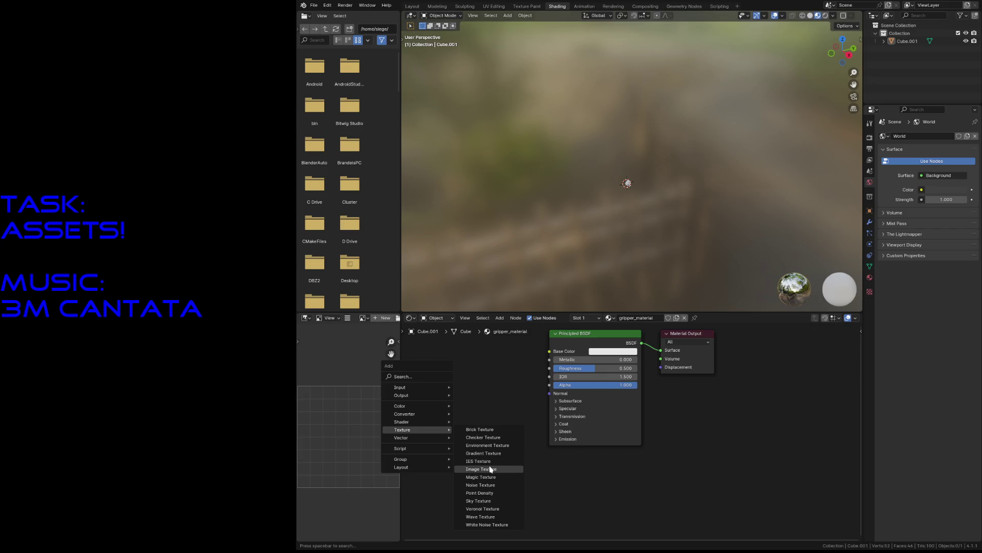
click(495, 467)
click(453, 389)
drag(512, 371, 549, 351)
- Set the texture to Closest interpolation, assign gripper_base, and return to Texture Paint
click(433, 401)
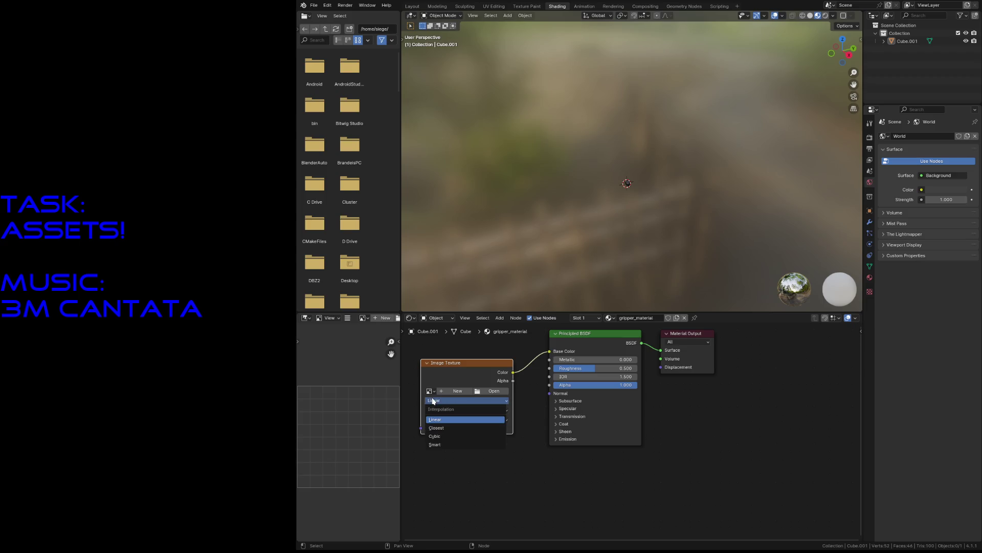
click(432, 429)
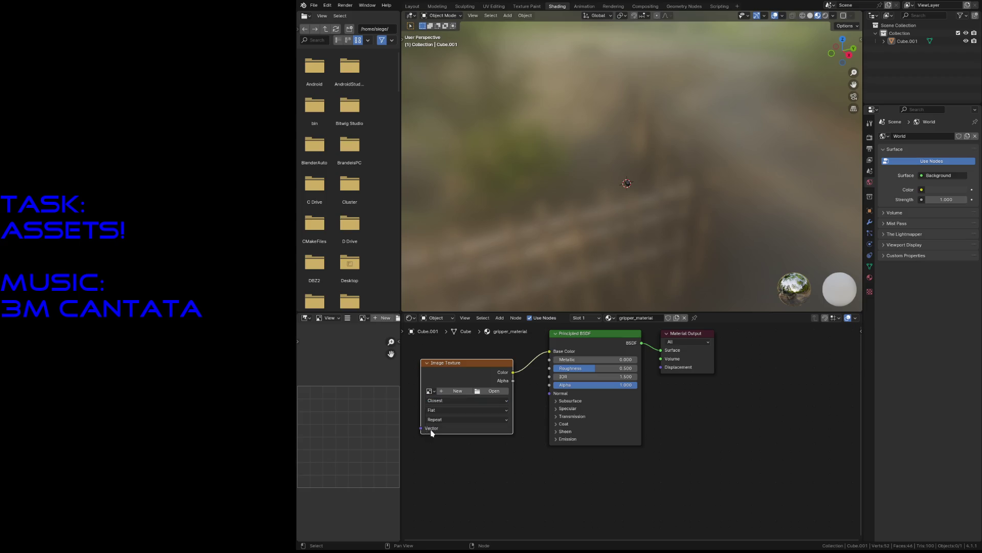
click(430, 391)
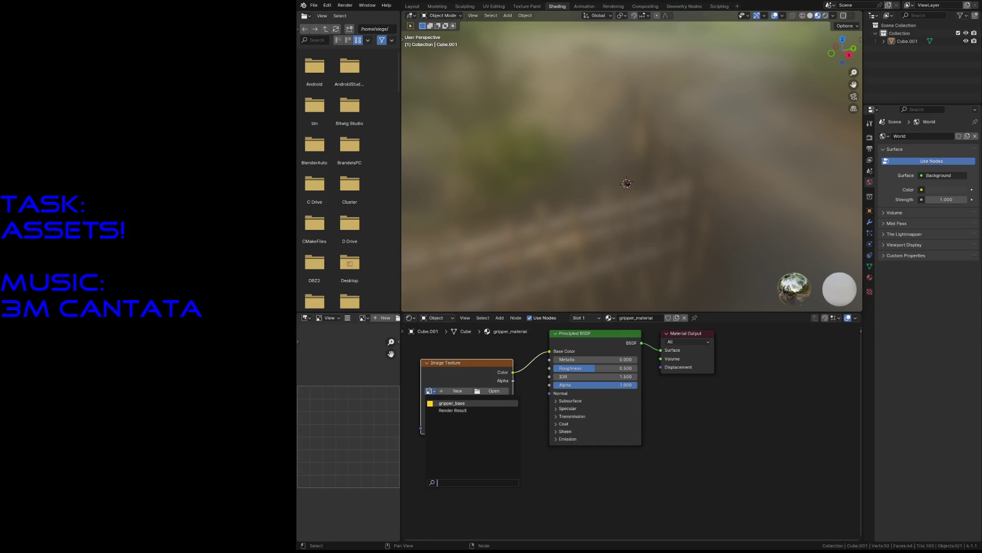
click(432, 403)
click(542, 467)
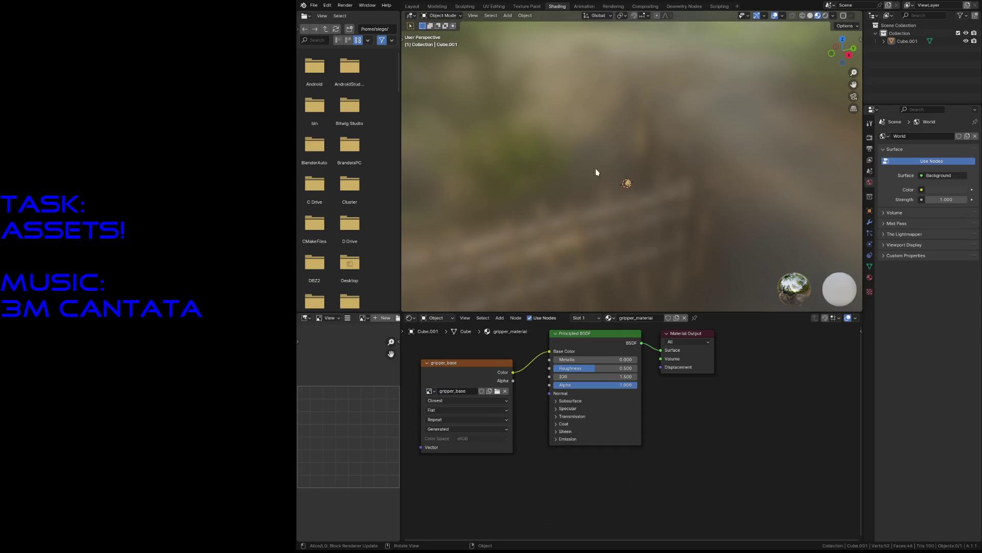
click(521, 7)
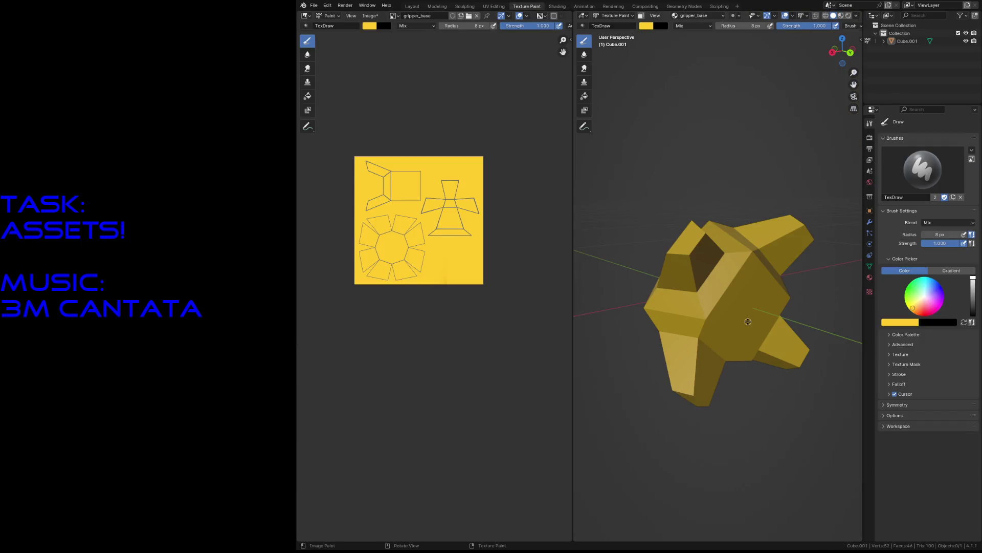
- Centre the model in view and paint a dark stroke on the central face
key(shift+grave)
key(w)
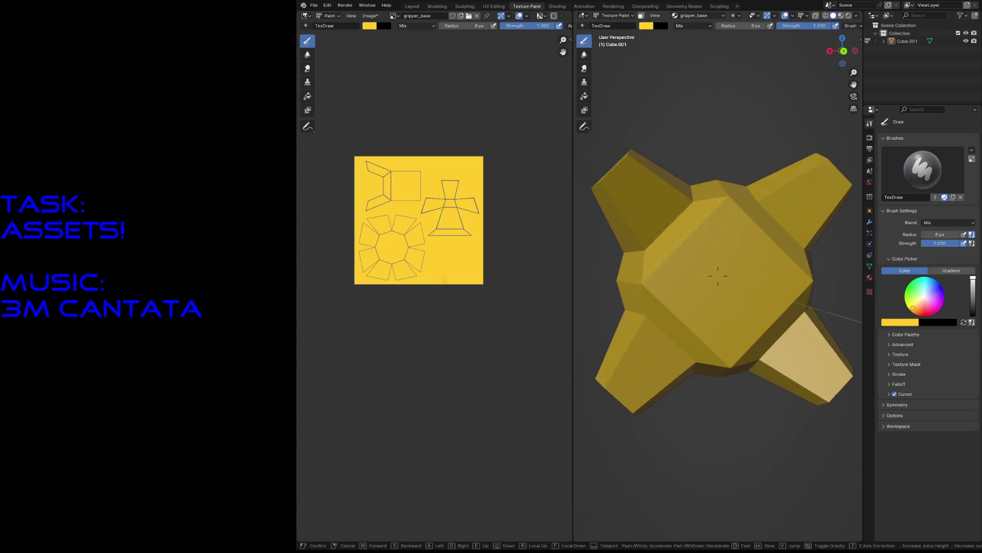
click(748, 322)
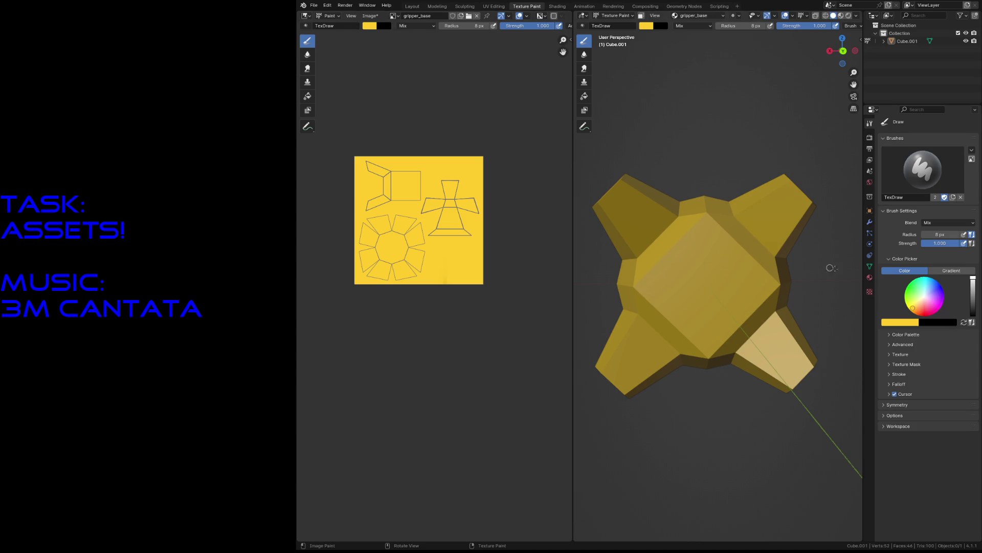
click(974, 308)
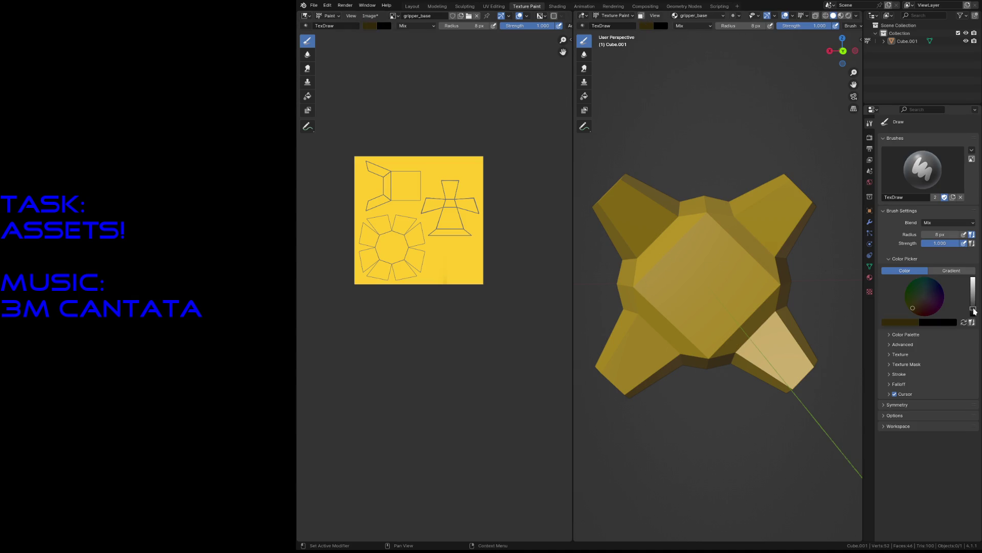
drag(975, 308, 974, 310)
drag(705, 249, 668, 286)
- With a 20 px brush, paint a dark square ring on the central face
key(f)
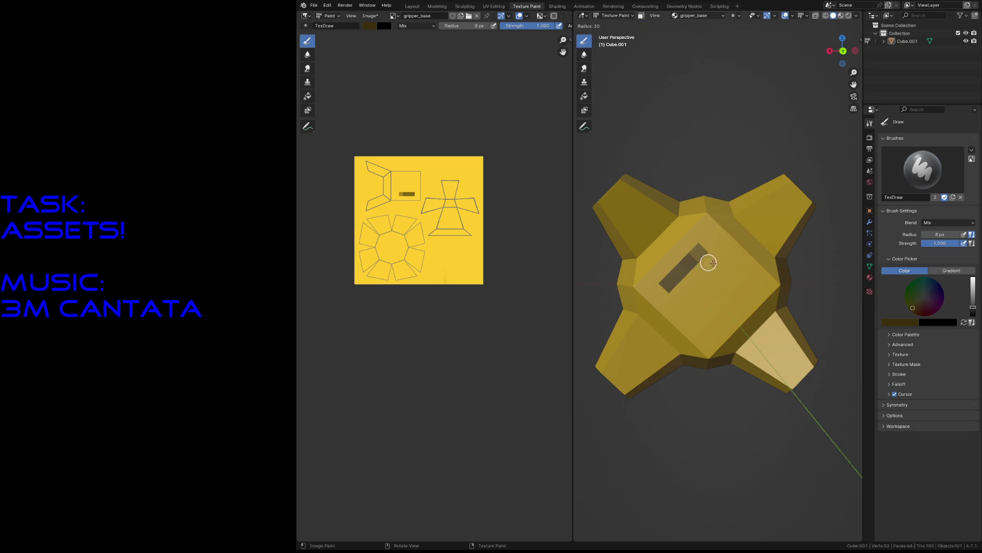
click(706, 256)
drag(703, 249, 727, 279)
mouse_move(668, 287)
mouse_down()
mouse_move(702, 319)
mouse_move(729, 270)
mouse_move(709, 240)
mouse_move(741, 273)
mouse_move(707, 320)
mouse_up()
mouse_move(668, 285)
mouse_down()
mouse_move(711, 319)
mouse_move(743, 286)
mouse_move(706, 245)
mouse_move(733, 270)
mouse_up()
mouse_move(677, 281)
mouse_down()
mouse_move(706, 247)
mouse_move(671, 284)
mouse_move(693, 306)
mouse_move(681, 276)
mouse_move(736, 279)
mouse_move(701, 256)
mouse_move(709, 259)
mouse_up()
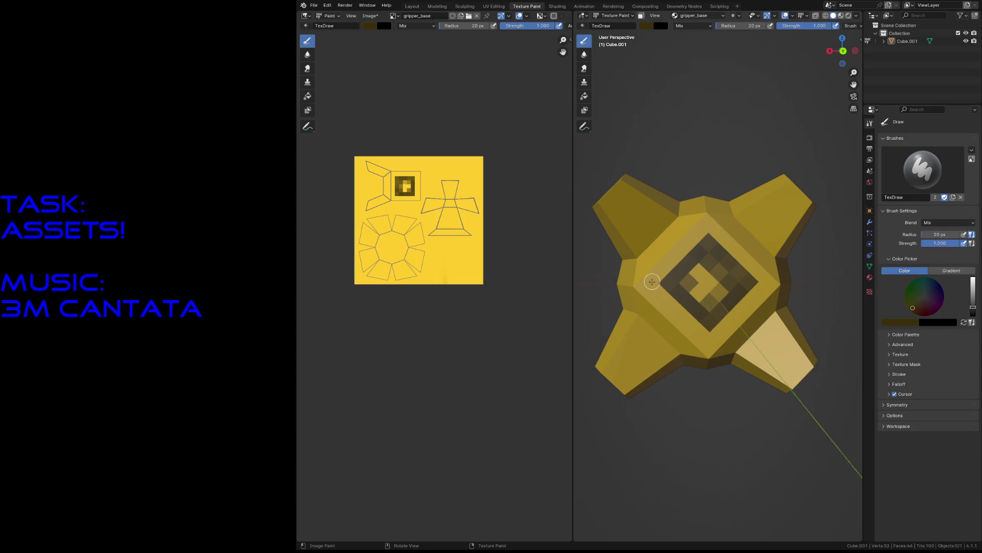
- Tidy the ring edges with sampled yellow, then touch up with sampled dark olive
key(s)
mouse_move(660, 279)
mouse_down()
mouse_move(664, 310)
mouse_move(709, 226)
mouse_move(714, 237)
mouse_up()
drag(757, 271, 756, 287)
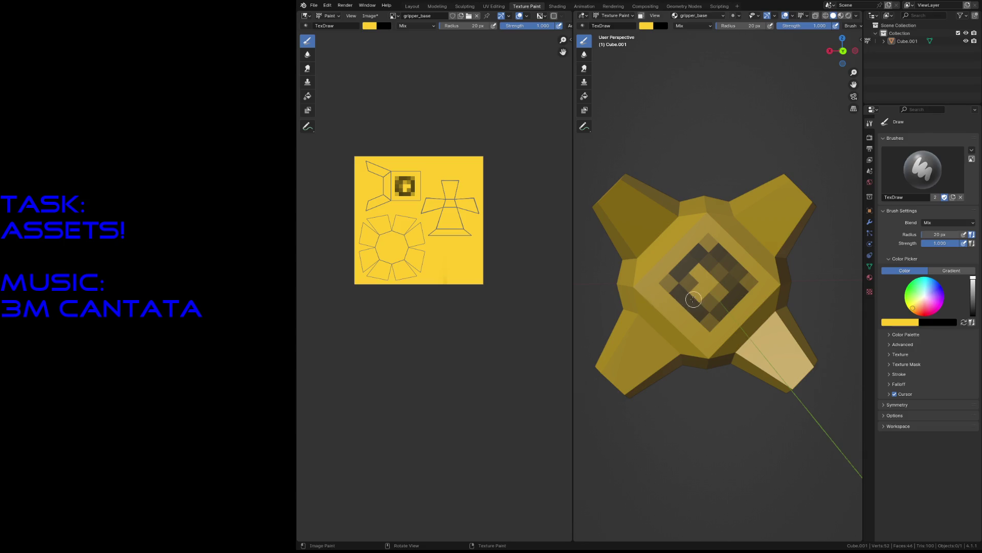
key(s)
mouse_move(690, 301)
mouse_down()
mouse_move(700, 276)
mouse_move(701, 294)
mouse_move(716, 277)
mouse_move(703, 269)
mouse_move(696, 281)
mouse_move(710, 302)
mouse_up()
- Paint a black cross into the central face, then lighten the brush to grey
drag(973, 306, 973, 315)
mouse_move(713, 291)
mouse_down()
mouse_move(701, 271)
mouse_move(721, 283)
mouse_move(705, 289)
mouse_move(710, 272)
mouse_move(698, 281)
mouse_move(715, 278)
mouse_move(697, 288)
mouse_move(705, 292)
mouse_up()
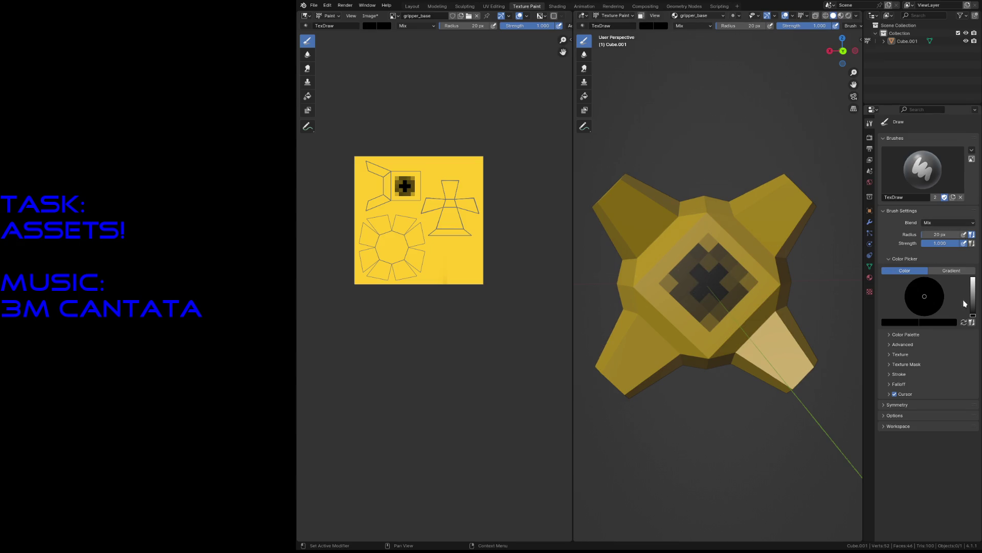
drag(976, 306, 973, 306)
- Paint grey patches on the four fins and darken the upper-right fin's patch black
click(761, 212)
mouse_move(761, 211)
mouse_down()
mouse_move(790, 202)
mouse_move(770, 225)
mouse_move(757, 219)
mouse_move(778, 203)
mouse_move(755, 220)
mouse_move(766, 232)
mouse_move(756, 219)
mouse_move(784, 206)
mouse_move(763, 230)
mouse_move(745, 232)
mouse_move(739, 240)
mouse_move(752, 250)
mouse_move(760, 243)
mouse_move(738, 235)
mouse_move(782, 207)
mouse_up()
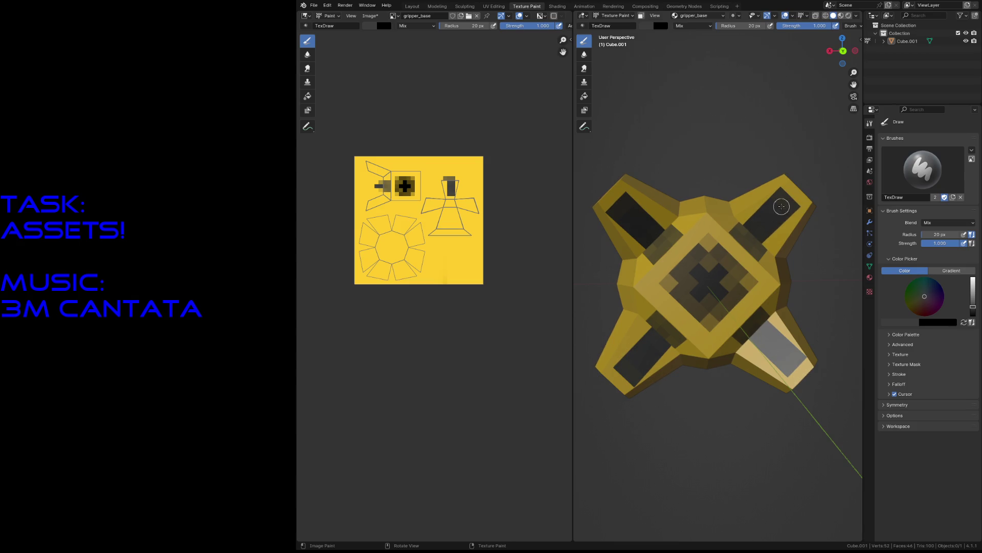
drag(975, 311, 973, 318)
mouse_move(774, 207)
mouse_down()
mouse_move(756, 225)
mouse_move(764, 235)
mouse_move(748, 243)
mouse_up()
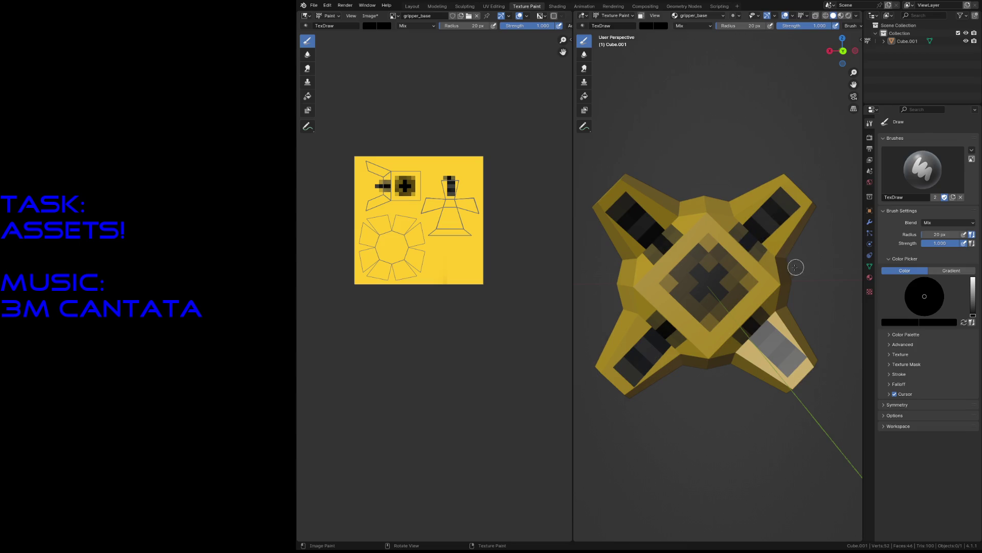
- Paint lighter marks on the model's left edge, then undo them
click(974, 307)
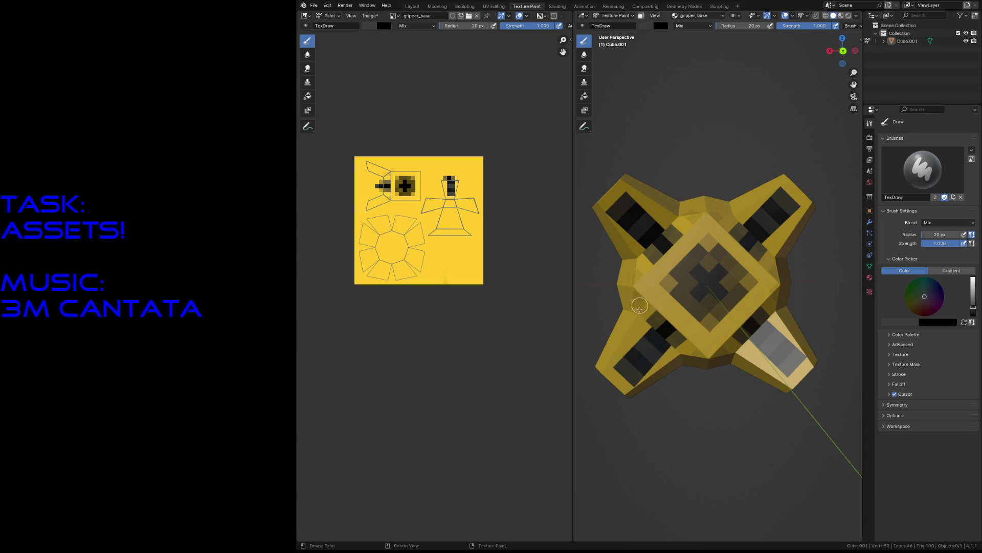
drag(626, 279, 628, 295)
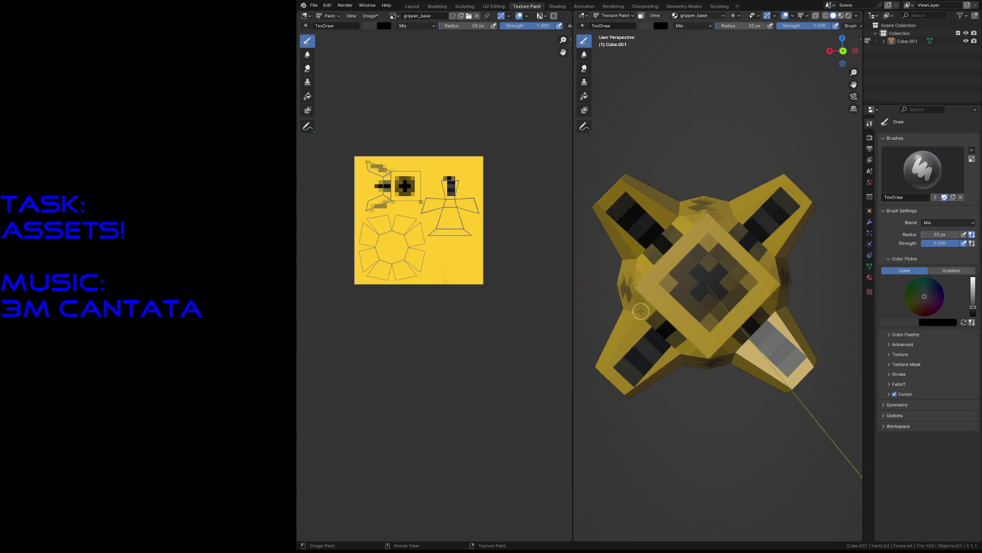
key(ctrl+z)
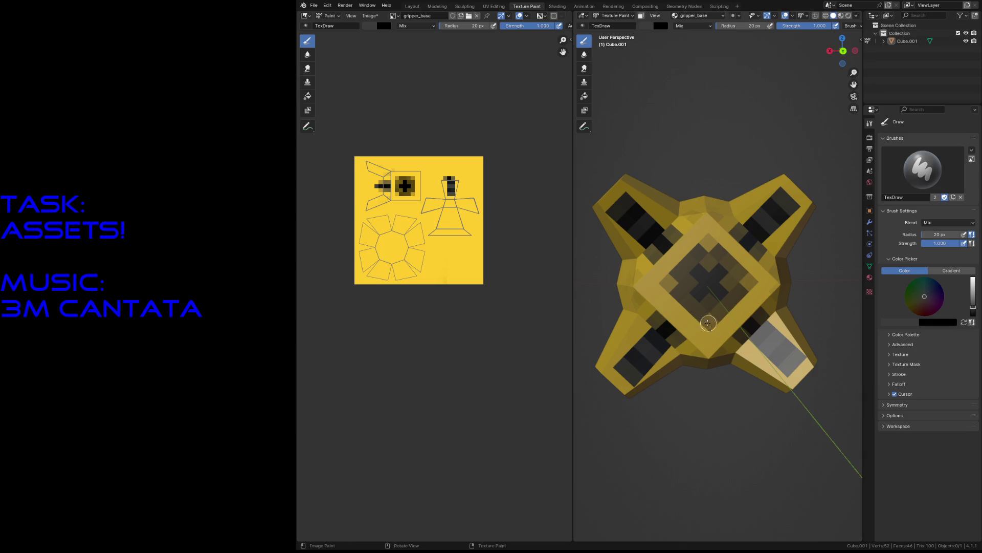
key(shift+grave)
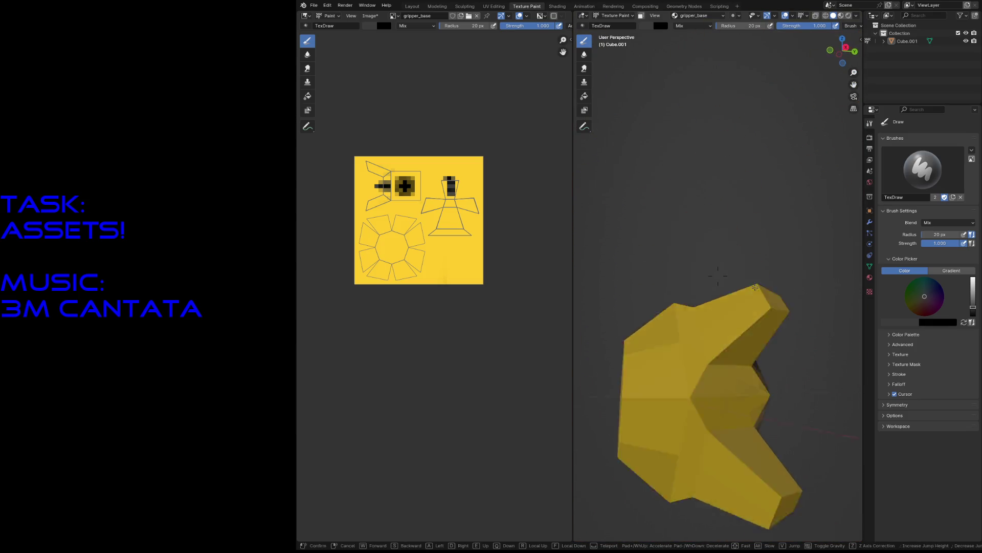
- Paint a dark pixel stripe on the upper fin, undoing an extra dark rectangle
click(766, 320)
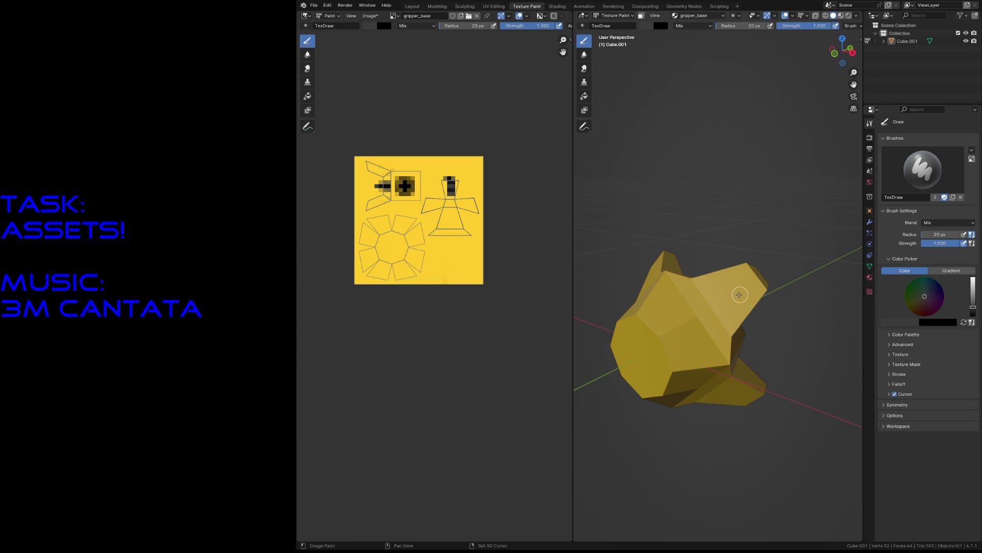
mouse_move(697, 283)
mouse_down()
mouse_move(739, 273)
mouse_move(759, 291)
mouse_move(729, 320)
mouse_move(738, 312)
mouse_move(709, 281)
mouse_move(755, 289)
mouse_up()
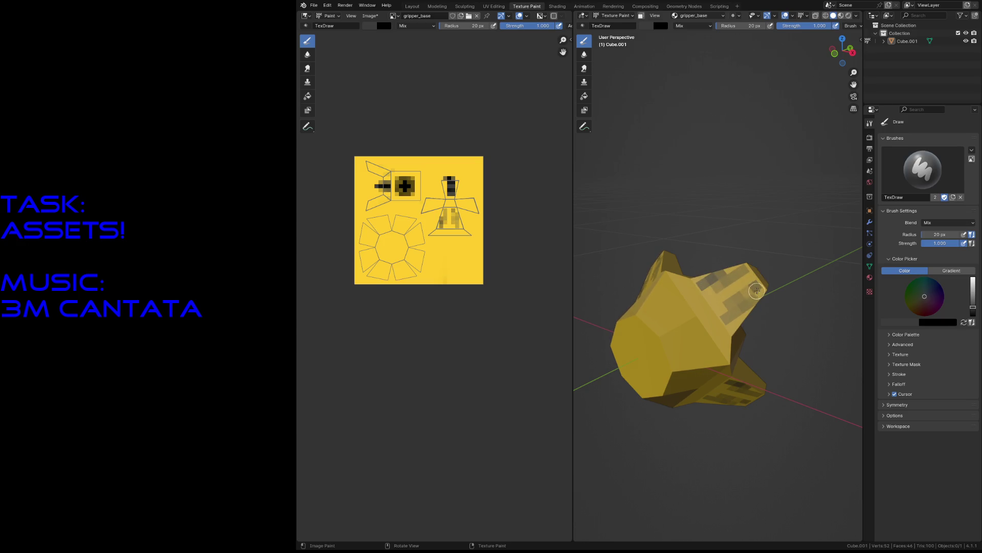
key(shift+grave)
click(722, 296)
mouse_move(675, 369)
mouse_down()
mouse_move(673, 378)
mouse_move(681, 358)
mouse_move(670, 388)
mouse_move(665, 377)
mouse_up()
key(ctrl+z)
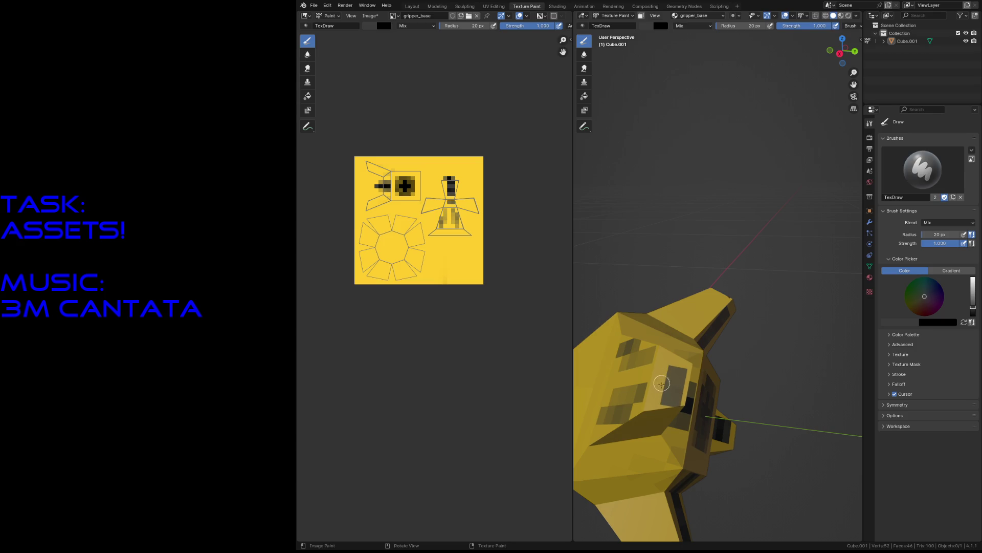
- Recentre the view, paint a dark patch on the top face, then undo it
key(shift+grave)
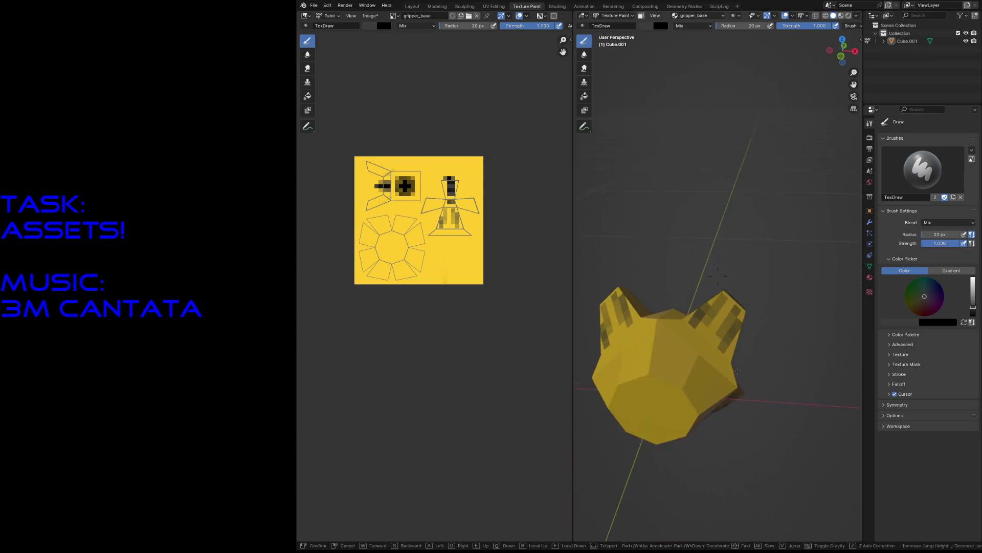
key(w)
key(s)
click(718, 276)
middle_drag(718, 276, 802, 346)
mouse_move(727, 302)
mouse_down()
mouse_move(729, 315)
mouse_move(750, 315)
mouse_move(734, 292)
mouse_move(749, 310)
mouse_move(731, 297)
mouse_move(726, 307)
mouse_move(736, 311)
mouse_up()
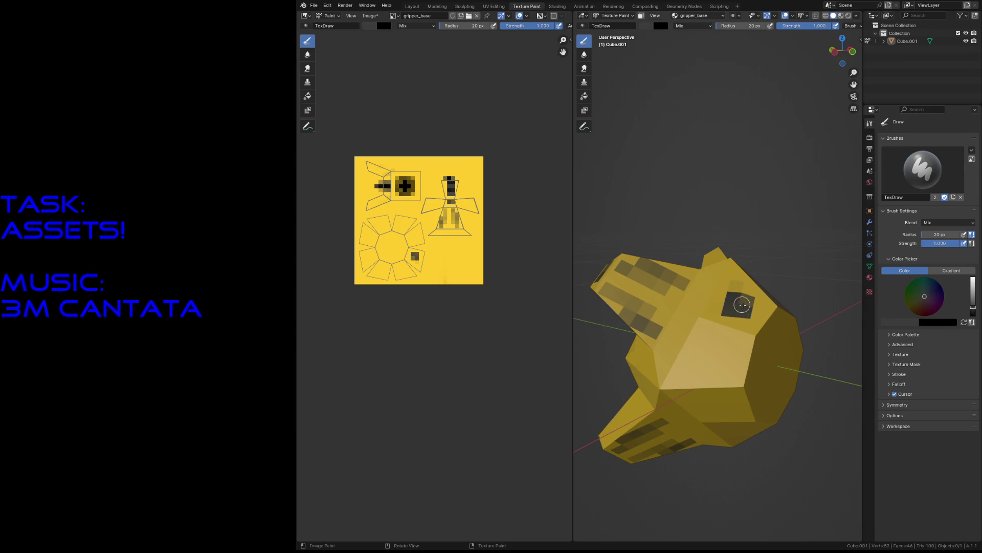
key(ctrl+z)
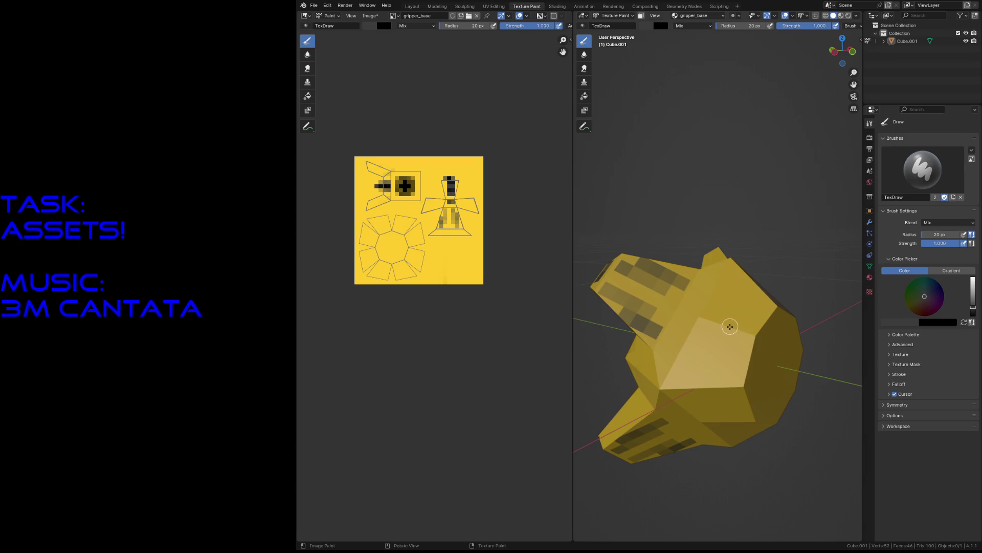
- Fly the view around to face the model's octagonal end face
key(shift+grave)
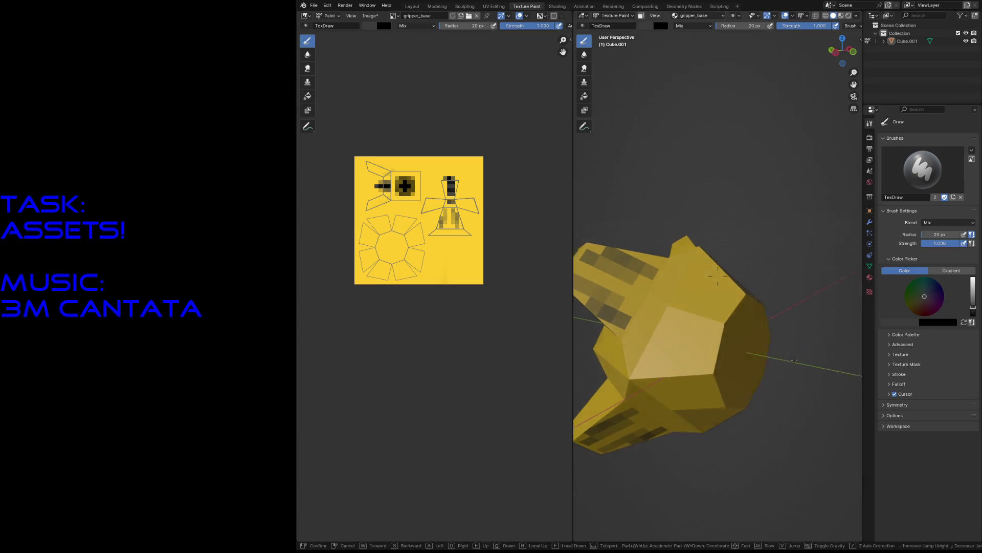
key(w)
key(s)
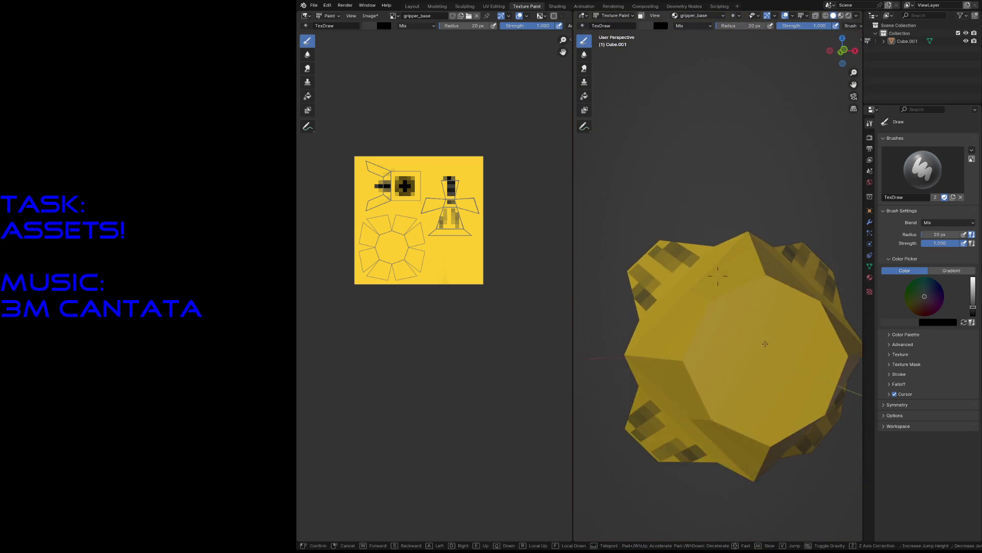
click(764, 345)
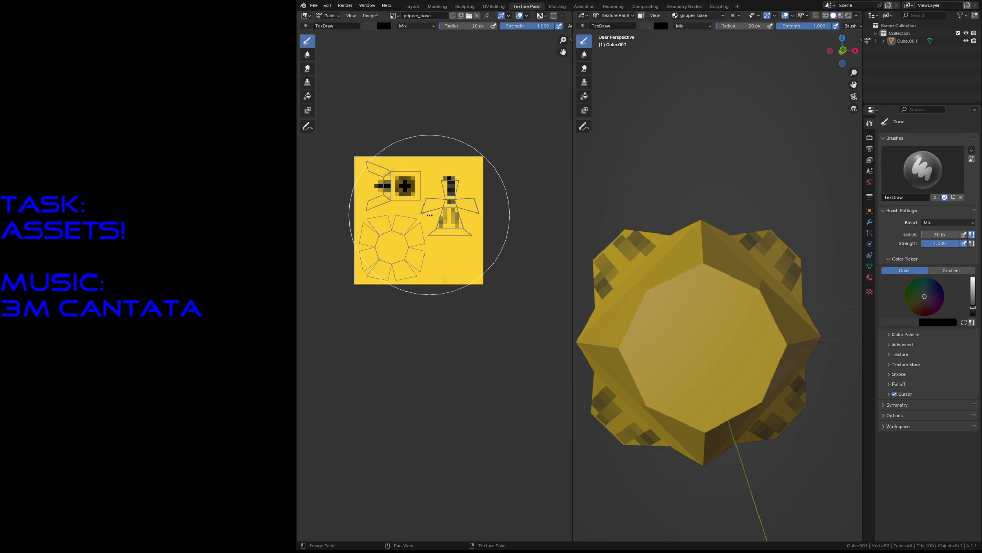
- Set the brush radius to 1 px and paint a dark pixel ring around the flower island's centre
key(f)
click(466, 242)
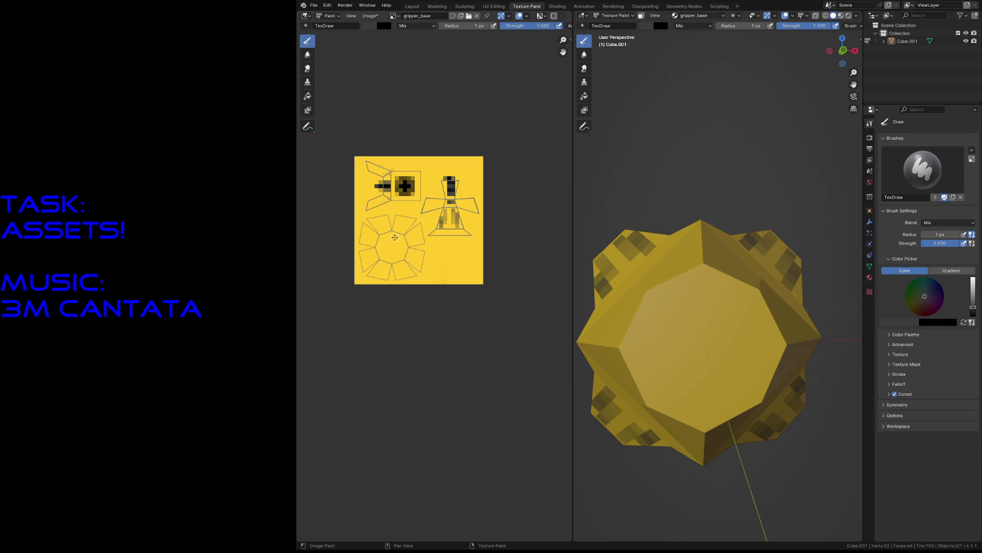
key(f)
click(371, 275)
key(ctrl+z)
drag(379, 246, 392, 259)
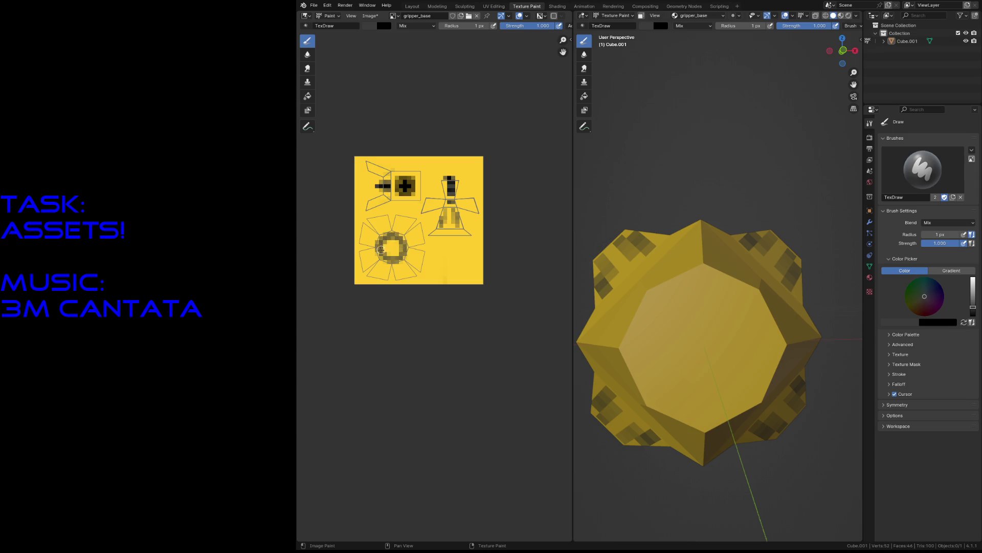
drag(380, 249, 397, 260)
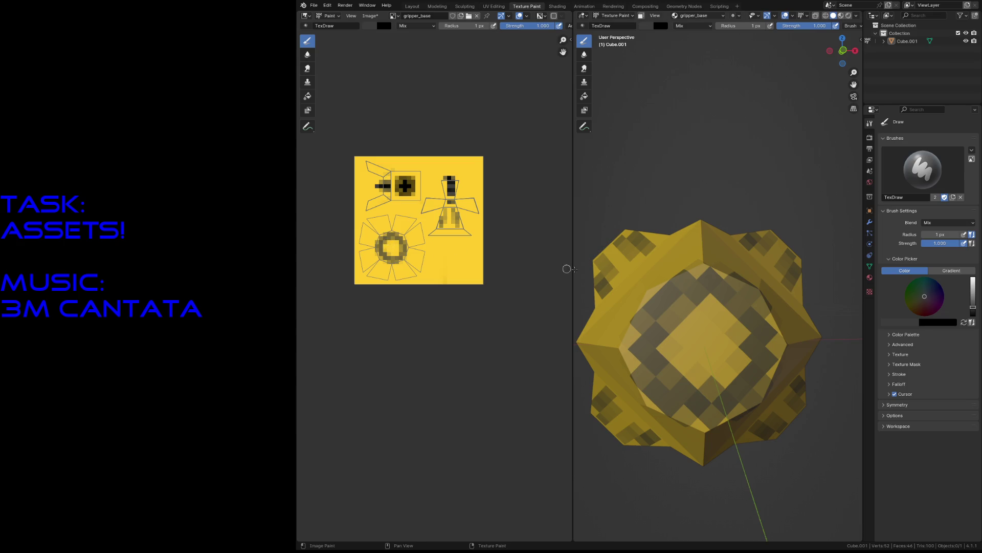
- Paint the centre green, then add black pixels around it and along the upper-right edge
drag(975, 310, 974, 316)
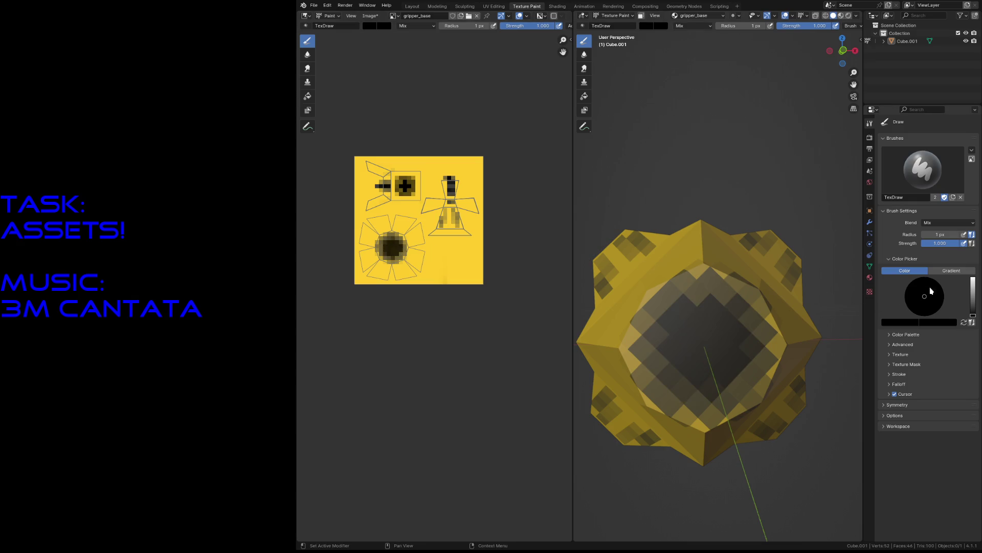
drag(970, 305, 974, 301)
click(908, 284)
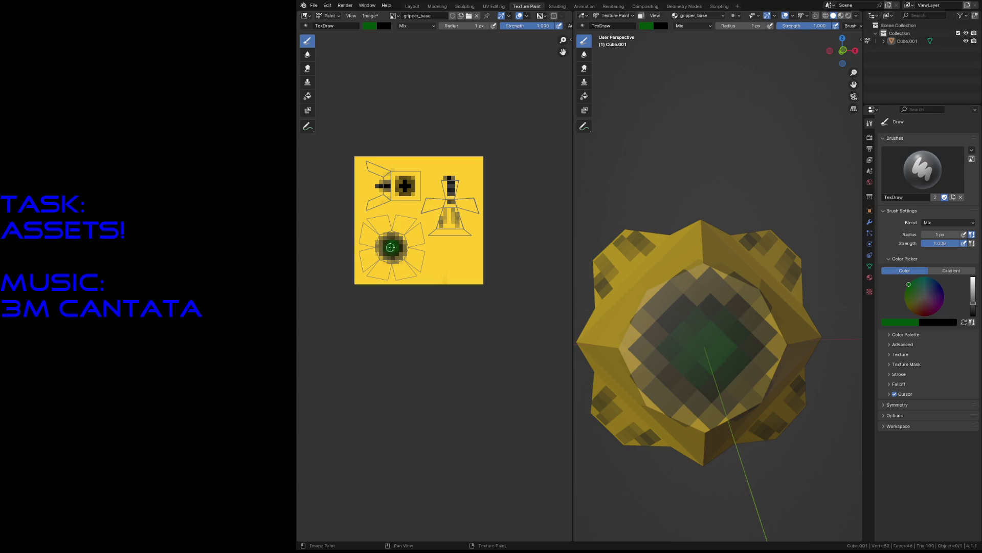
click(974, 314)
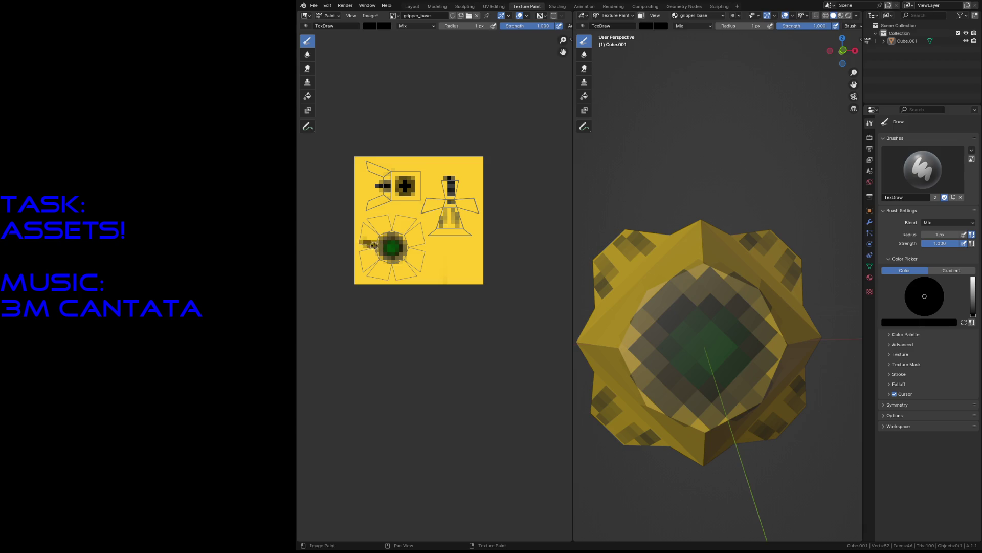
mouse_move(370, 230)
mouse_down()
mouse_move(399, 216)
mouse_move(409, 240)
mouse_up()
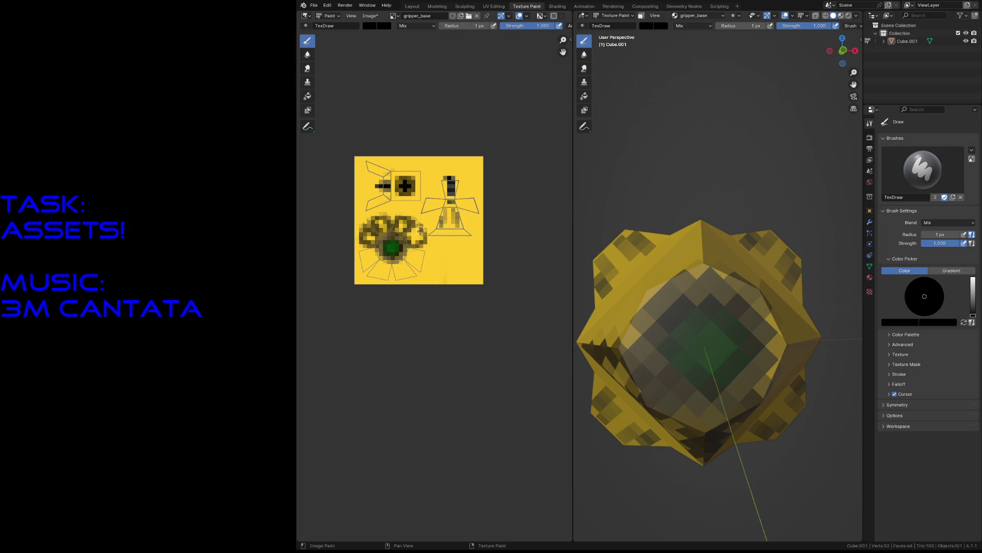
mouse_move(407, 230)
mouse_down()
mouse_move(420, 233)
mouse_move(418, 272)
mouse_move(424, 253)
mouse_move(409, 248)
mouse_move(393, 265)
mouse_move(378, 262)
mouse_move(371, 278)
mouse_move(359, 255)
mouse_move(366, 250)
mouse_move(382, 272)
mouse_up()
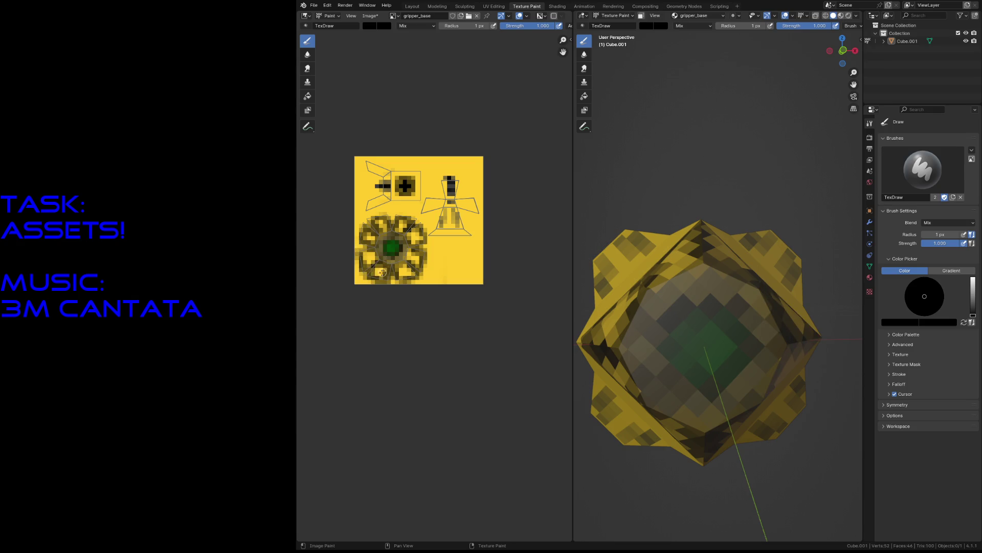
middle_drag(688, 243, 678, 261)
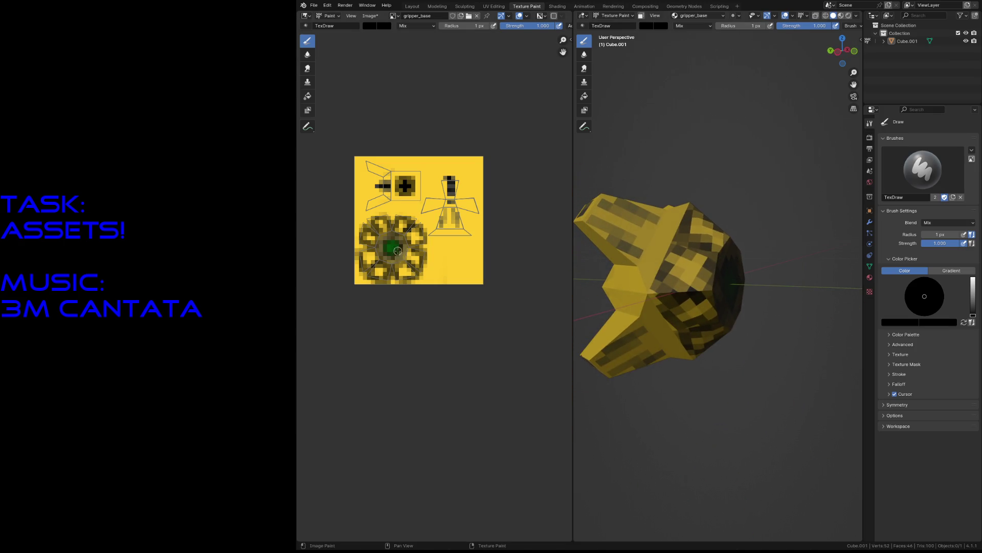
- Dab green patches across the octagonal end's ring pattern, then switch the brush to grey
key(s)
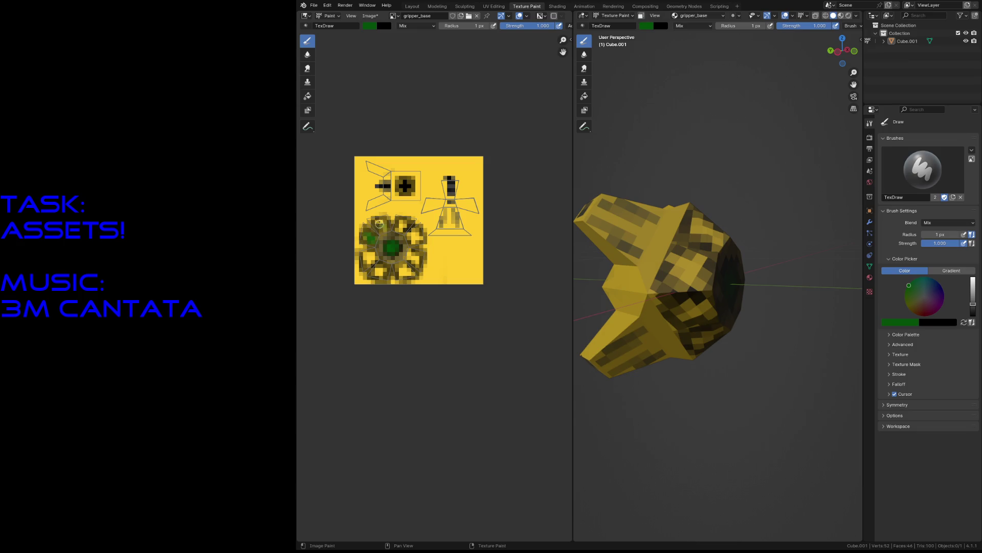
click(382, 224)
click(403, 226)
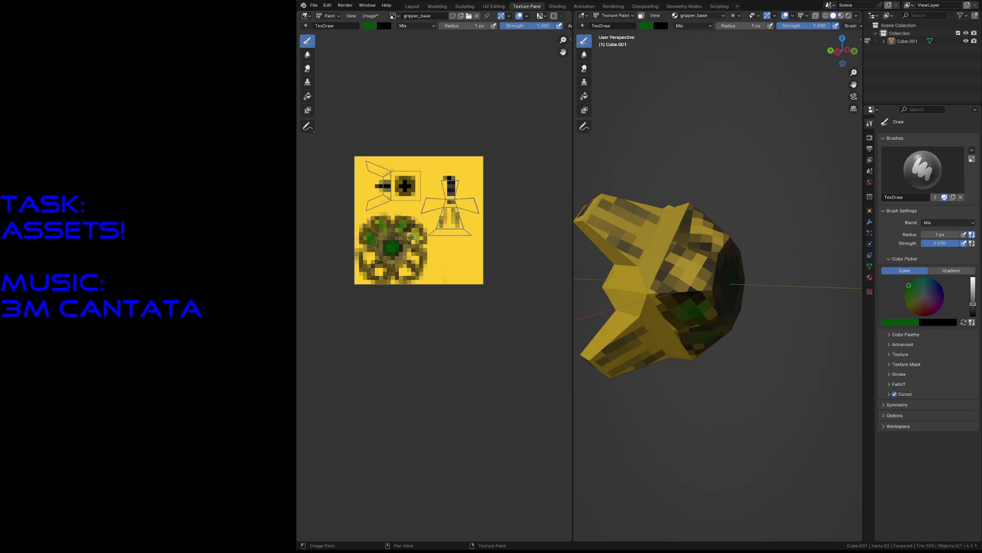
click(413, 241)
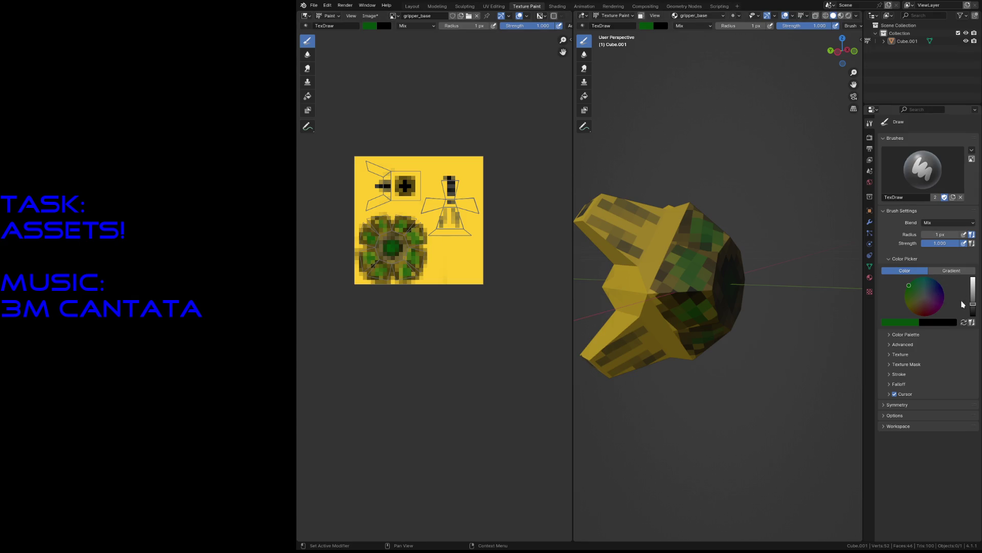
click(925, 298)
key(shift+grave)
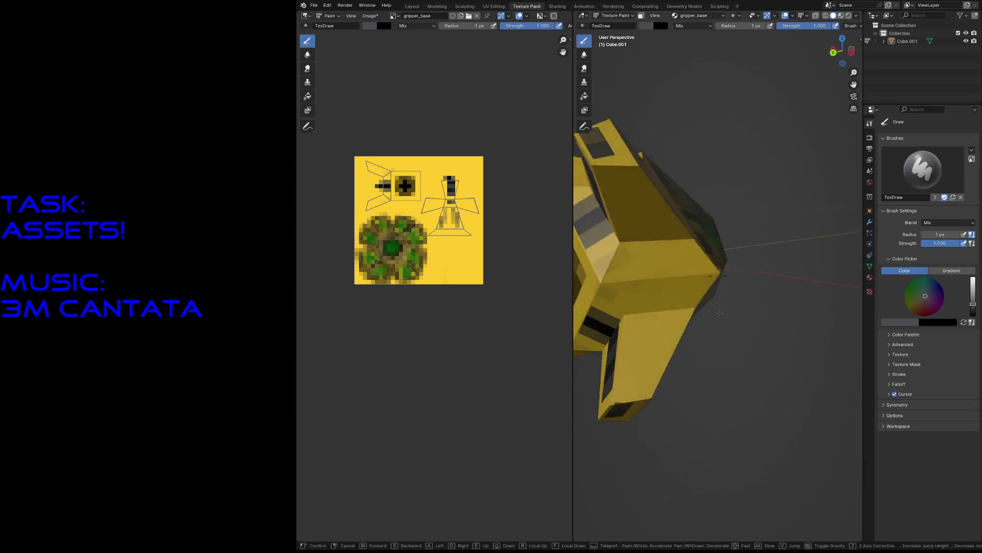
- Paint dark marks on the upper fin's yellow face with a 35 px brush
click(712, 304)
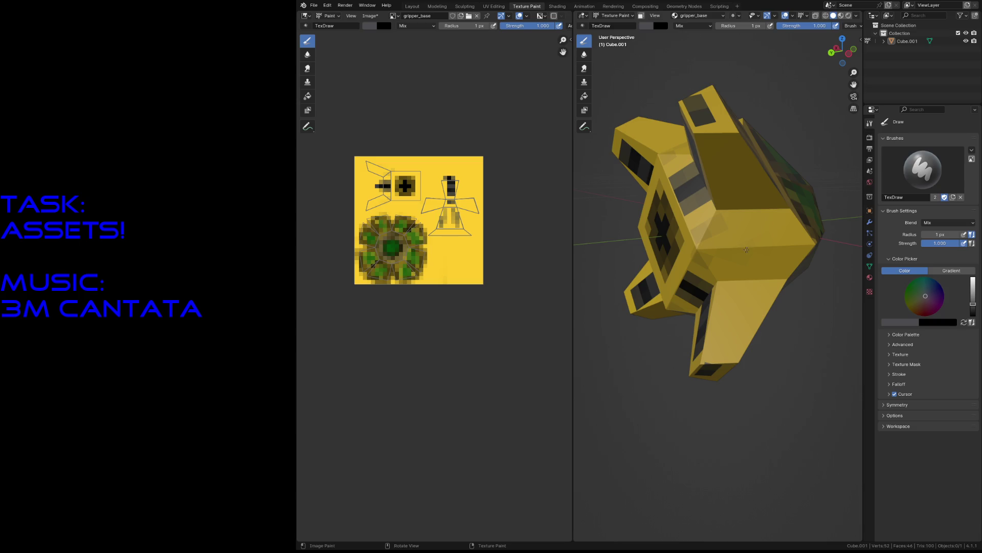
key(f)
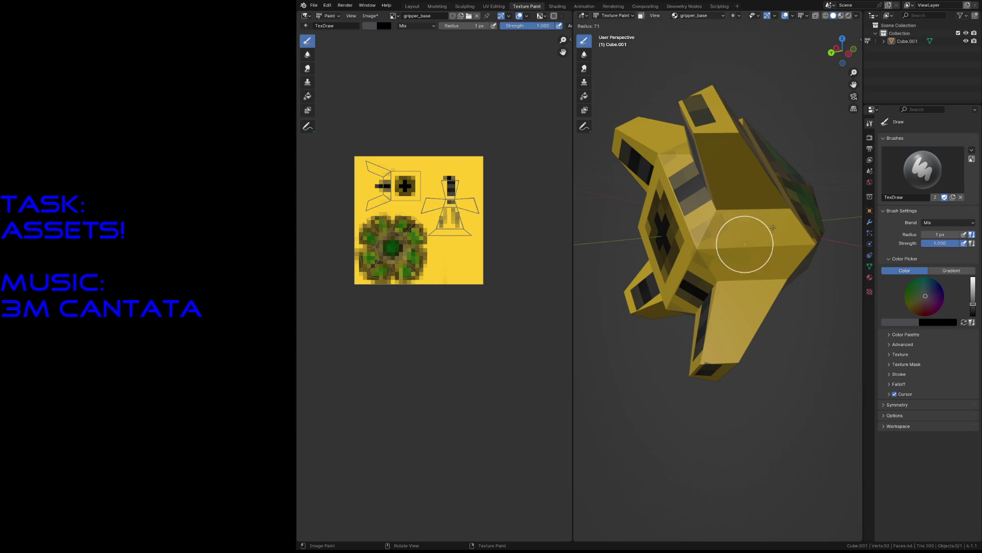
click(729, 246)
mouse_move(729, 246)
mouse_down()
mouse_move(743, 235)
mouse_move(738, 261)
mouse_move(760, 234)
mouse_move(778, 241)
mouse_move(772, 266)
mouse_move(775, 224)
mouse_move(777, 255)
mouse_move(735, 221)
mouse_move(743, 255)
mouse_up()
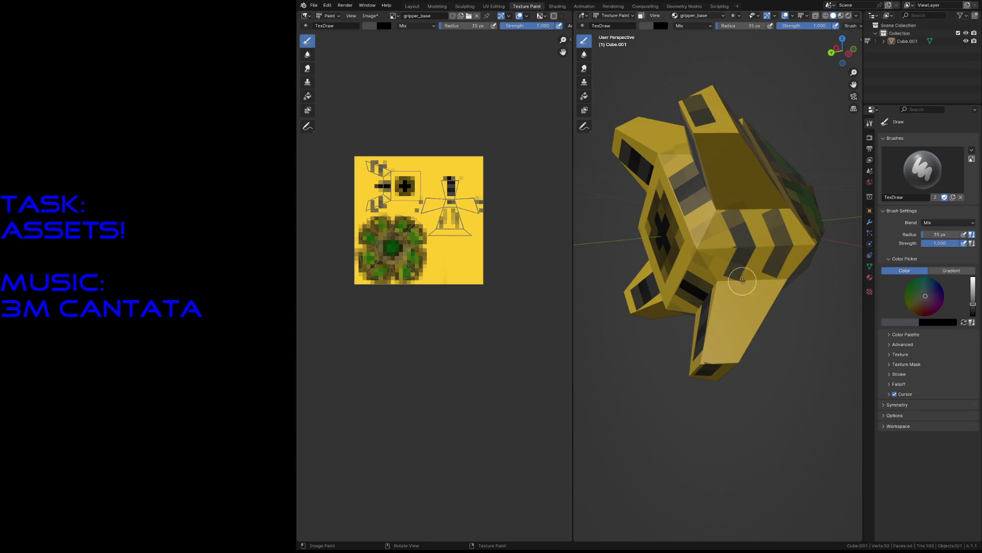
- Reposition the view and paint a black stripe across the model's top surface
key(shift+grave)
key(s)
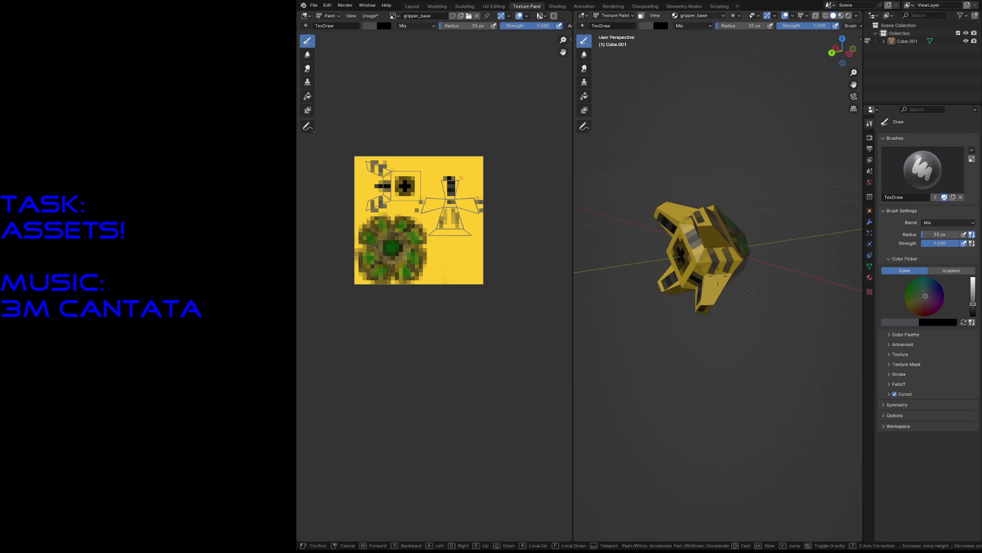
key(w)
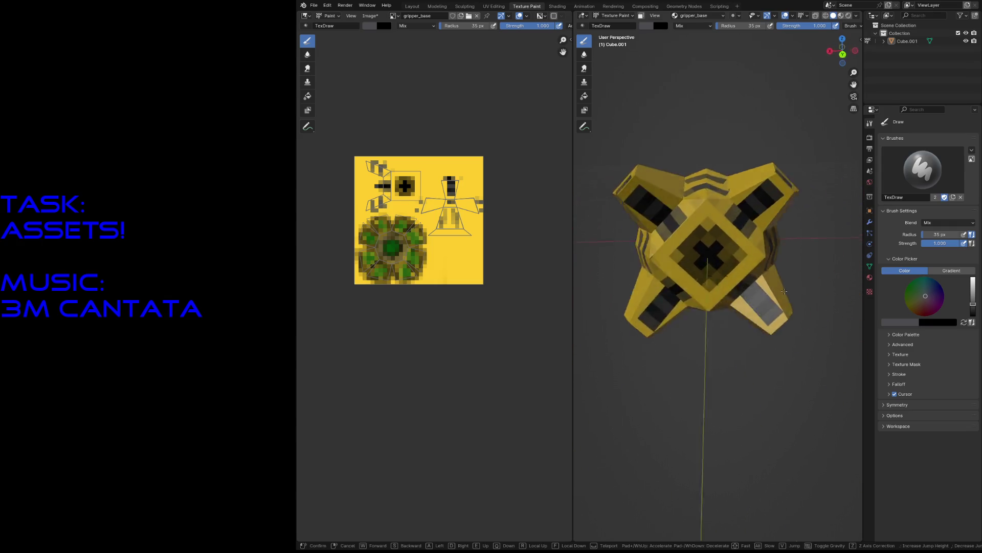
key(w)
key(s)
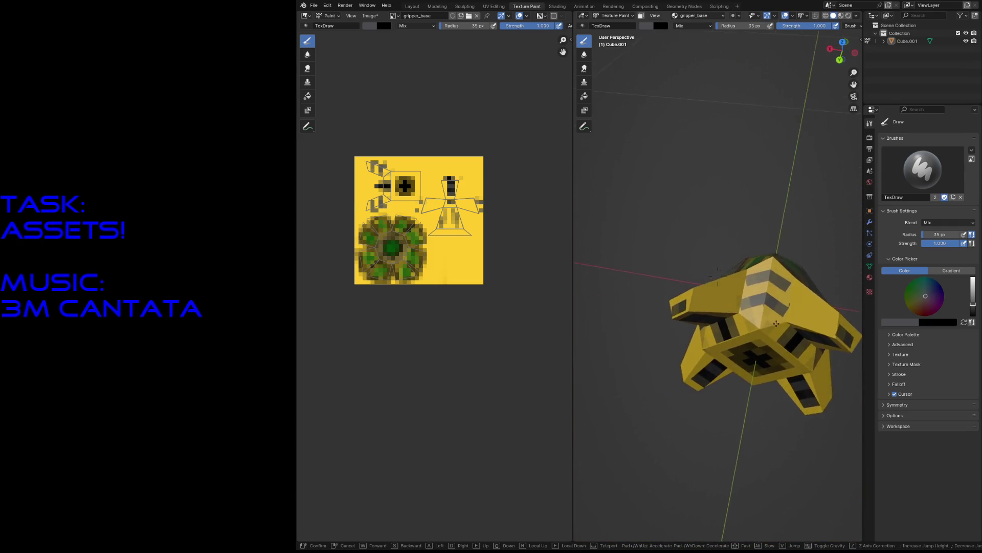
click(718, 276)
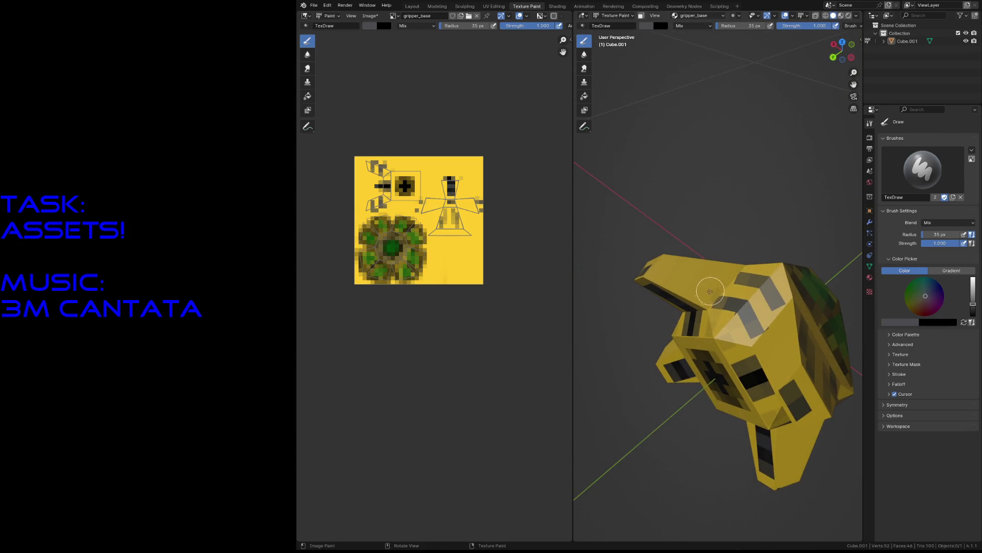
click(711, 289)
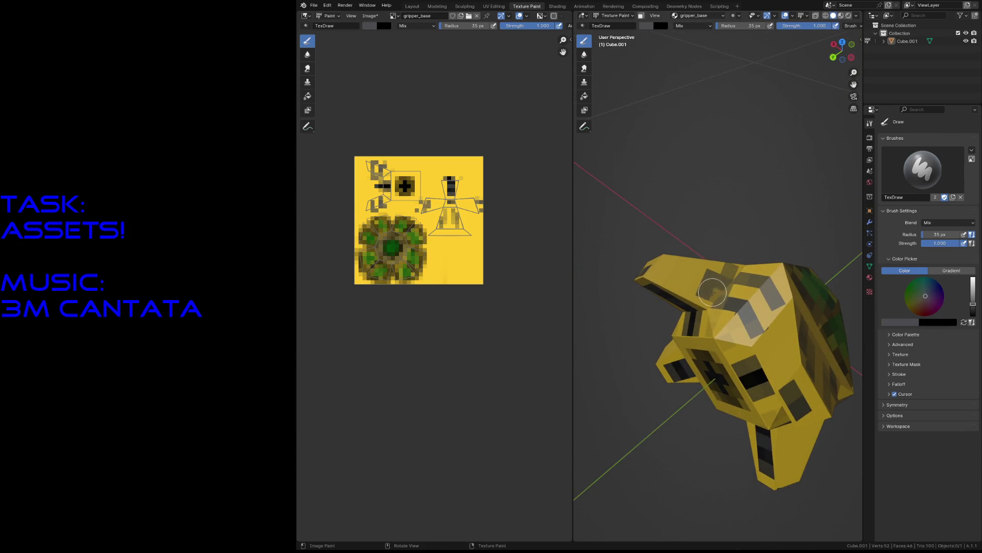
click(720, 287)
mouse_move(720, 287)
mouse_down()
mouse_move(701, 287)
mouse_move(671, 264)
mouse_up()
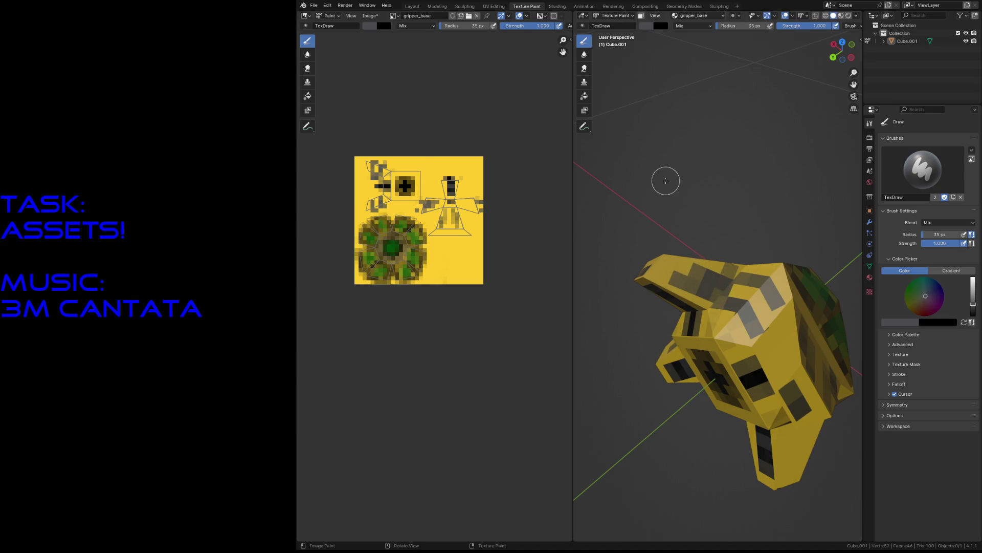
scroll(434, 295, up, 3)
middle_drag(489, 165, 454, 279)
- Set the brush radius to 1 px and paint grey pixels over the fin area of the texture
key(f)
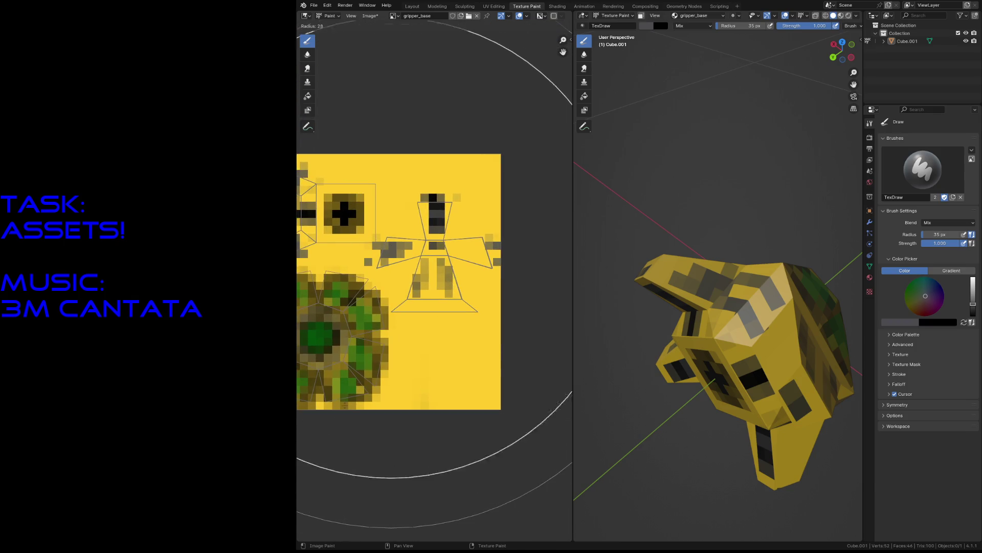
click(415, 279)
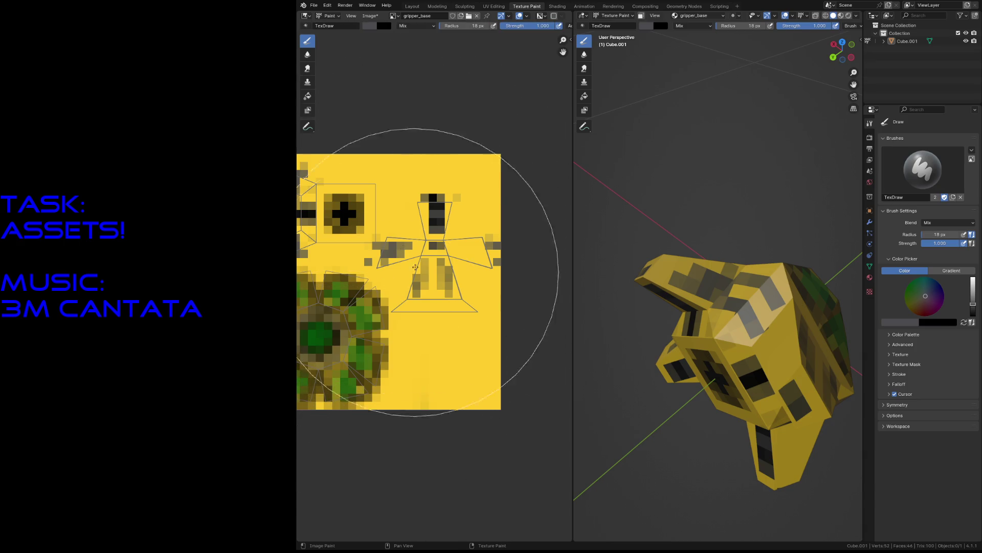
key(f)
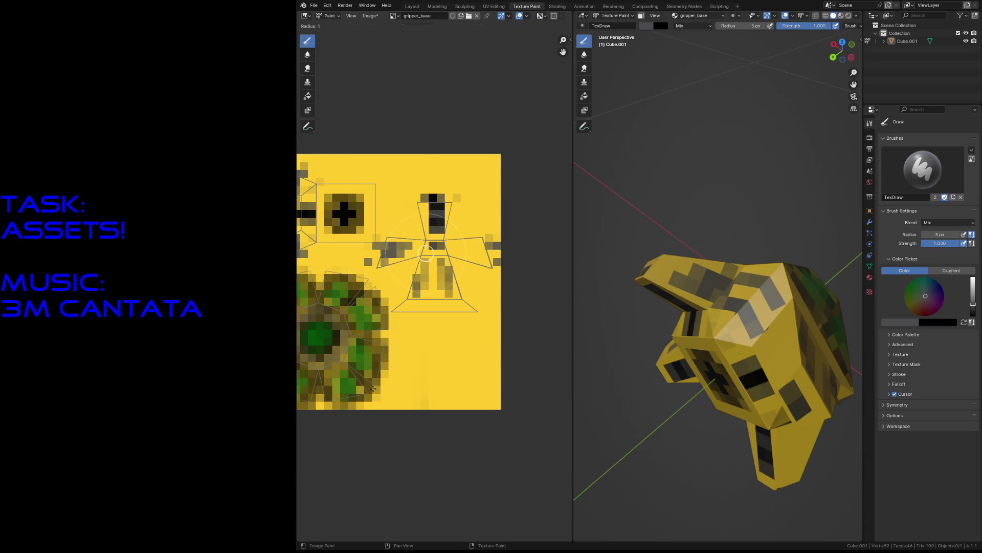
click(426, 253)
mouse_move(384, 261)
mouse_down()
mouse_move(411, 240)
mouse_move(457, 251)
mouse_move(415, 245)
mouse_up()
mouse_move(417, 230)
mouse_down()
mouse_move(396, 251)
mouse_move(383, 235)
mouse_move(379, 261)
mouse_move(431, 236)
mouse_move(461, 256)
mouse_move(459, 237)
mouse_move(484, 256)
mouse_move(488, 246)
mouse_move(491, 266)
mouse_move(451, 246)
mouse_move(486, 267)
mouse_move(453, 256)
mouse_move(451, 240)
mouse_move(416, 252)
mouse_move(427, 287)
mouse_up()
- Paint the texture's lower prong dark grey, then sample yellow as the brush colour
key(shift+grave)
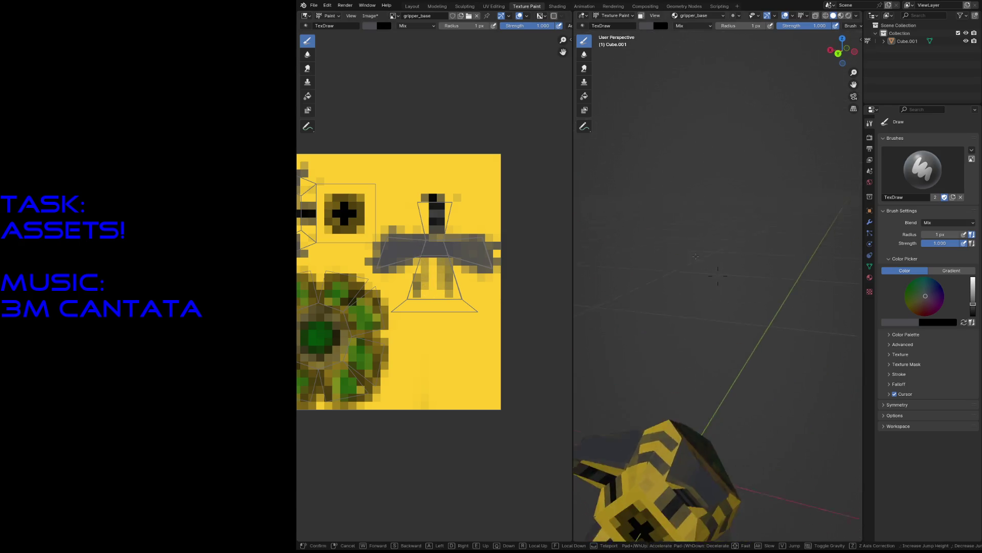
key(w)
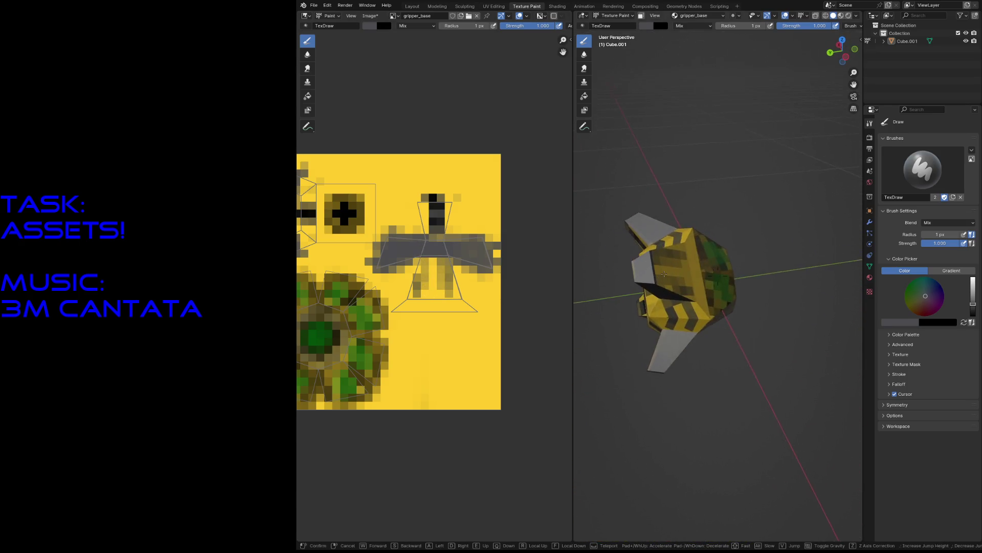
click(718, 275)
mouse_move(422, 267)
mouse_down()
mouse_move(425, 286)
mouse_move(412, 276)
mouse_move(412, 297)
mouse_move(448, 292)
mouse_move(461, 307)
mouse_move(448, 266)
mouse_move(432, 256)
mouse_move(432, 287)
mouse_move(417, 283)
mouse_move(450, 288)
mouse_move(427, 303)
mouse_move(464, 308)
mouse_up()
key(s)
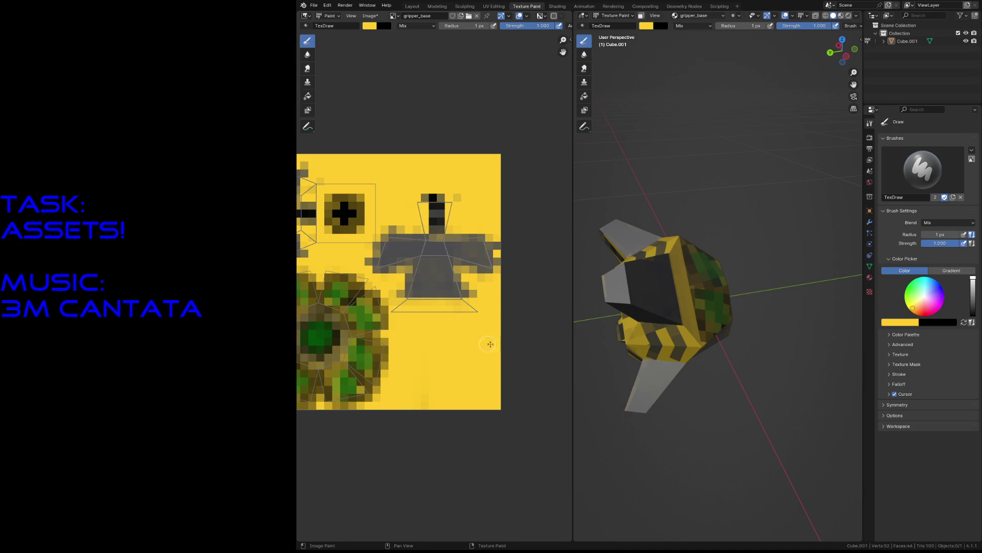
- Fly around the model to inspect its painted sides and underside
key(shift+grave)
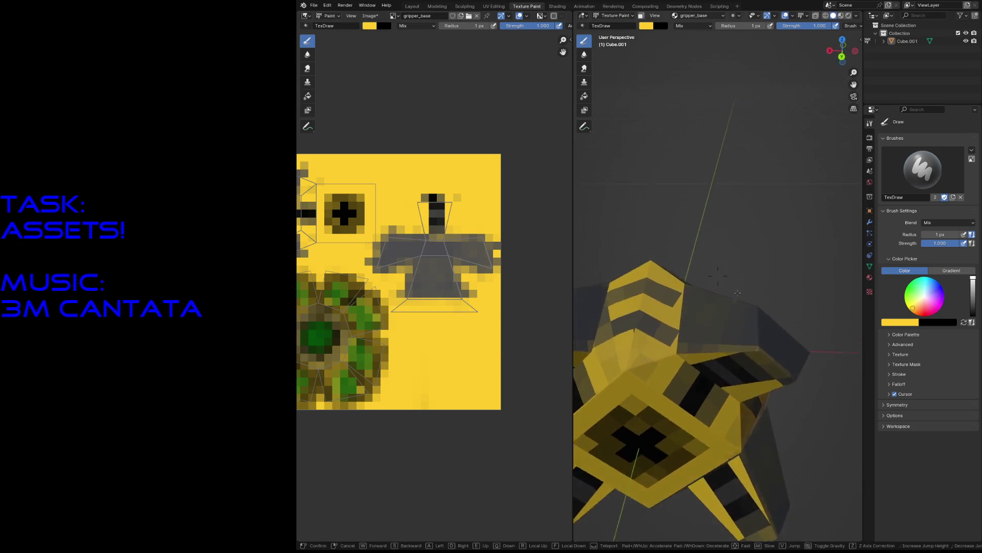
key(s)
key(w)
key(s)
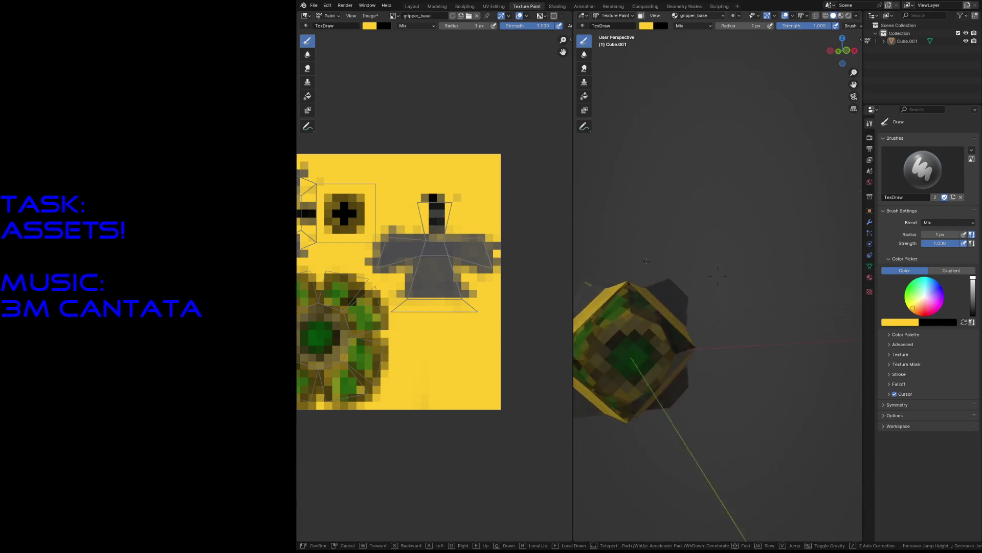
key(w)
key(s)
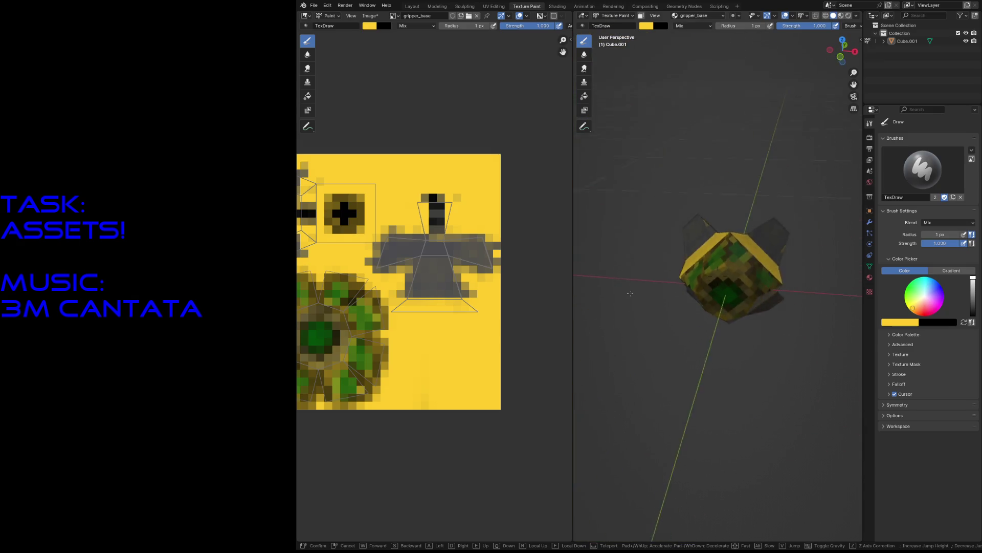
key(w)
click(669, 291)
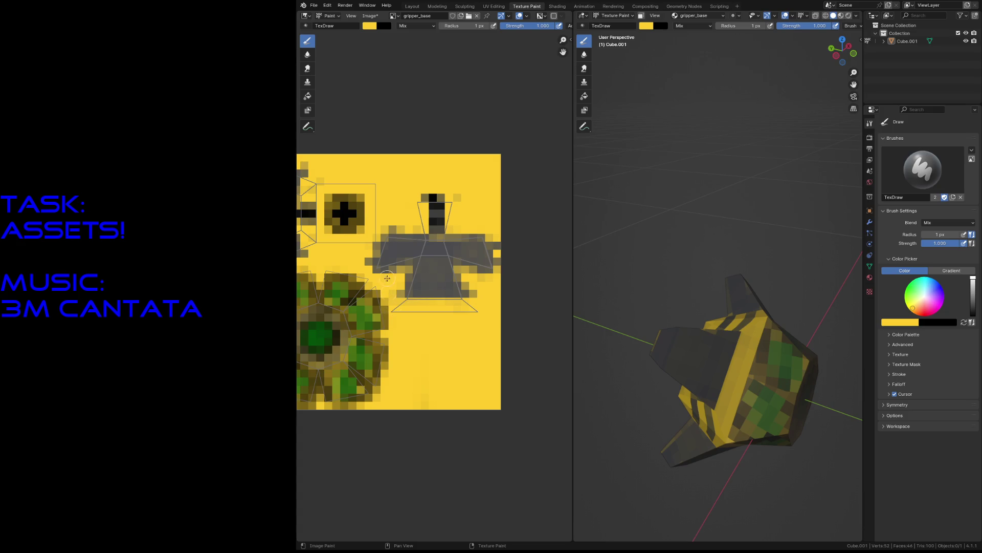
- Sample the dark olive colour and paint a stripe below the fin shape on the texture
key(s)
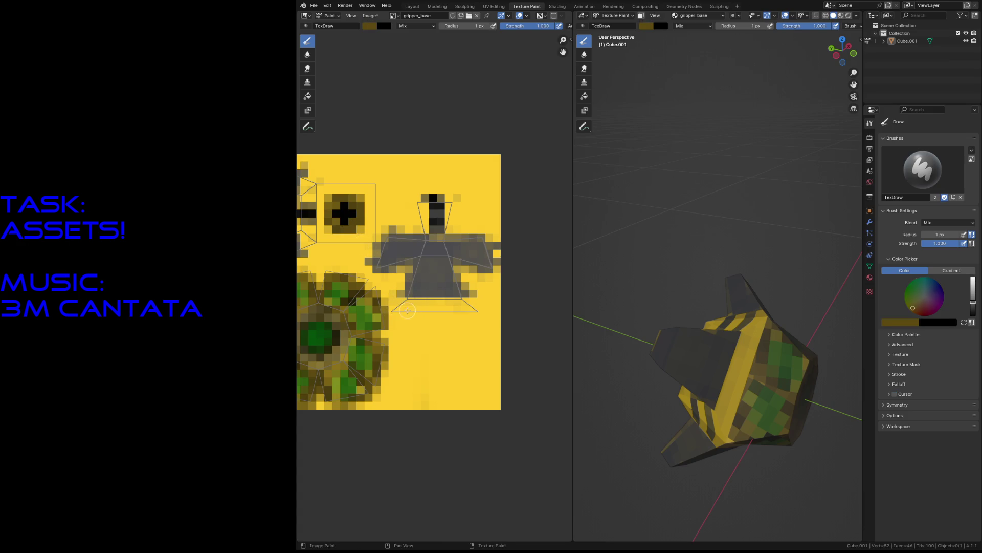
mouse_move(410, 310)
mouse_down()
mouse_move(397, 310)
mouse_move(484, 312)
mouse_up()
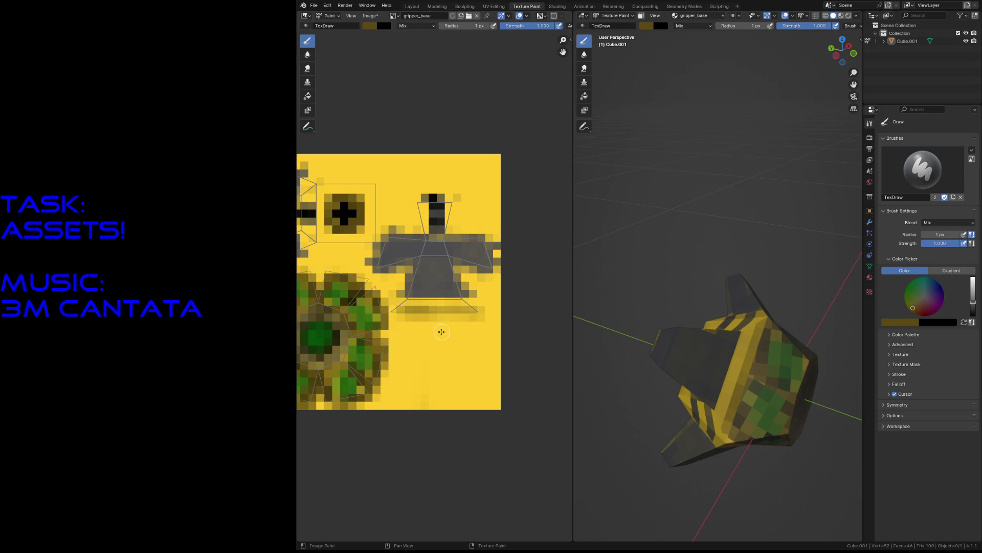
mouse_move(394, 317)
mouse_down()
mouse_move(486, 309)
mouse_move(386, 316)
mouse_move(427, 313)
mouse_up()
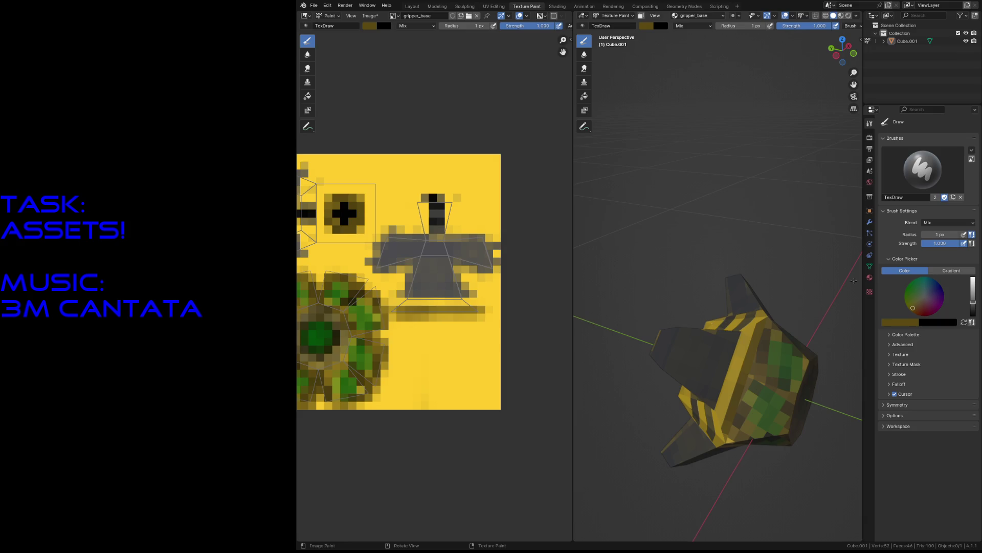
- Fly in for a side-on look at the model, then save gripper.blend
key(shift+grave)
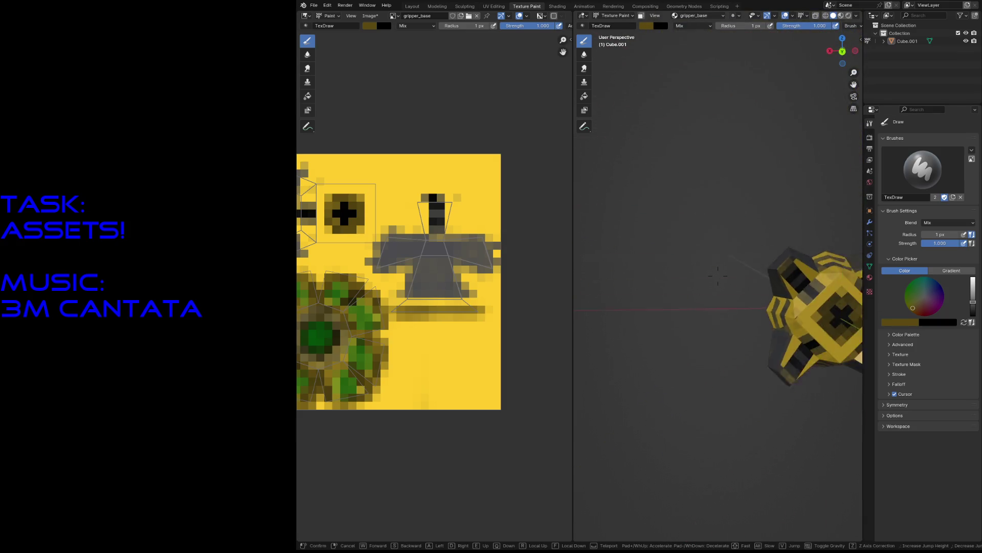
key(w)
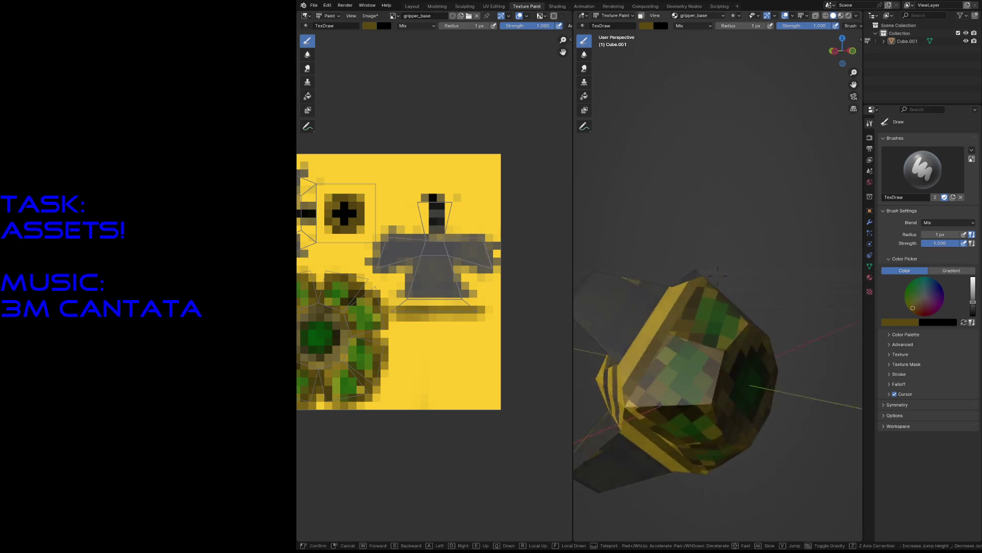
key(w)
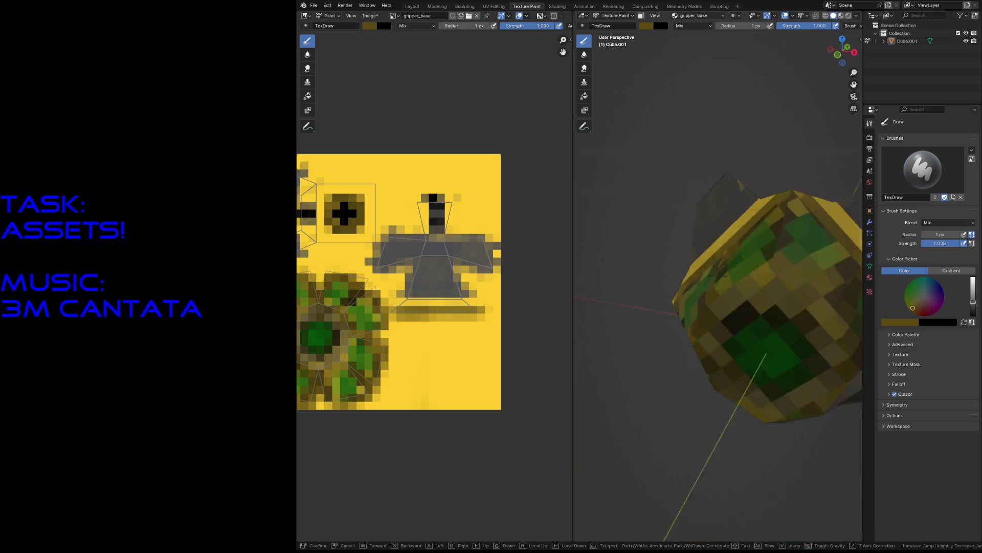
key(Escape)
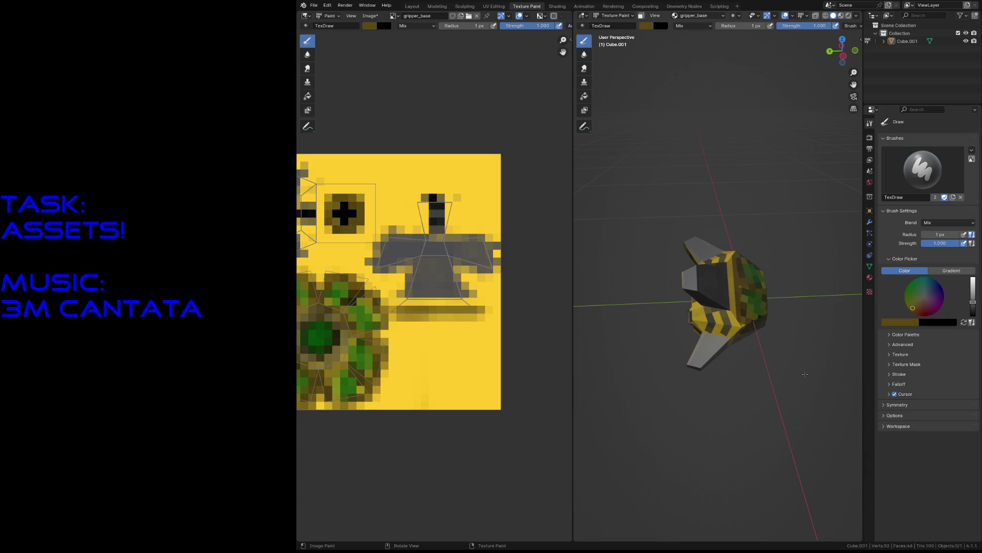
key(ctrl+s)
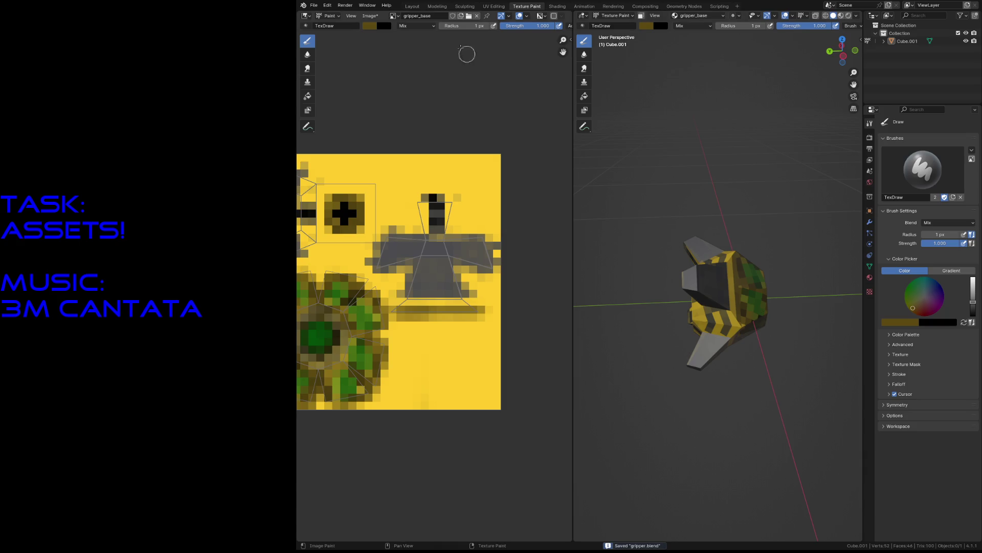
- Check gripper_material's settings and browse the File menu's export formats
click(314, 5)
mouse_move(330, 121)
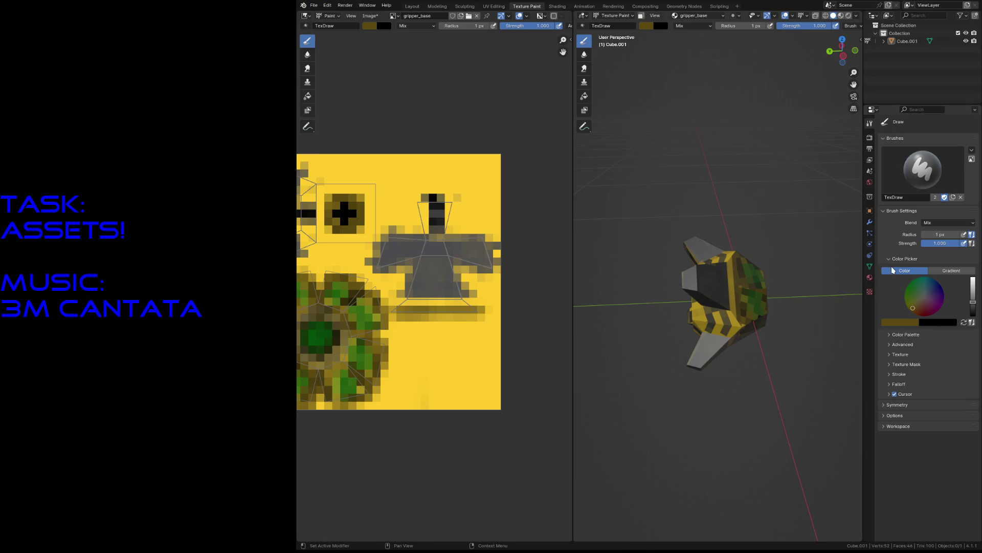
click(870, 277)
click(314, 5)
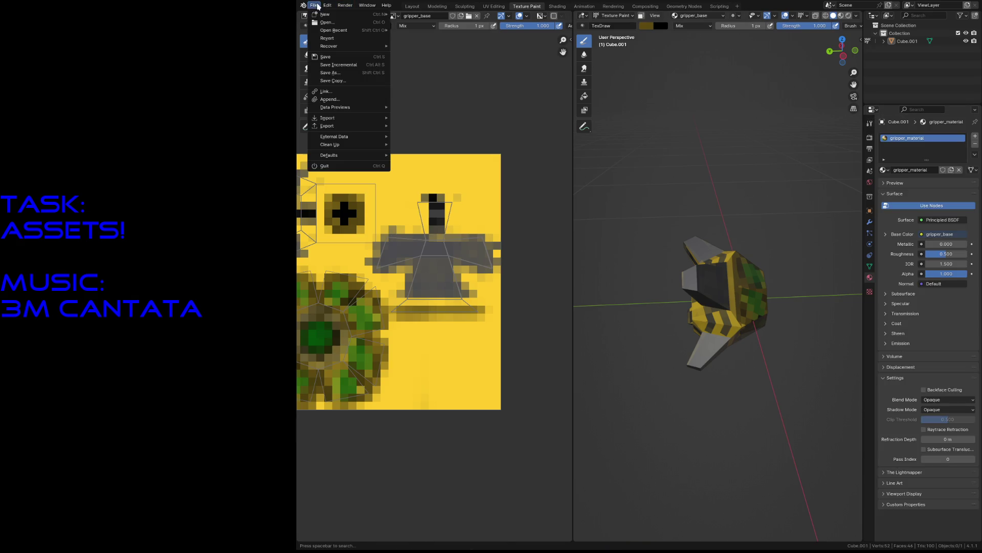
mouse_move(322, 126)
click(448, 213)
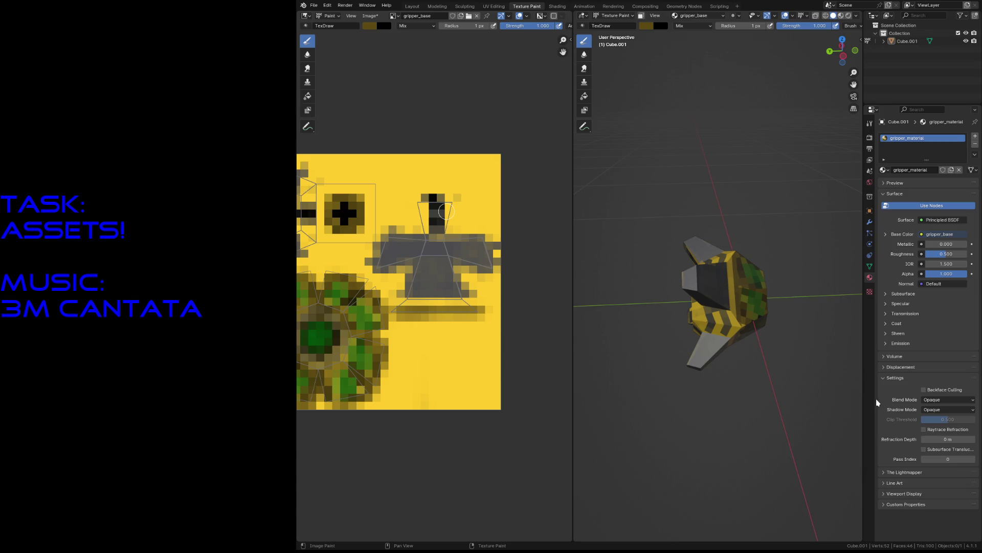
- Return the model to Object Mode and save the painted image and gripper.blend
key(ctrl+Tab)
click(370, 16)
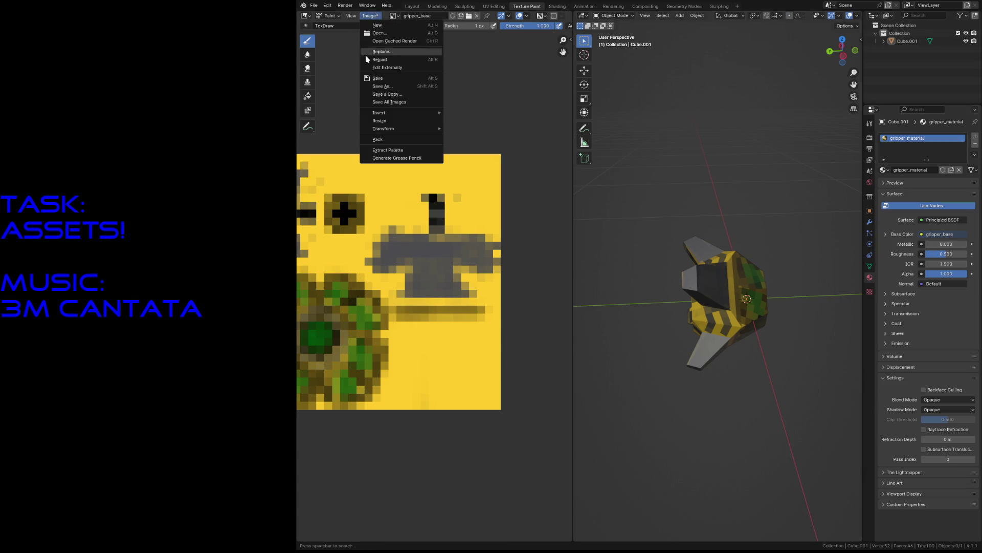
key(Escape)
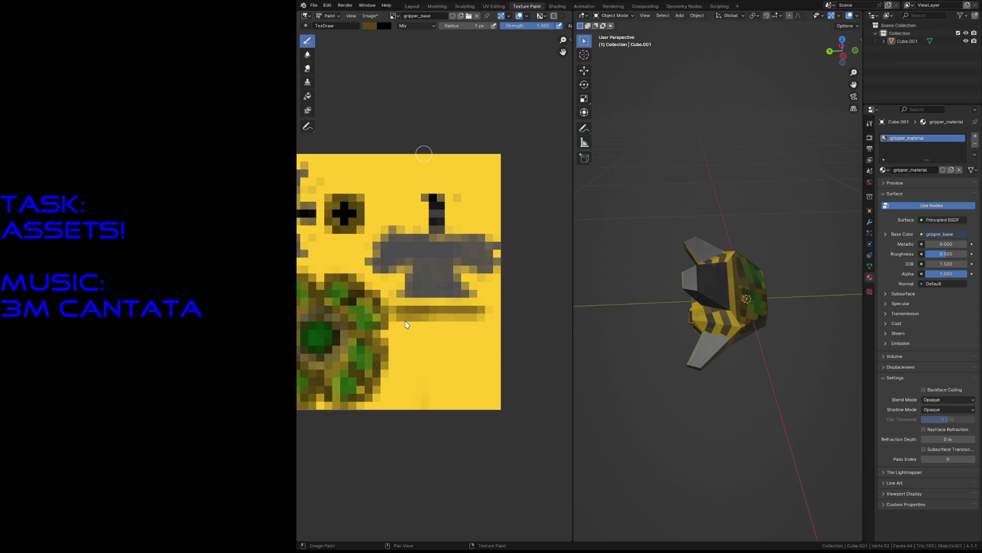
key(ctrl+s)
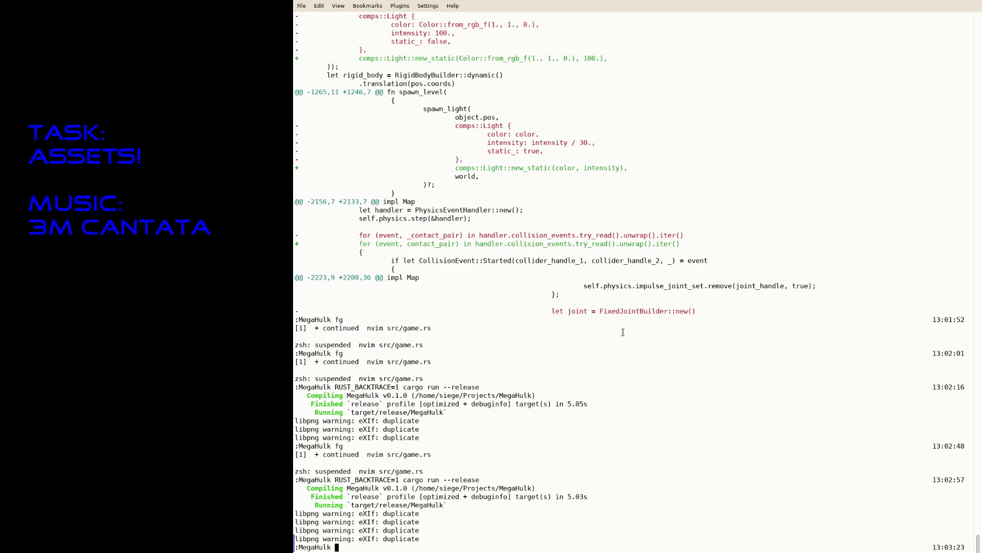
- Resume Neovim and open data/test_material.cfg in a new tab
text(fg)
key(Return)
text(:tabe )
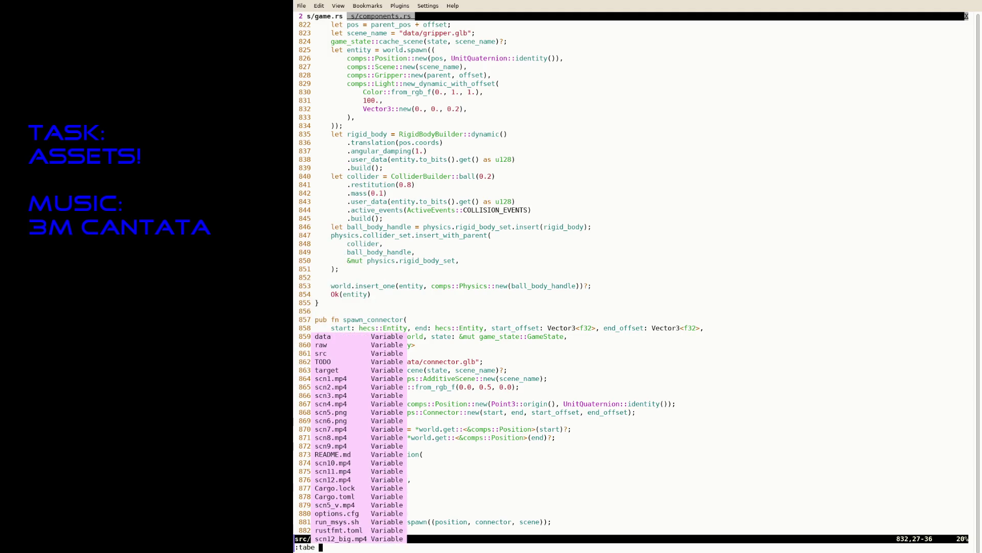
text(data)
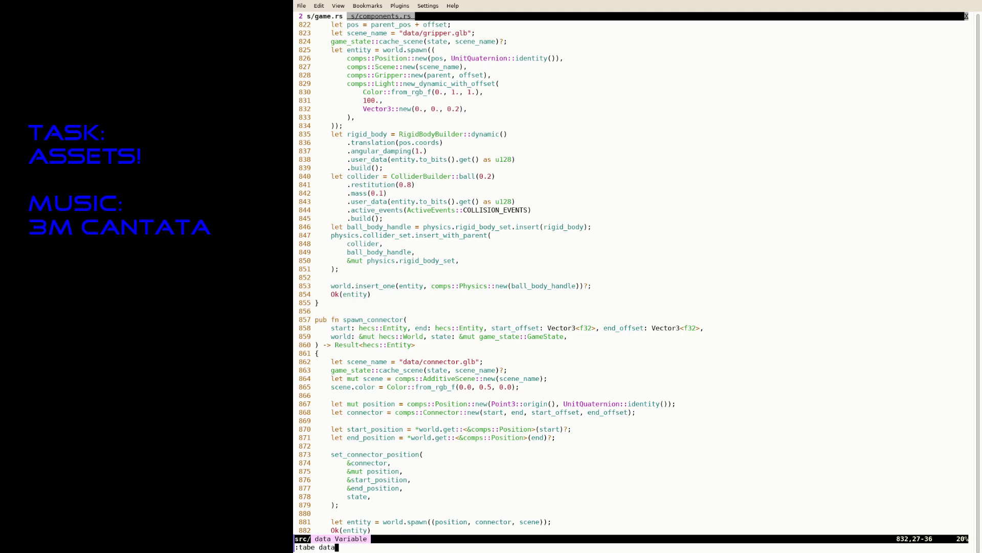
text(/)
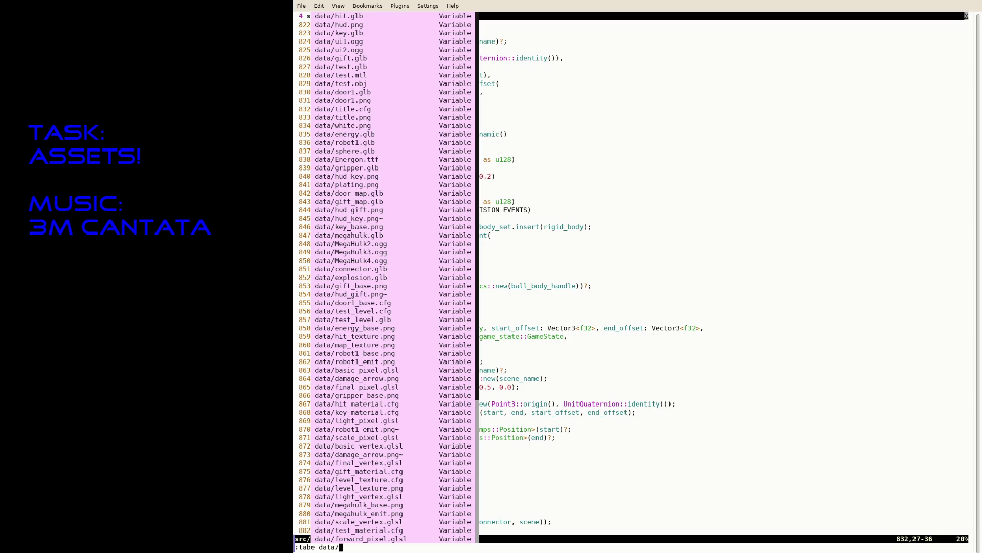
text(test_ma)
key(Tab)
key(Return)
- Save a copy of the material as data/gripper_material.cfg
text(:saveas data/)
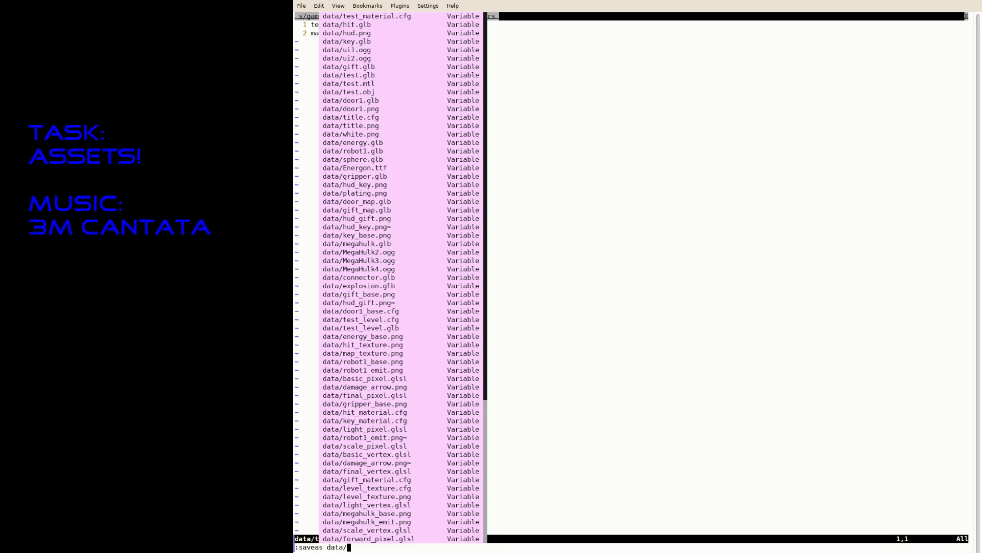
text(test.)
key(BackSpace)
key(BackSpace)
key(BackSpace)
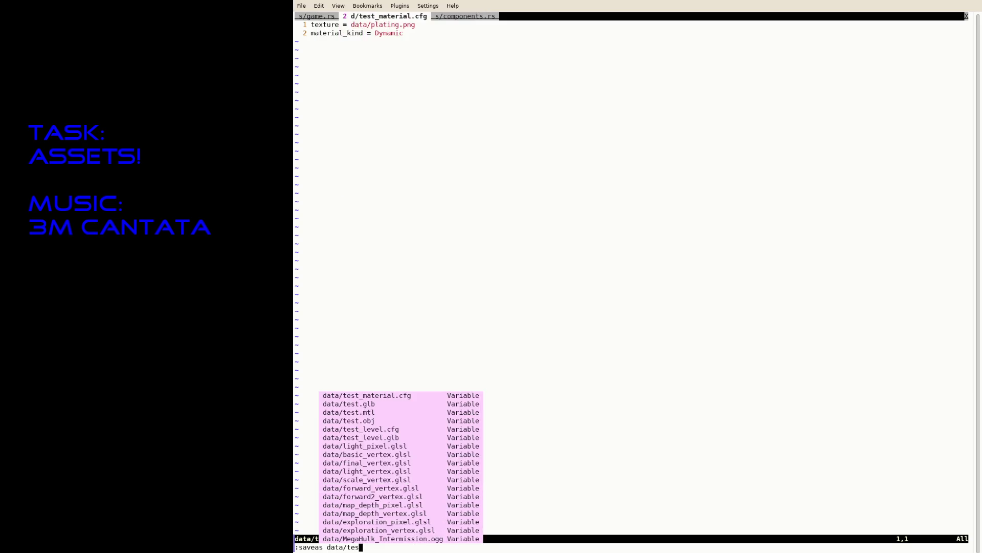
text(gripper_)
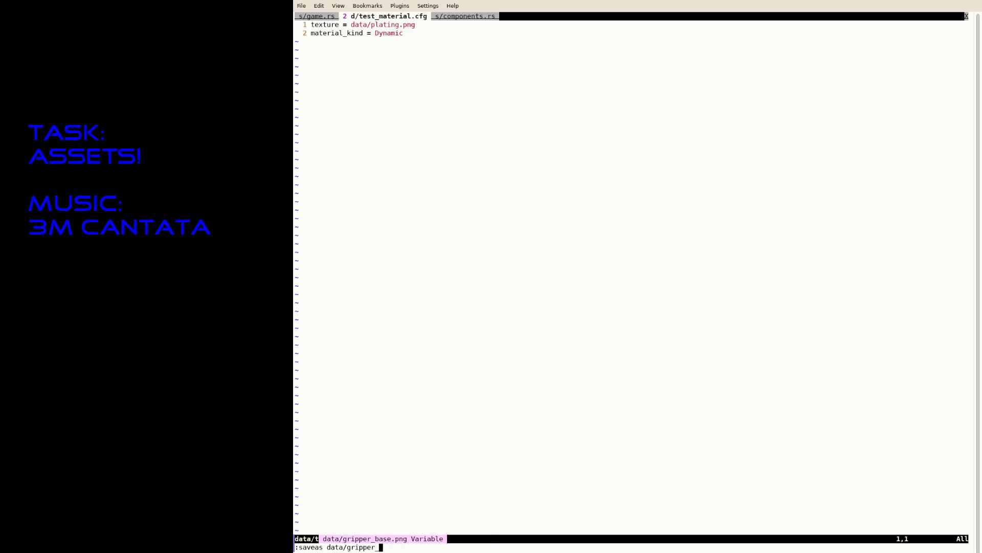
text(material.cfg)
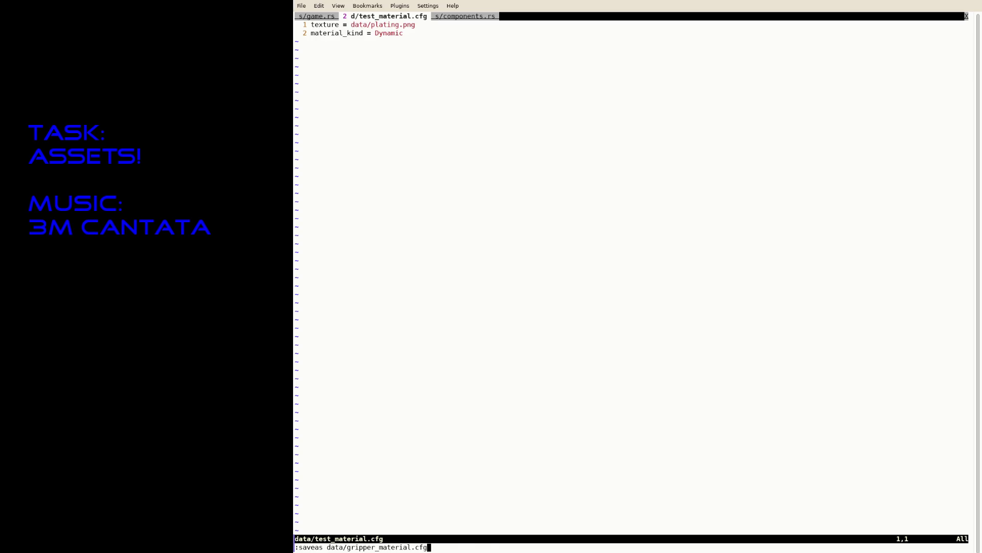
key(Return)
- Change the texture path to data/gripper_base.png, save, and suspend Neovim to the shell
key(shift+a)
key(ctrl+Left)
text(gripper_base)
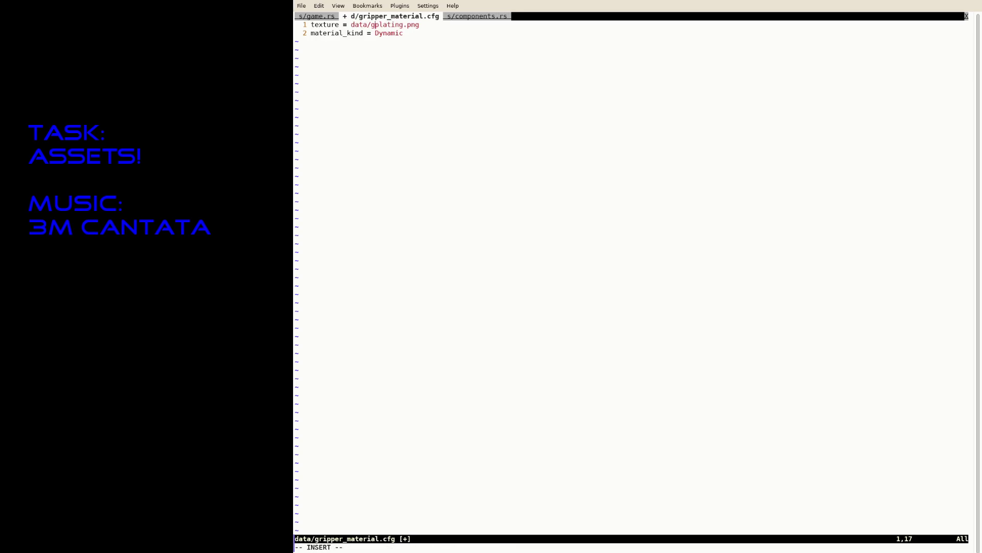
key(Delete)
key(Delete)
key(Delete)
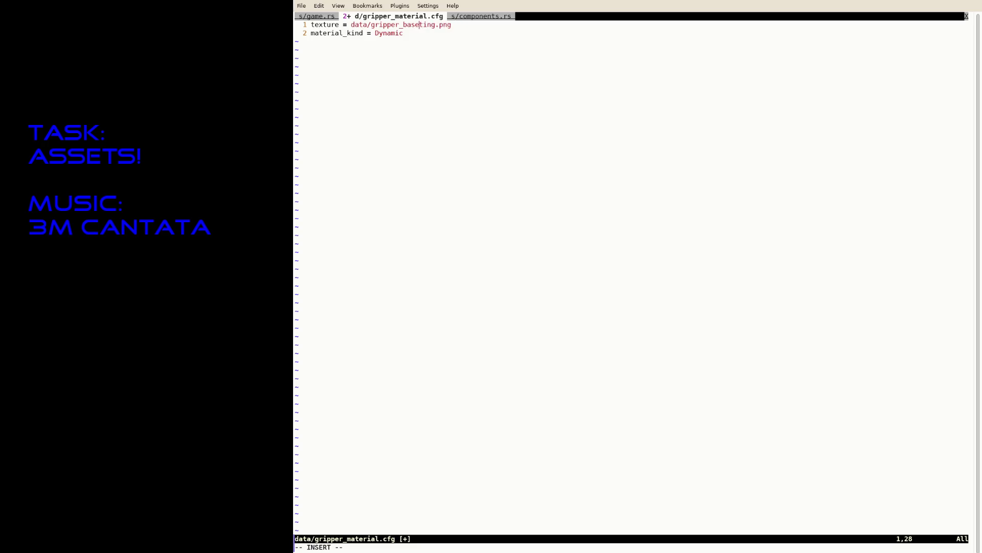
key(Escape)
text(:w)
key(Return)
key(ctrl+z)
key(Up)
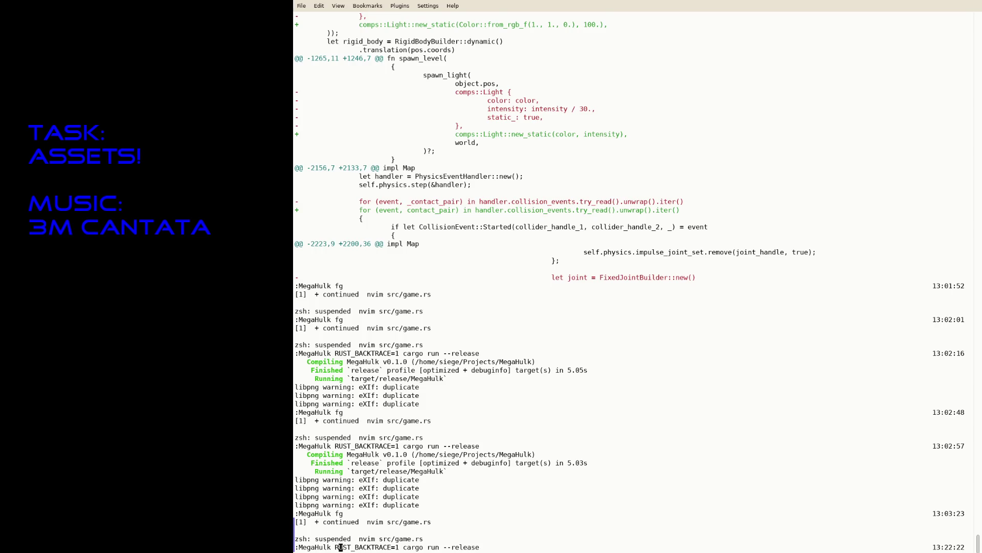
- Run cargo run --release twice to play-test MegaHulk, then resume Neovim
key(Return)
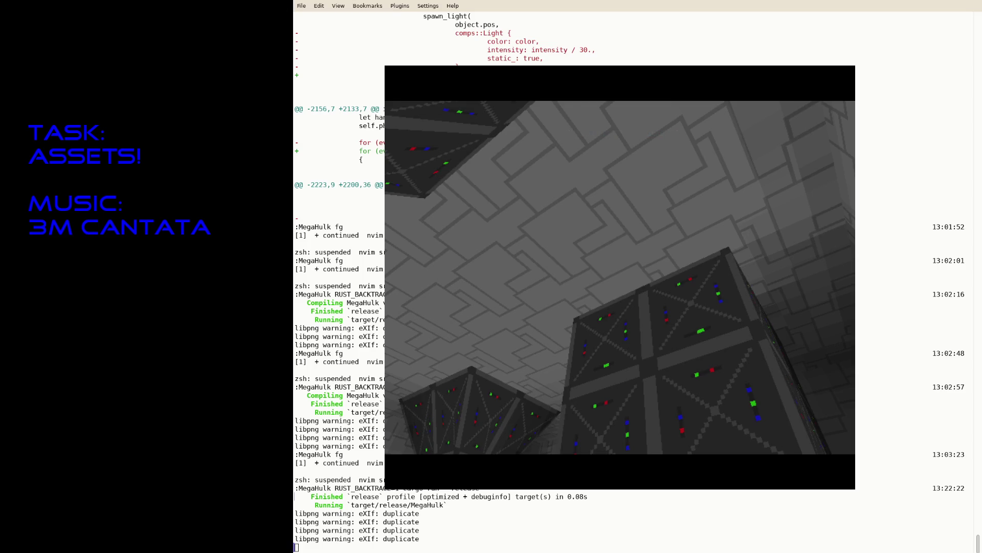
key(Escape)
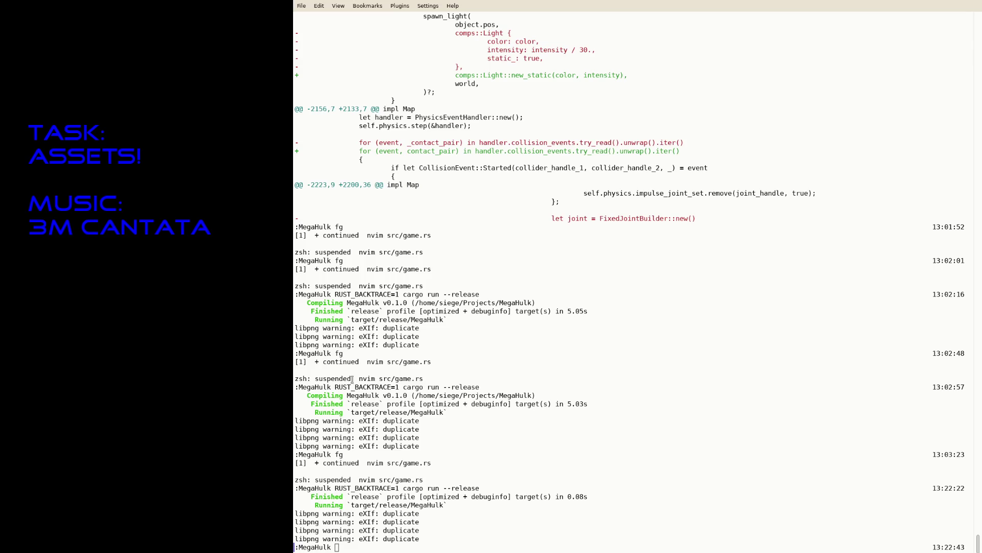
key(Up)
key(Return)
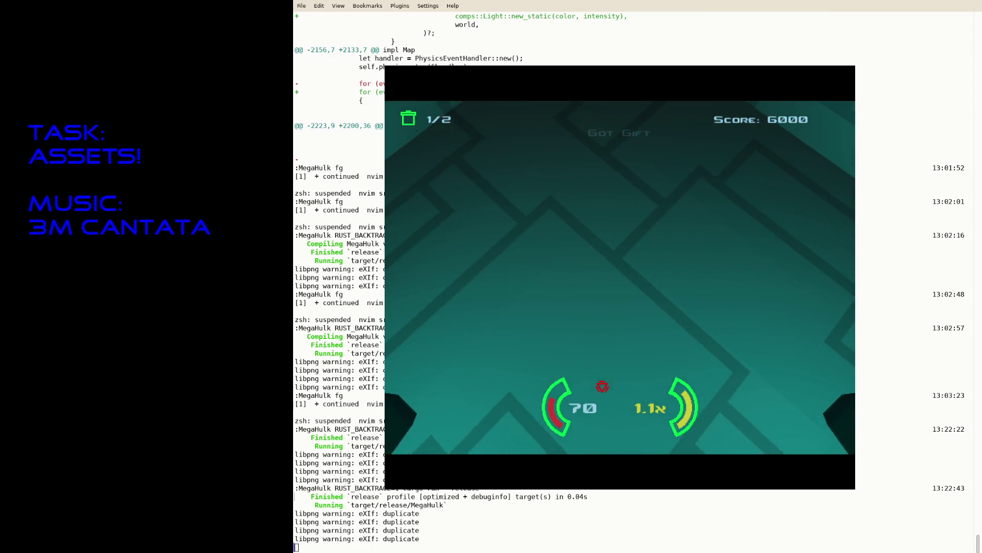
key(Escape)
key(Return)
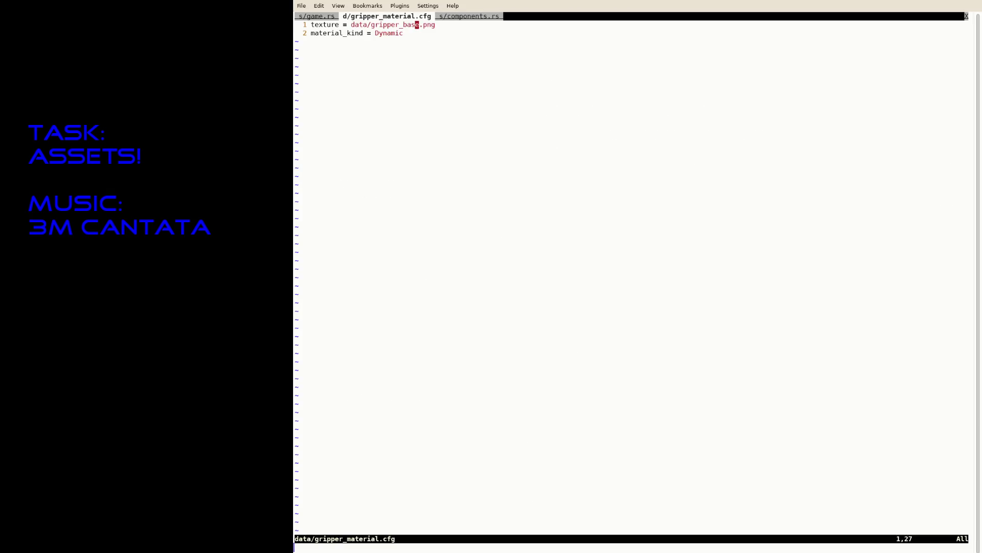
- In the game.rs tab, set the light offset on line 832 to 0.1 and save
text(:tabp)
key(Return)
text(r1:w)
key(Return)
- Search for the Light pass section and move to the light_pos line
text(/L)
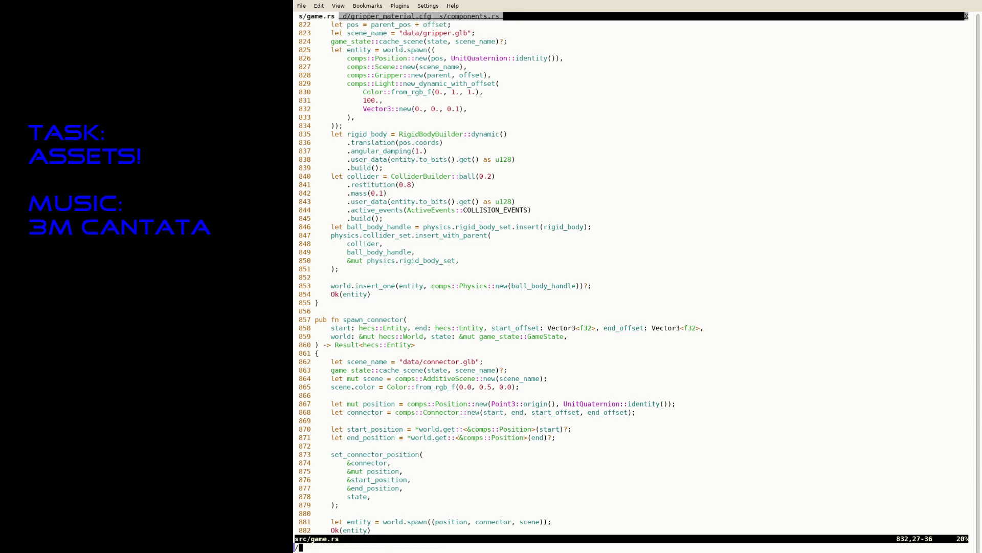
key(BackSpace)
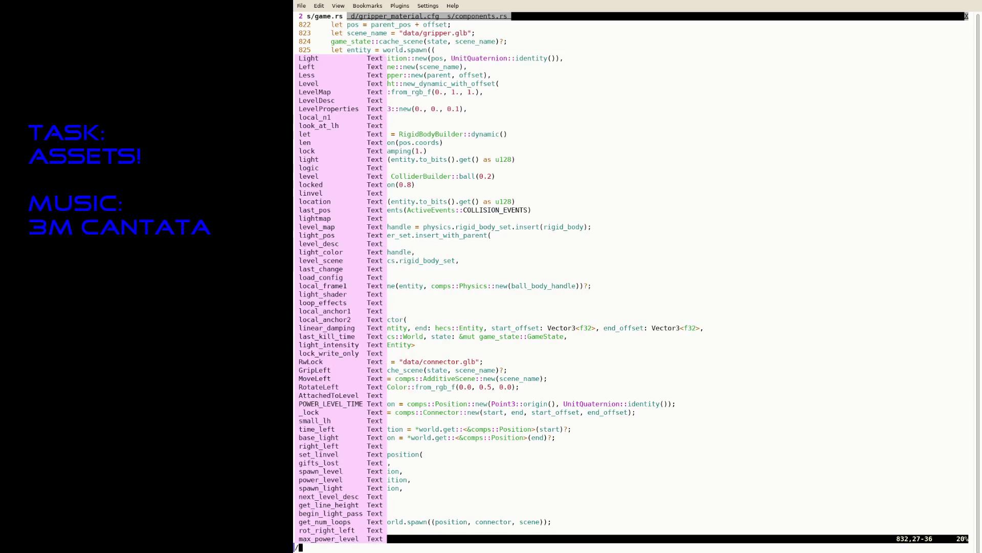
text(Light pass)
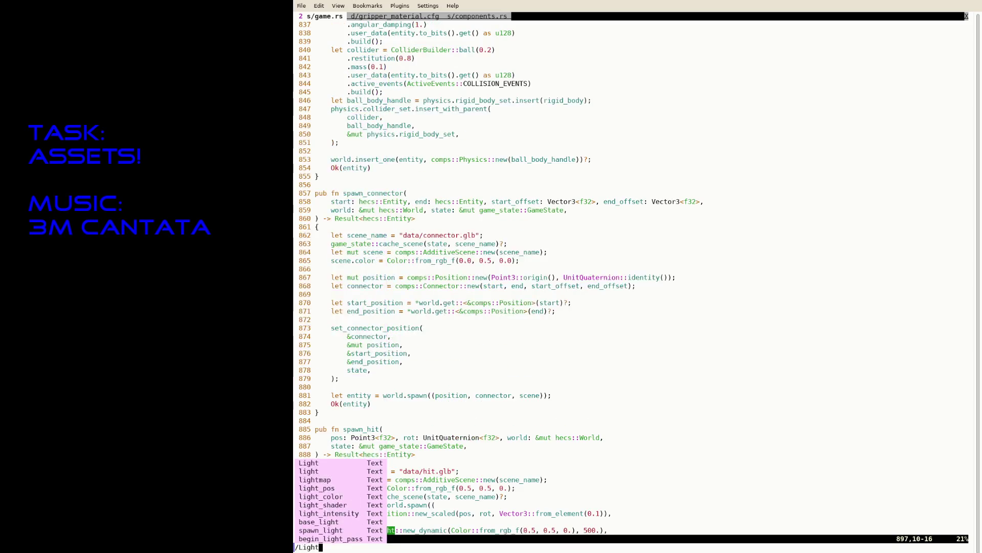
key(Return)
key(braceright)
key(braceright)
key(braceright)
key(j)
key(j)
key(j)
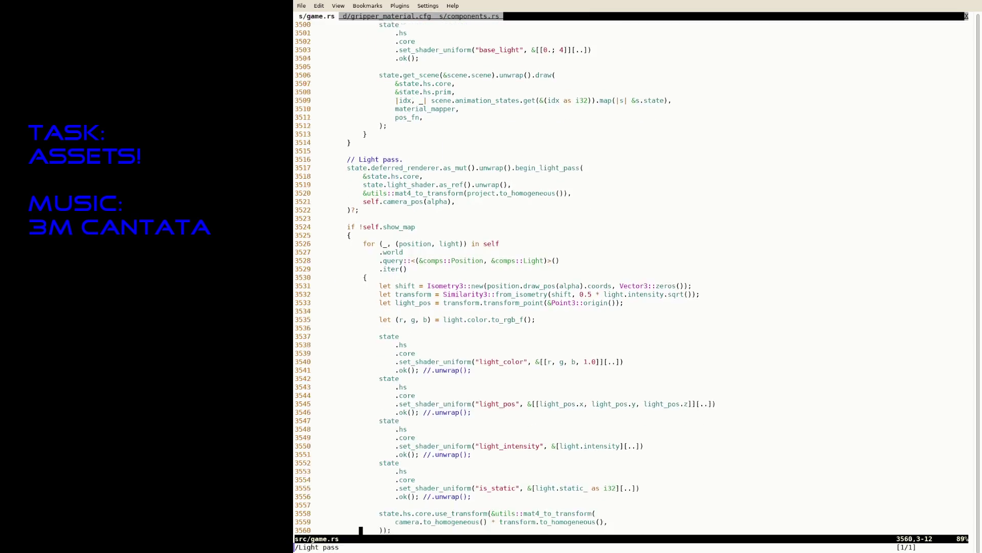
key(k)
key(k)
key(k)
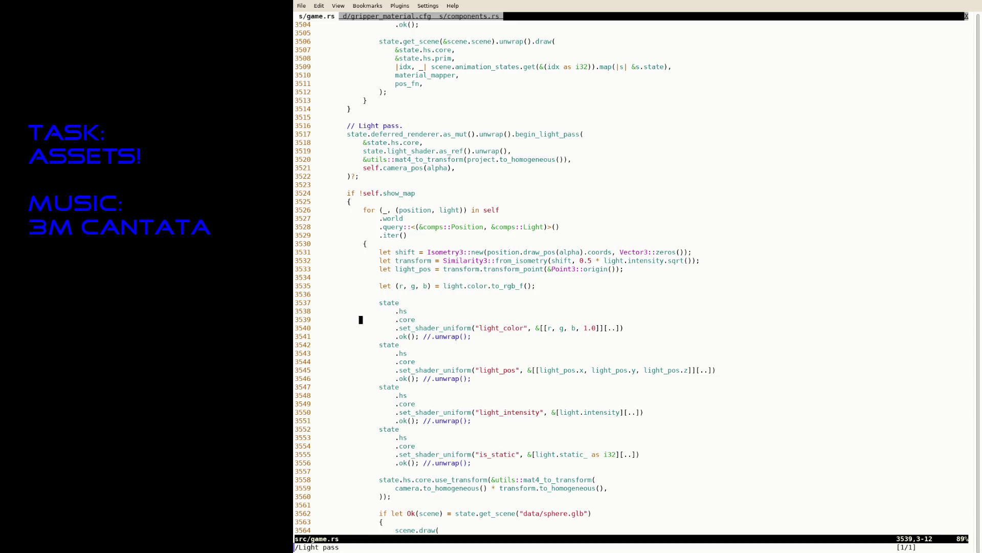
key(k)
key(k)
- Replace the Point3::origin() argument of light_pos with light.offset and save
key(A)
click(584, 268)
text(light.offse)
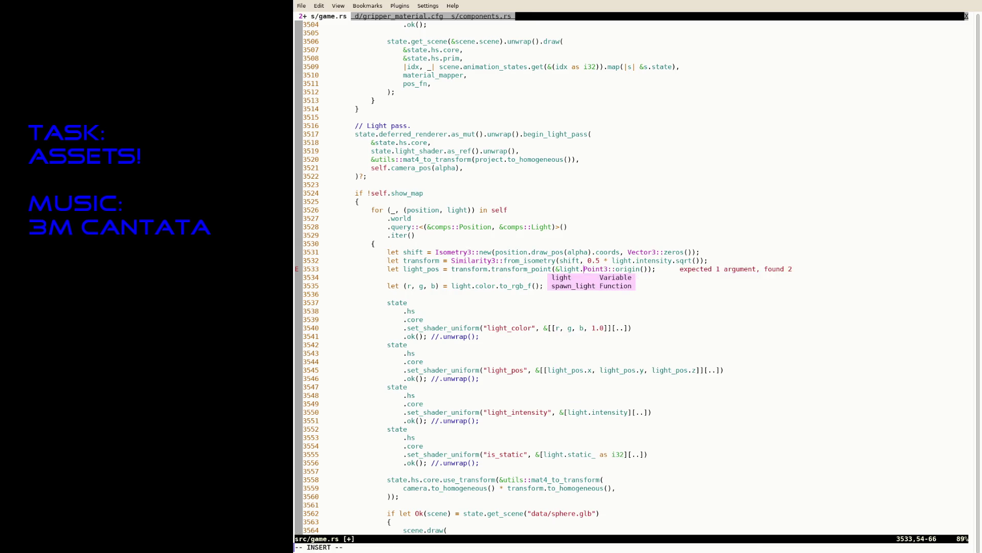
text(t)
key(Escape)
key(ctrl+s)
key(v)
key($)
key(h)
key(h)
key(h)
key(d)
key(ctrl+s)
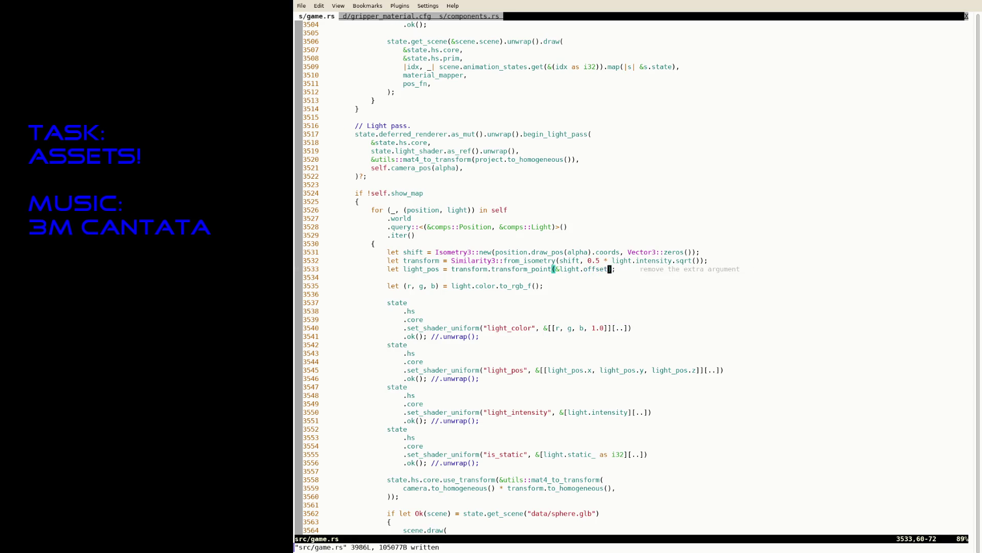
- Rename transform_point to transform_vector in the light_pos line and save game.rs
key(shift+f)
key(parenleft)
key(i)
key(BackSpace)
key(BackSpace)
key(BackSpace)
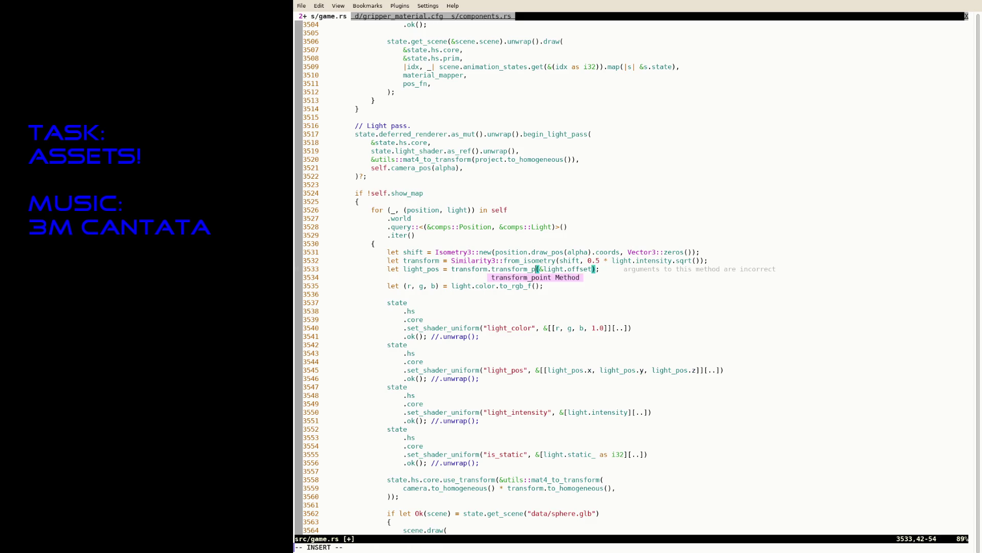
key(BackSpace)
text(vector)
key(Escape)
text(:w)
key(Return)
- Suspend Neovim and relaunch the game with cargo run --release
text(:R)
key(Escape)
key(ctrl+z)
text(R)
key(Right)
key(Return)
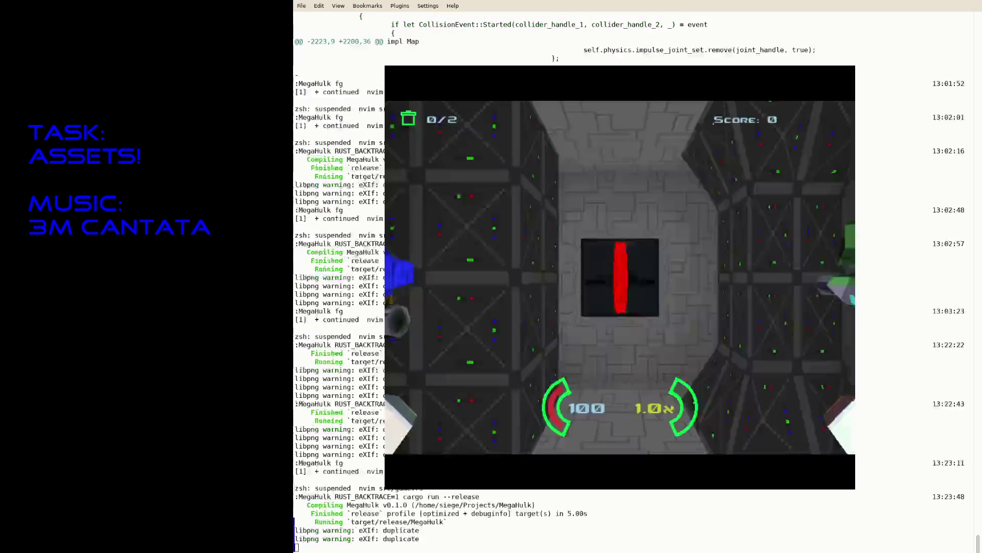
- Move through the level to pick up the red key, then quit the game
key(w)
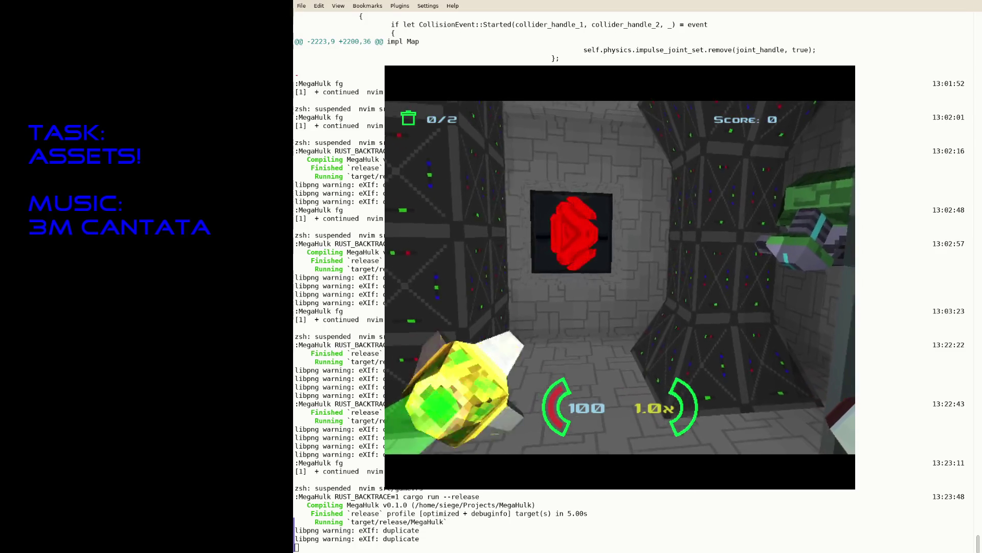
key(w)
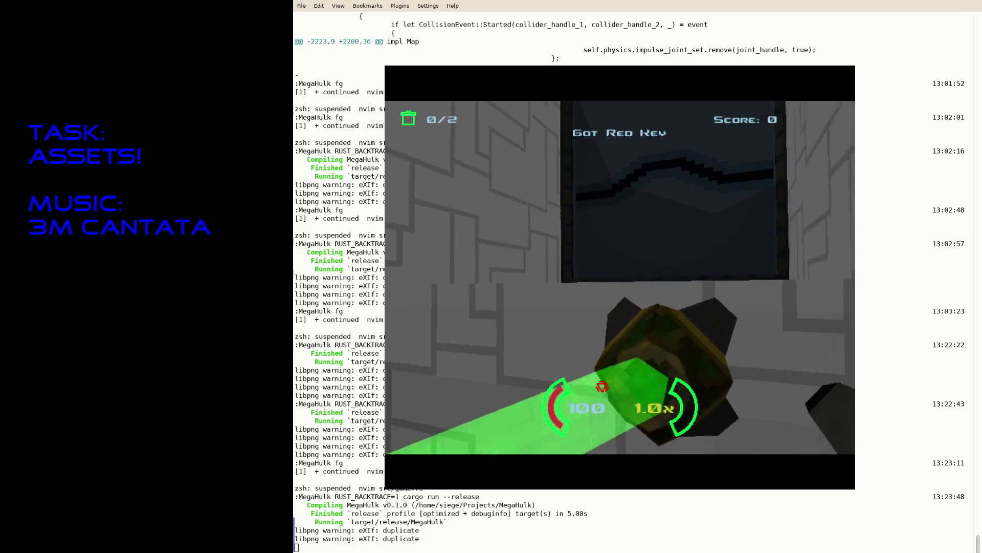
key(Escape)
- Resume Neovim and search game.rs for light_offset
text(fg)
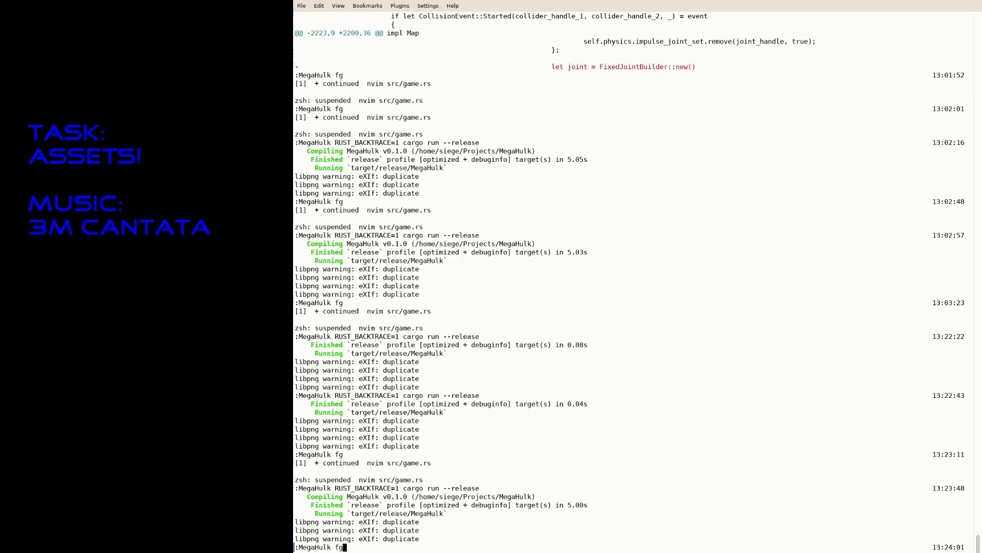
key(Return)
text(/k)
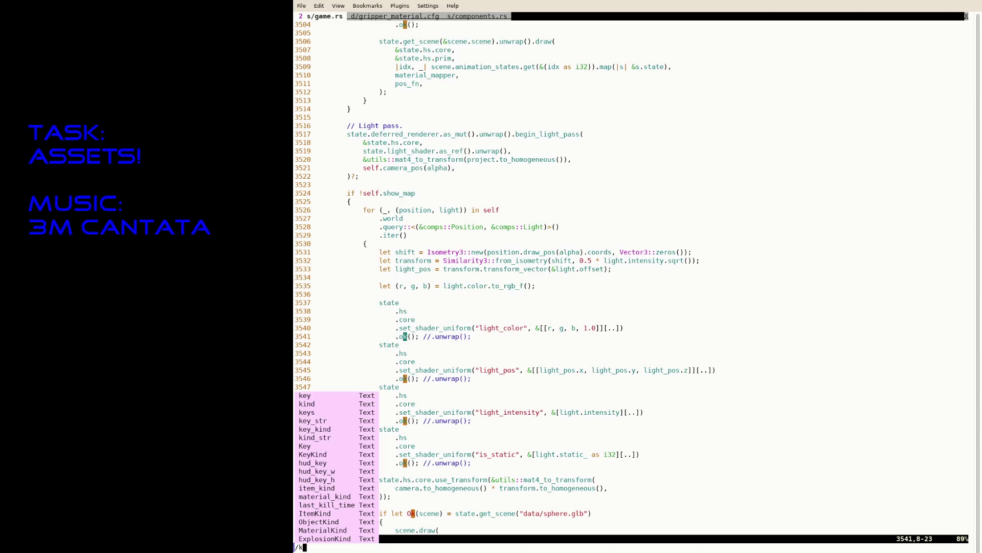
key(BackSpace)
text(light_)
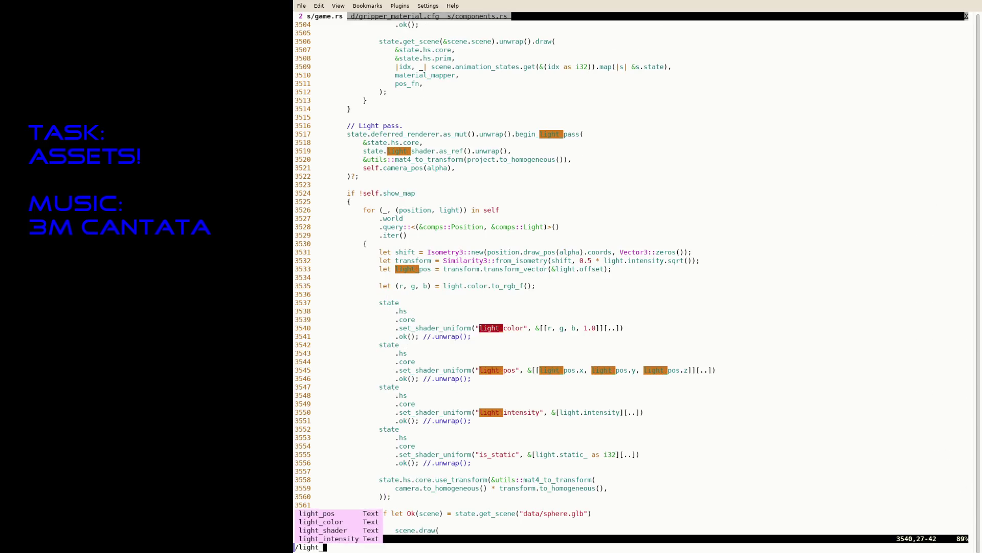
text(offset)
key(Return)
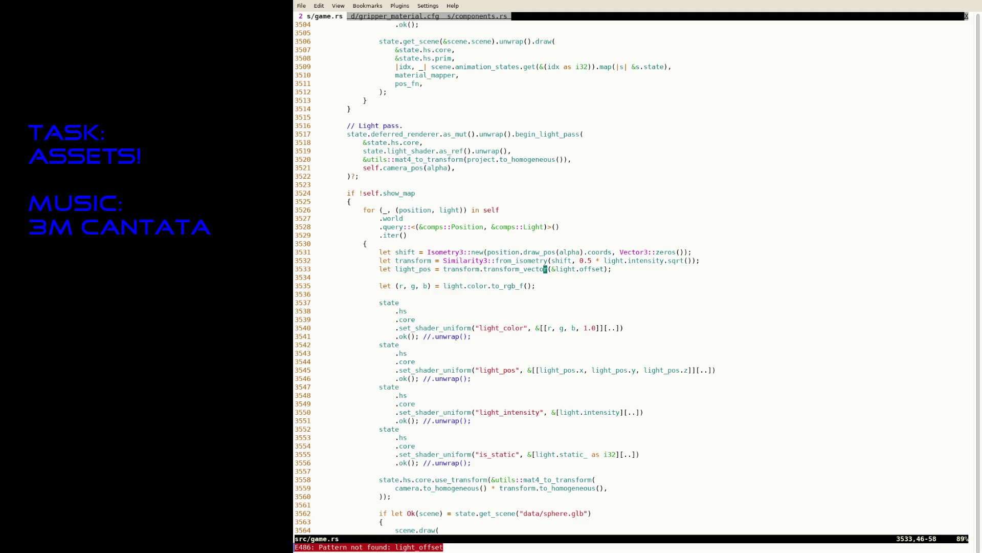
- Search for with_offset and go to the light offset value on line 832
text(/with_off)
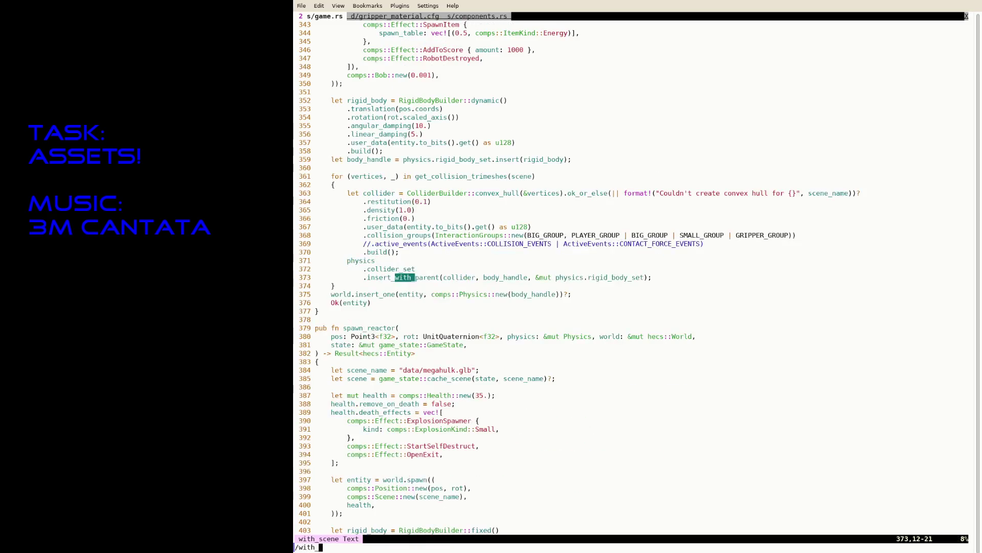
key(Return)
key(j)
key(j)
key(j)
key(i)
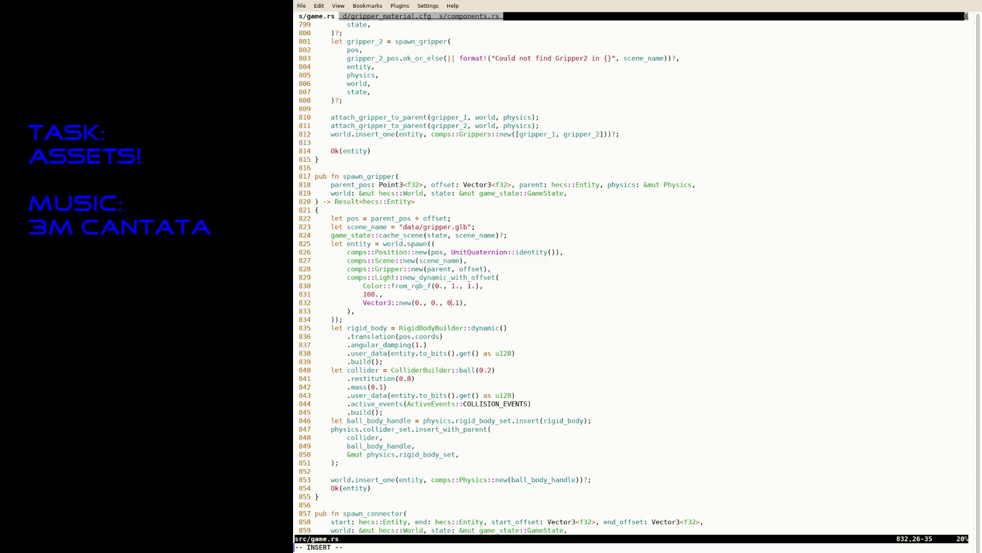
key(Escape)
- Relaunch the game to grab the red key and fire the beam, then resume Neovim
key(ctrl+z)
key(Up)
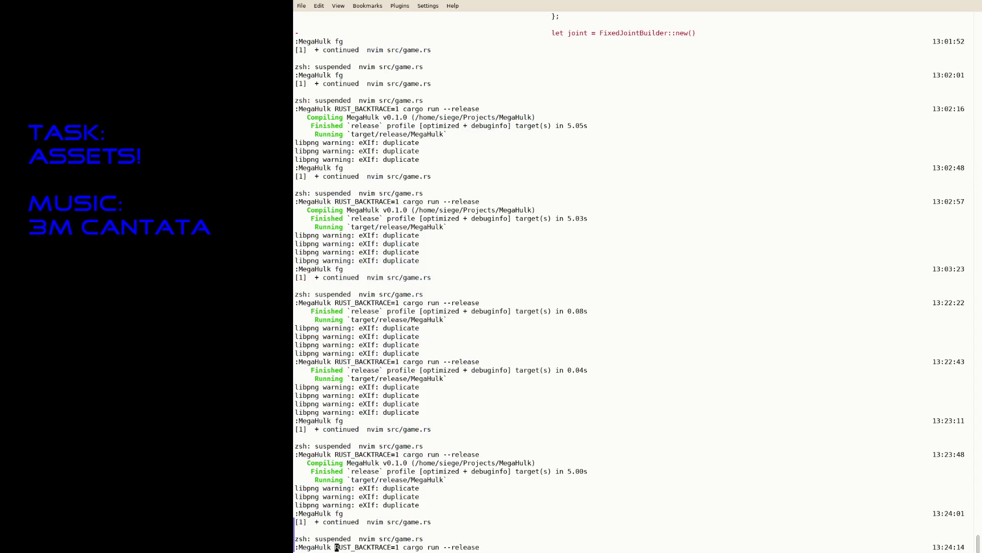
key(Return)
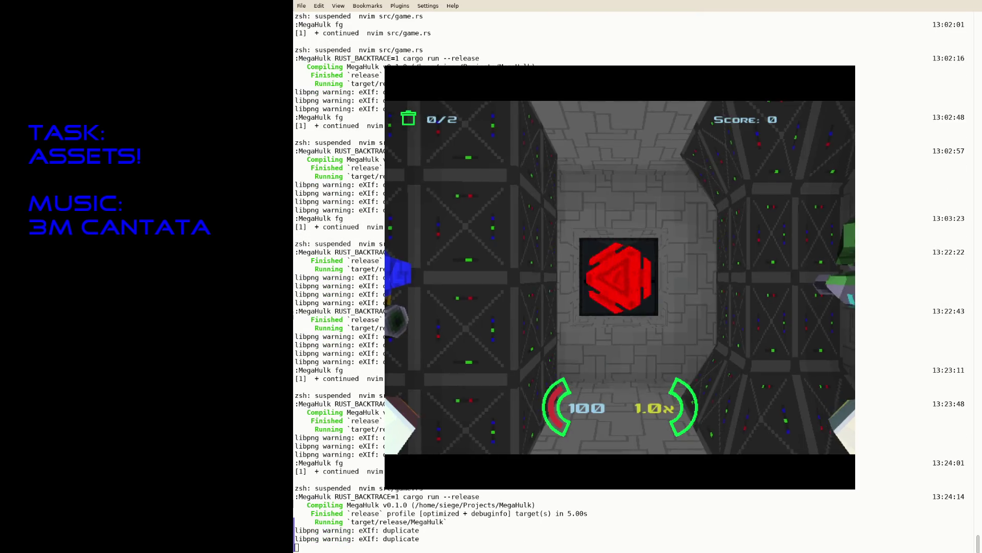
key(w)
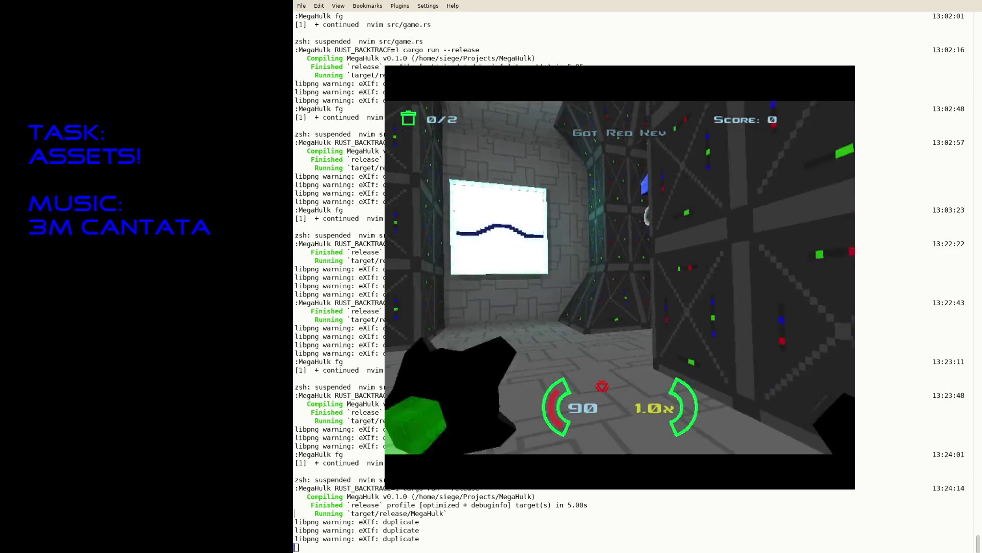
key(ctrl)
key(w)
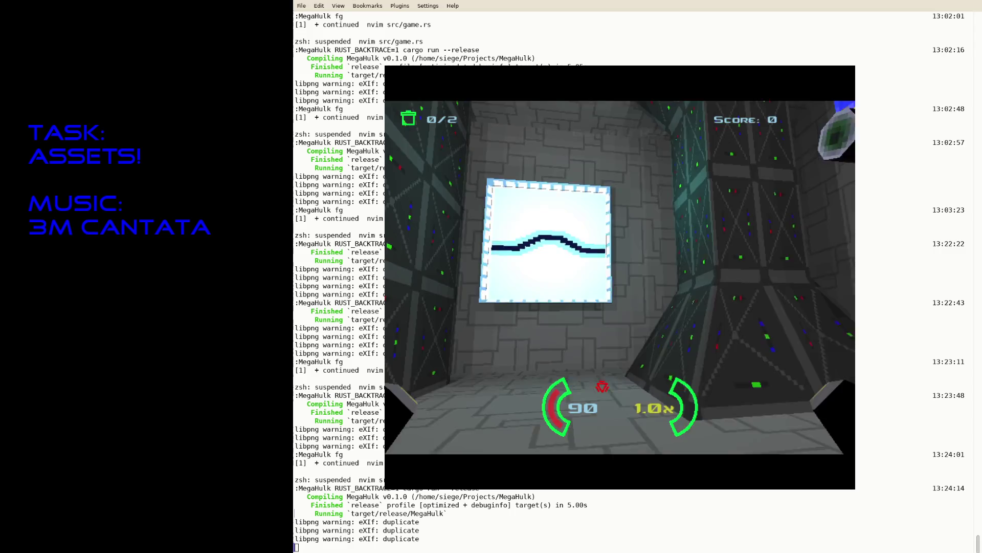
key(Escape)
text(fg)
key(Return)
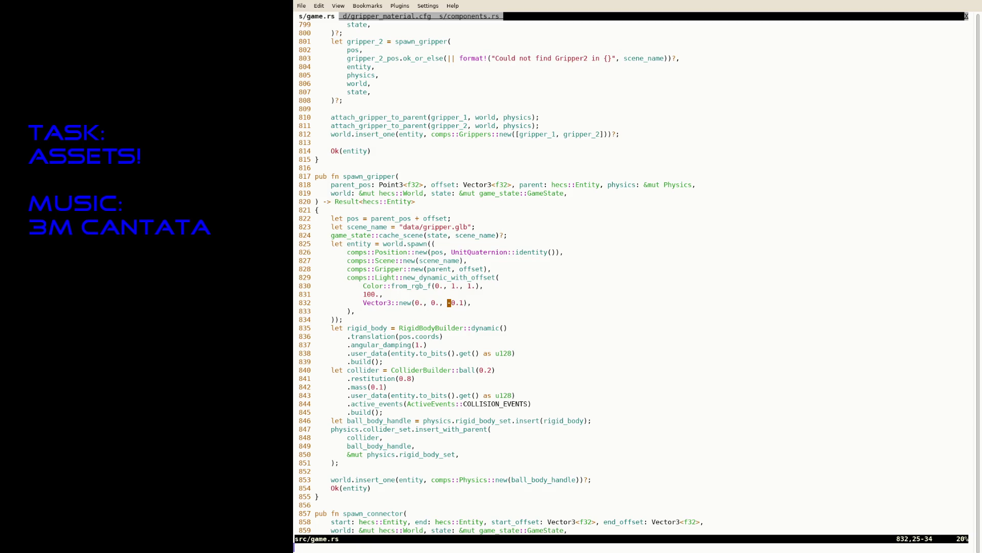
- Search for light_pos and inspect the transform line above it
text(/light_)
text(pos)
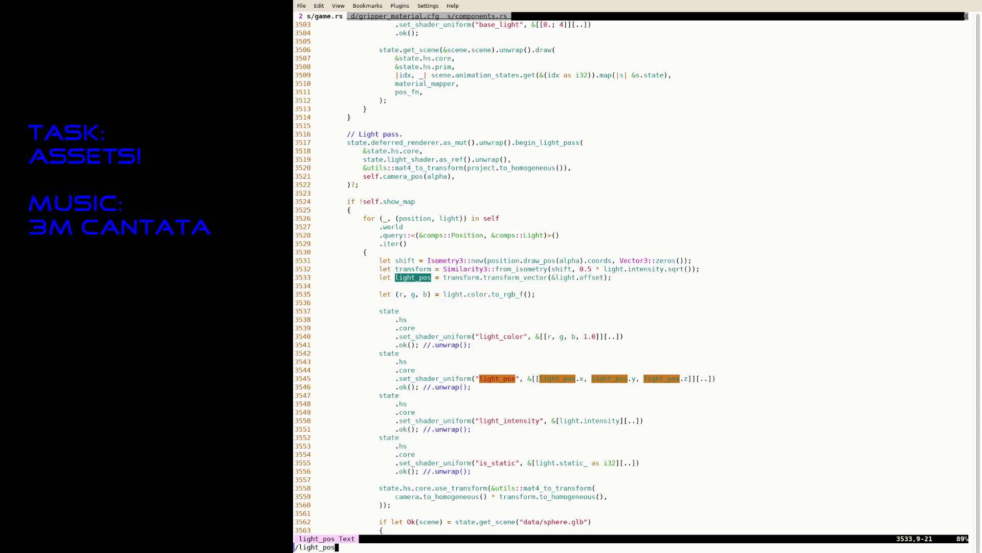
key(Return)
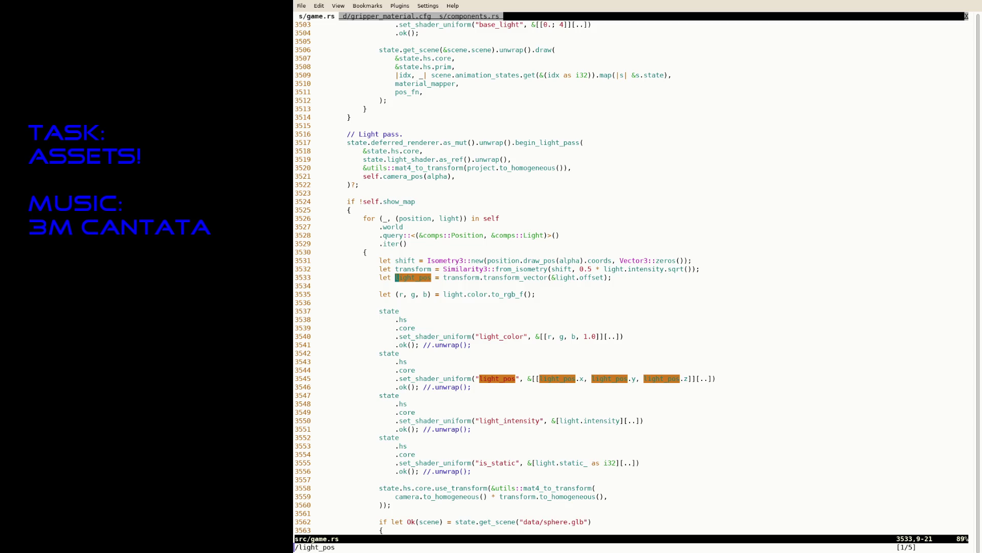
key(dollar)
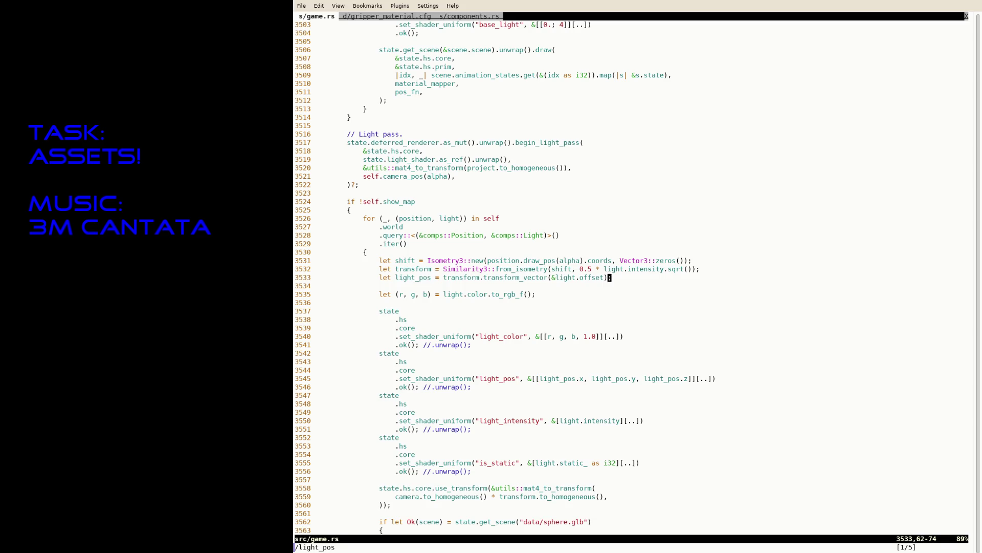
key(k)
key(j)
- Undo the light.offset edits to restore Point3::origin() and save game.rs
key(F()
key(w)
key(i)
key(Left)
key(Escape)
key(u)
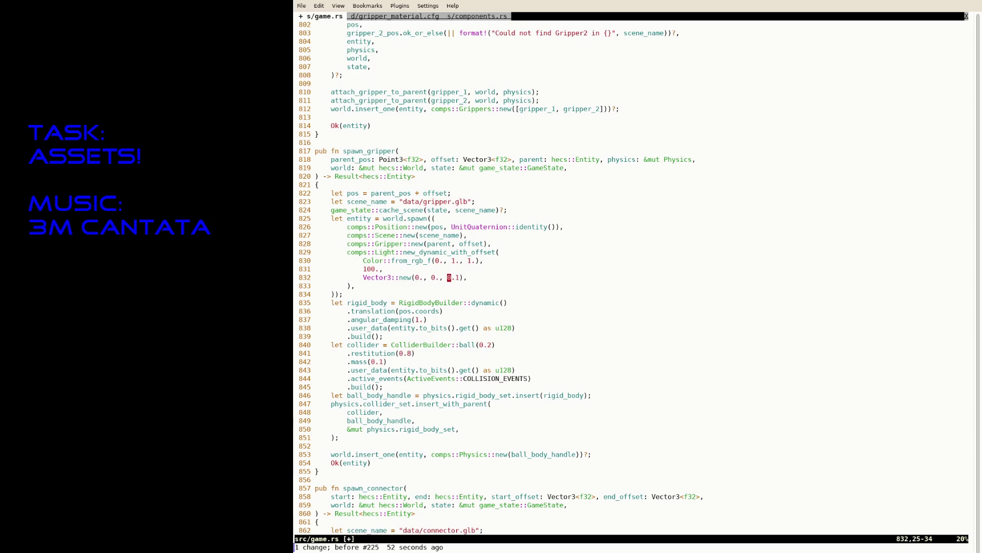
key(u)
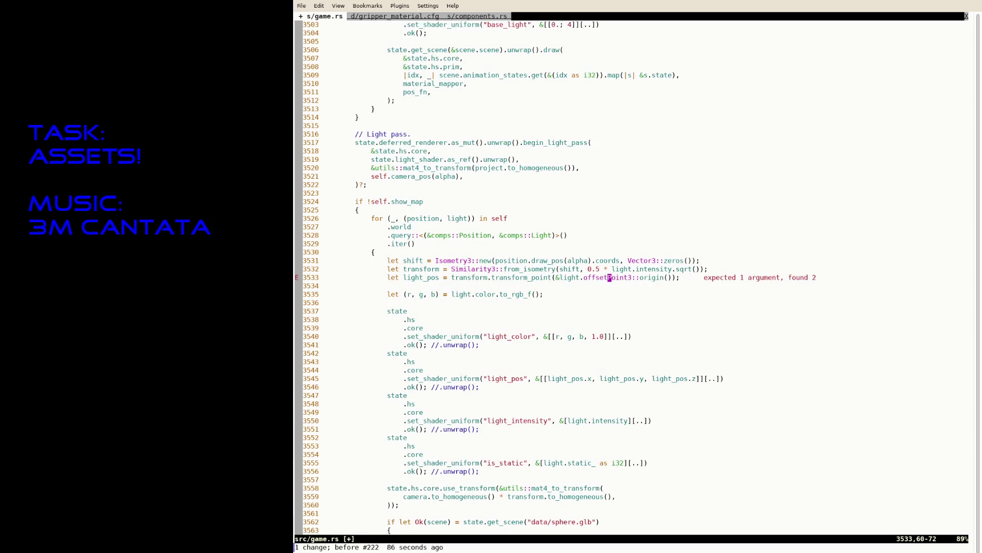
text(:w)
key(Return)
key(k)
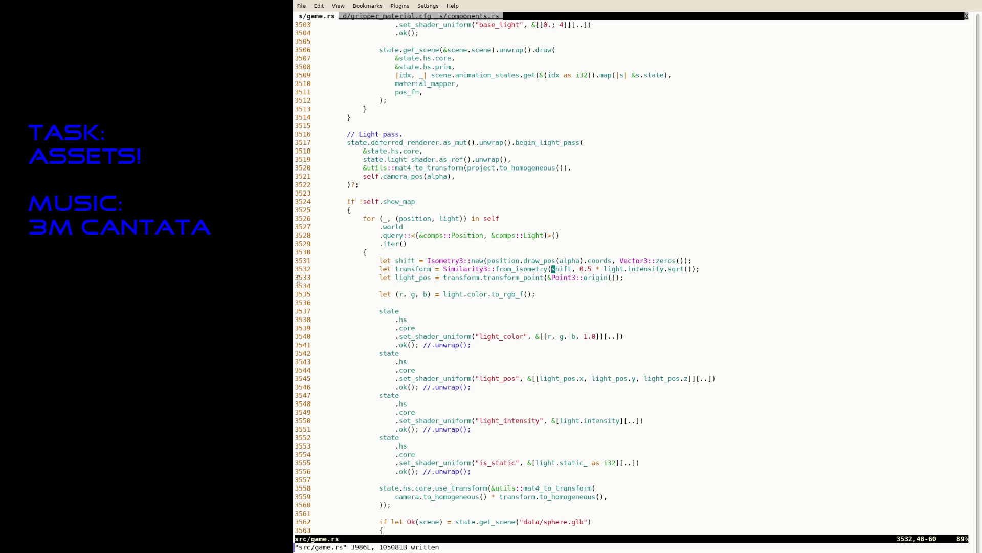
- Search for obj_pos and yank the five-line obj_shift Isometry3 block
text(/)
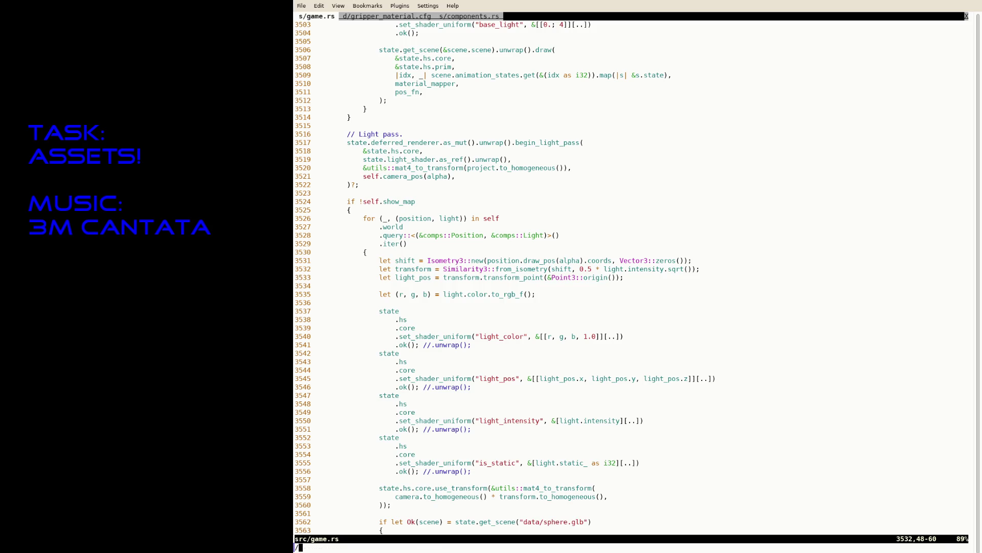
text(obj_pos)
key(Return)
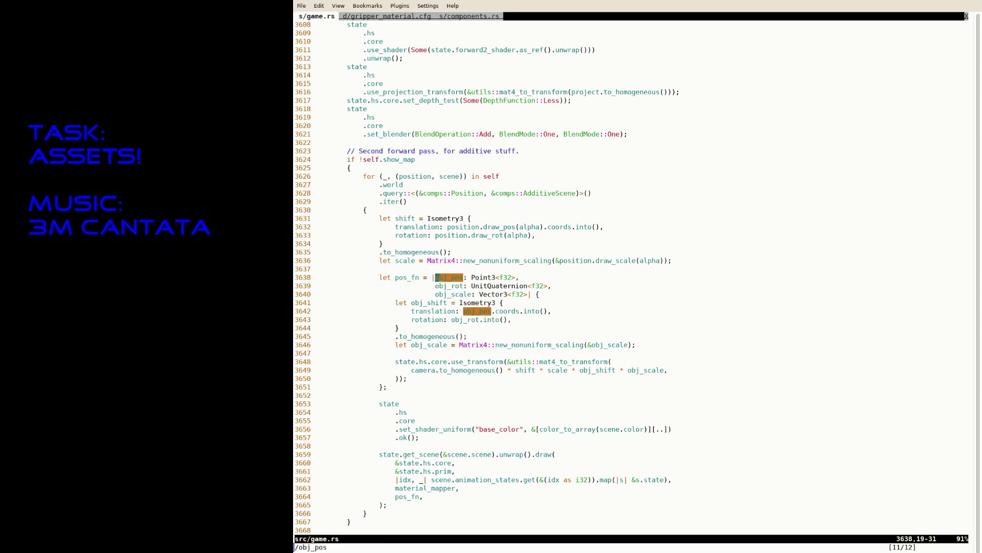
key(3)
key(j)
key(V)
key(j)
key(j)
key(j)
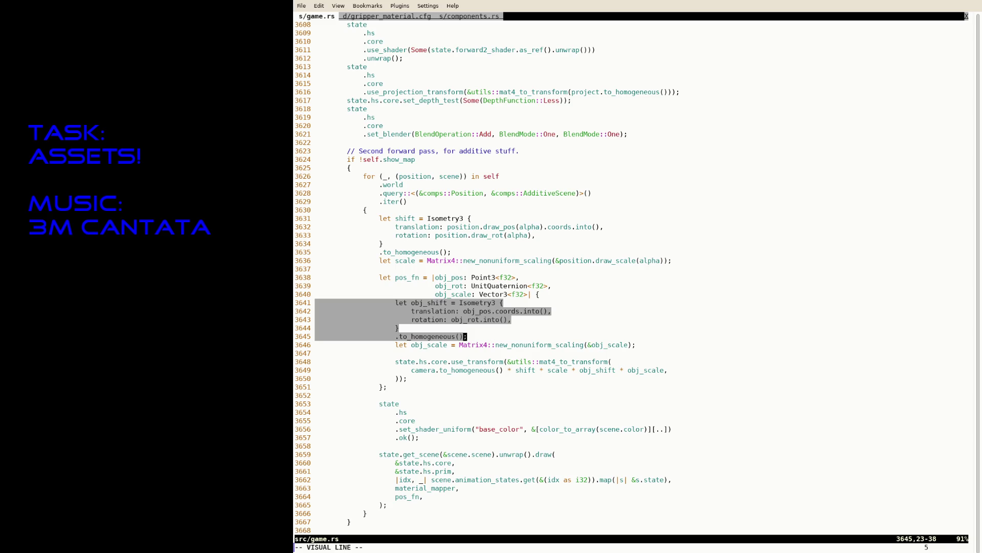
key(y)
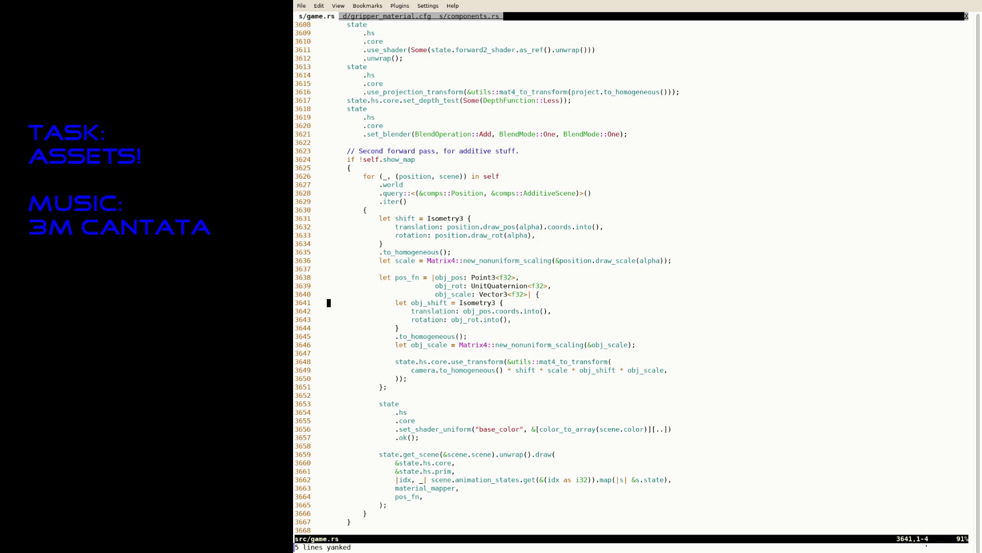
- Jump back to the light_pos line and paste the copied block
key(ctrl+o)
key(j)
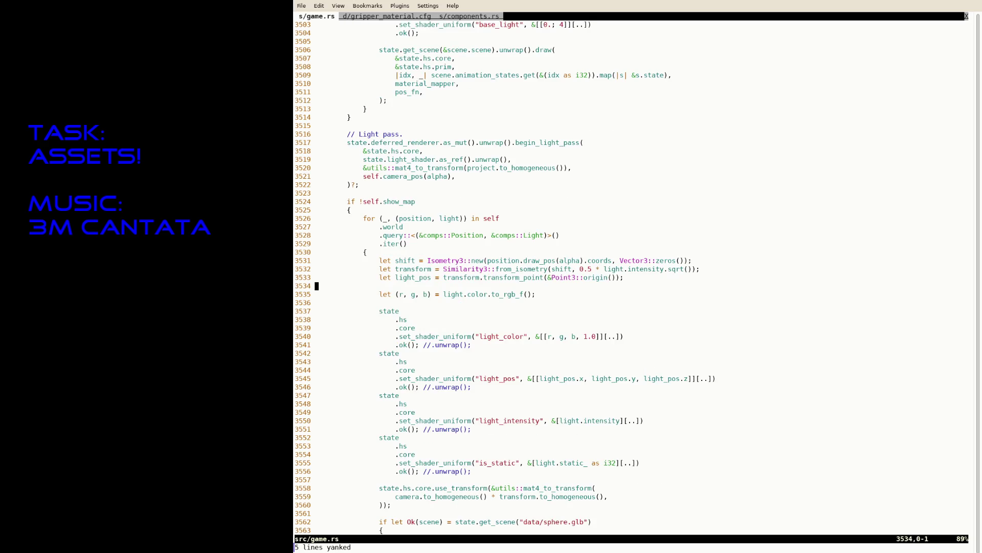
key(P)
key(k)
key(k)
key(k)
- Delete the misplaced paste and put the block directly above the light_pos line
key(l)
key(w)
key(ctrl+v)
key(j)
key(j)
key(j)
key(Escape)
key(V)
key(j)
key(j)
key(j)
key(d)
key(k)
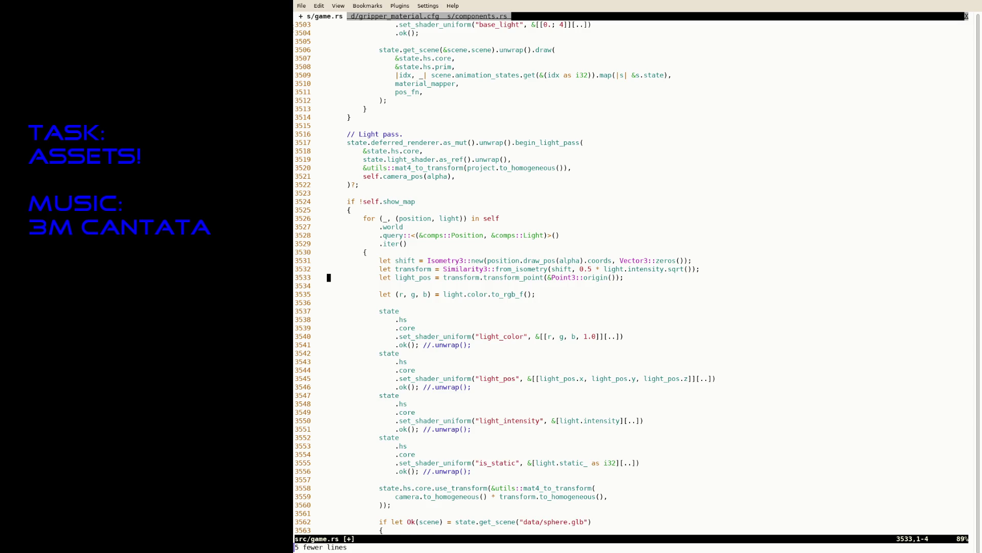
key(P)
key(k)
key(k)
- Begin renaming the pasted obj_shift variable by removing 'obj'
key(i)
click(380, 277)
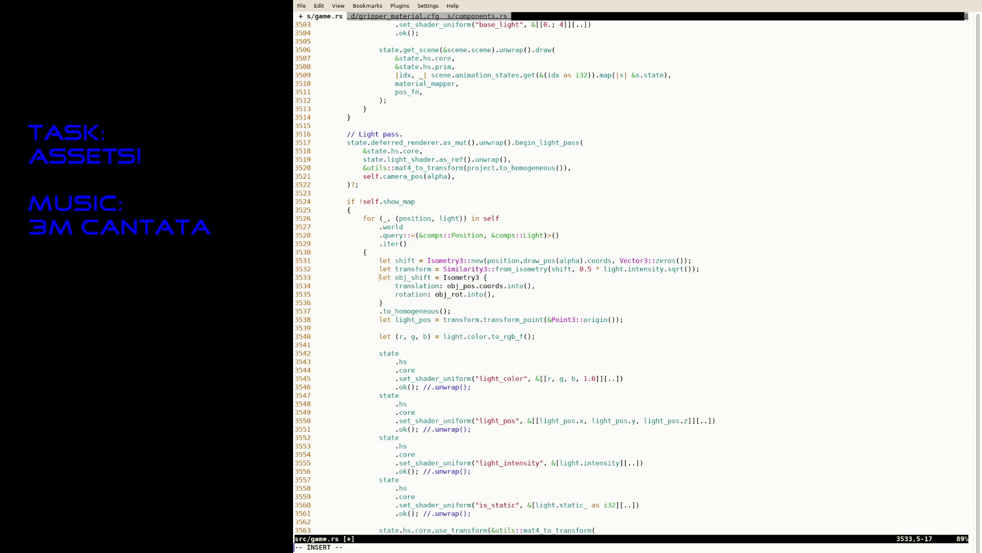
key(Right)
key(Right)
key(Right)
key(BackSpace)
key(BackSpace)
key(BackSpace)
- Rename the pasted variable to light_shift and save game.rs
text(li)
text(ght)
key(Escape)
text(:w)
key(Return)
key(j)
key(w)
key(w)
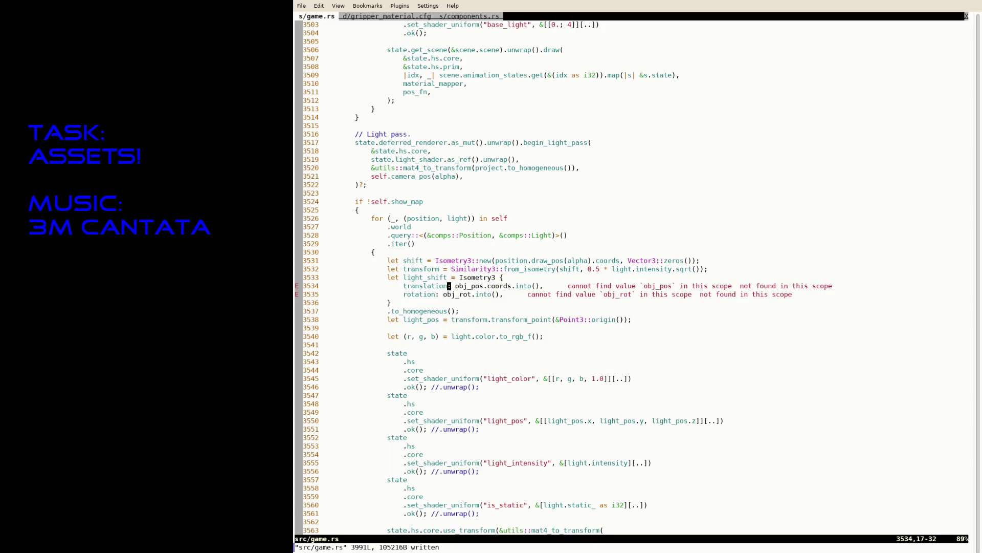
- Try turning the block into an Isometry3::translation constructor via completion
key(j)
key($)
key(v)
key(k)
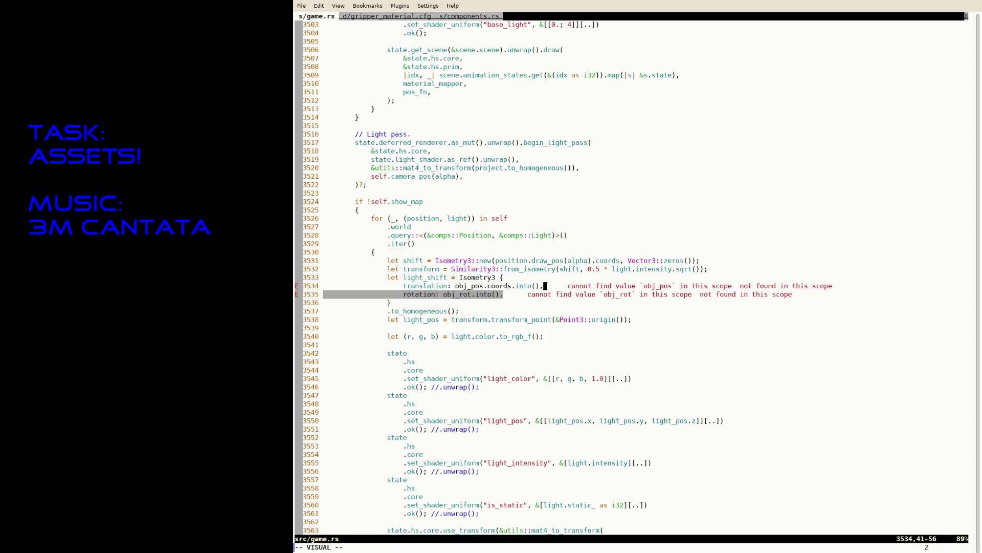
key(Escape)
key(k)
key(i)
key(Left)
text(::from_)
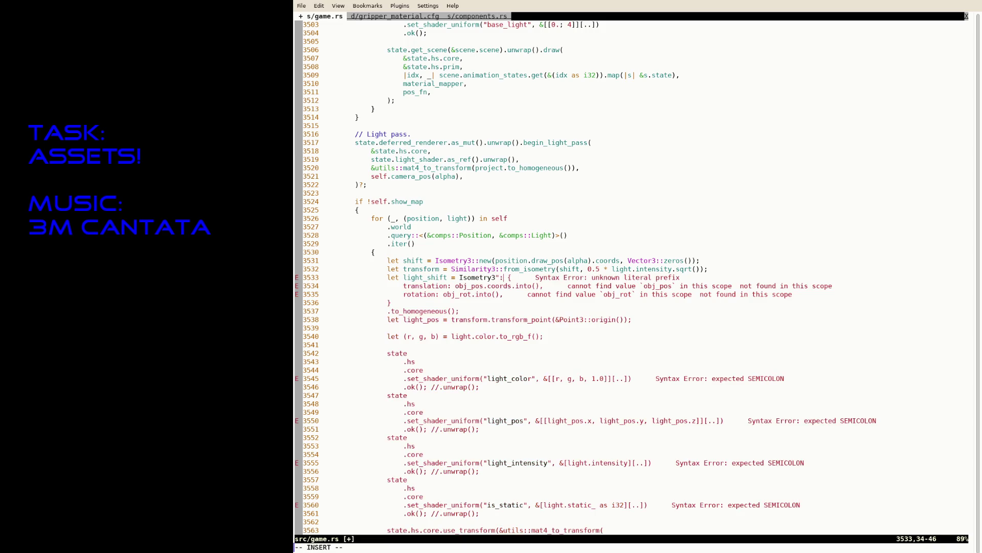
key(BackSpace)
key(BackSpace)
key(BackSpace)
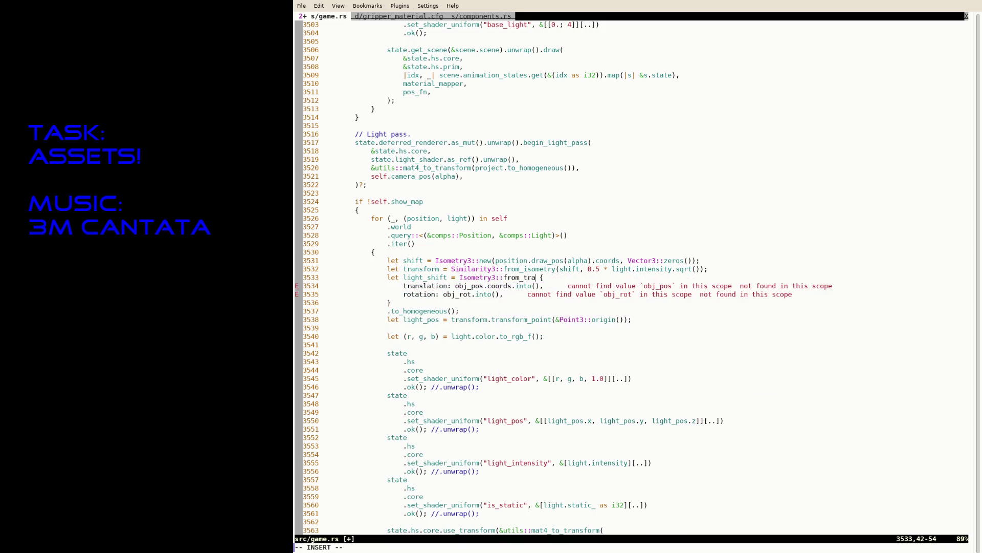
key(BackSpace)
text(transl)
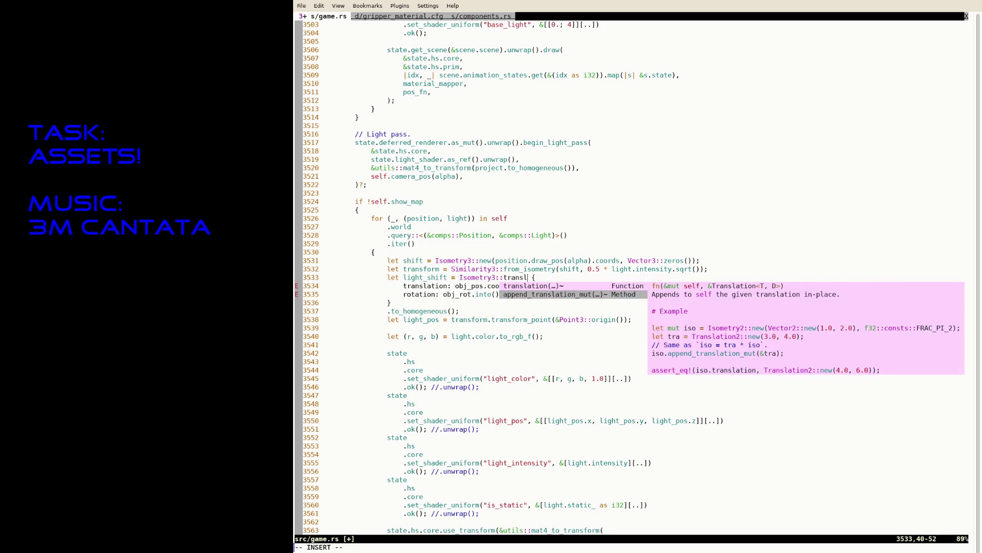
key(Return)
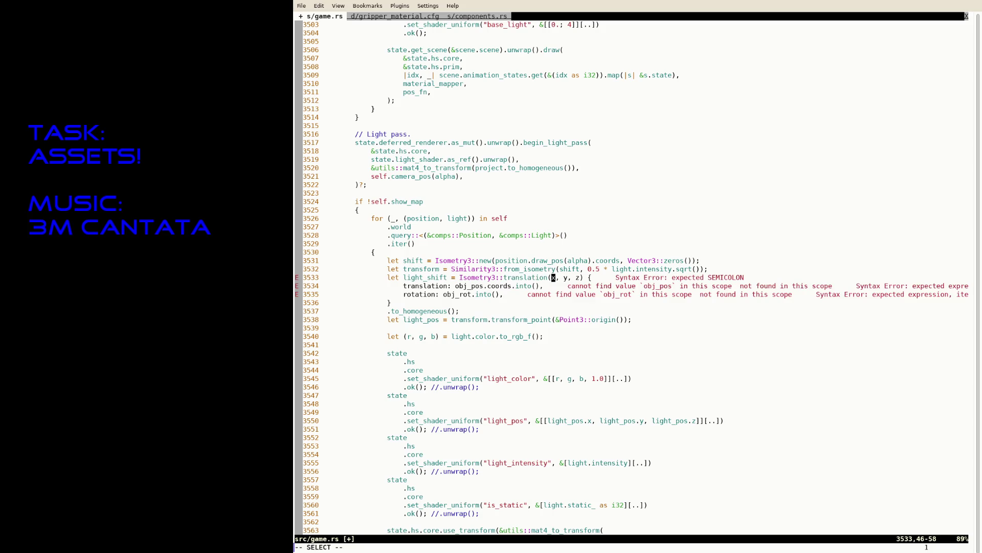
key(Escape)
- Abandon the constructor experiment and undo back to the plain Isometry3 block
key(i)
key(ctrl+w)
key(ctrl+w)
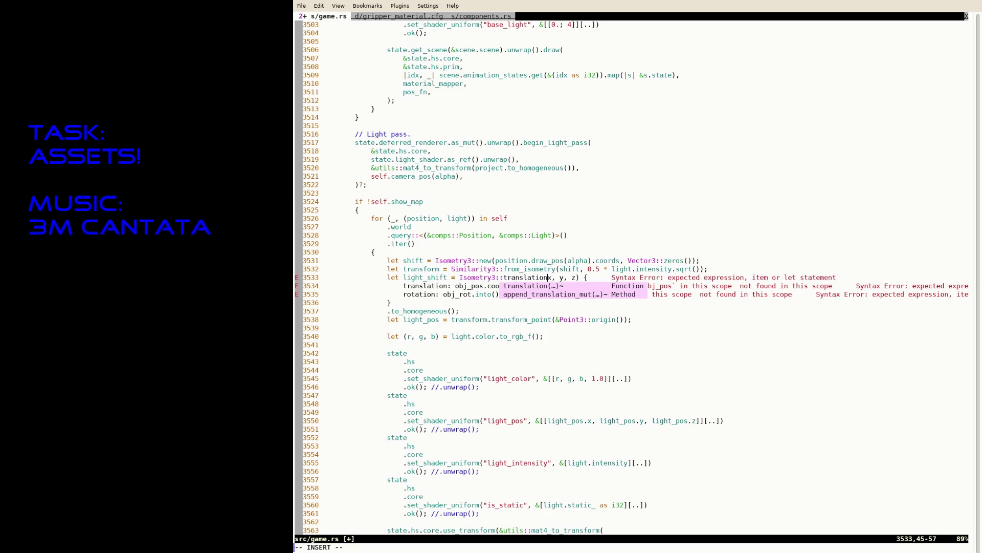
text(tra)
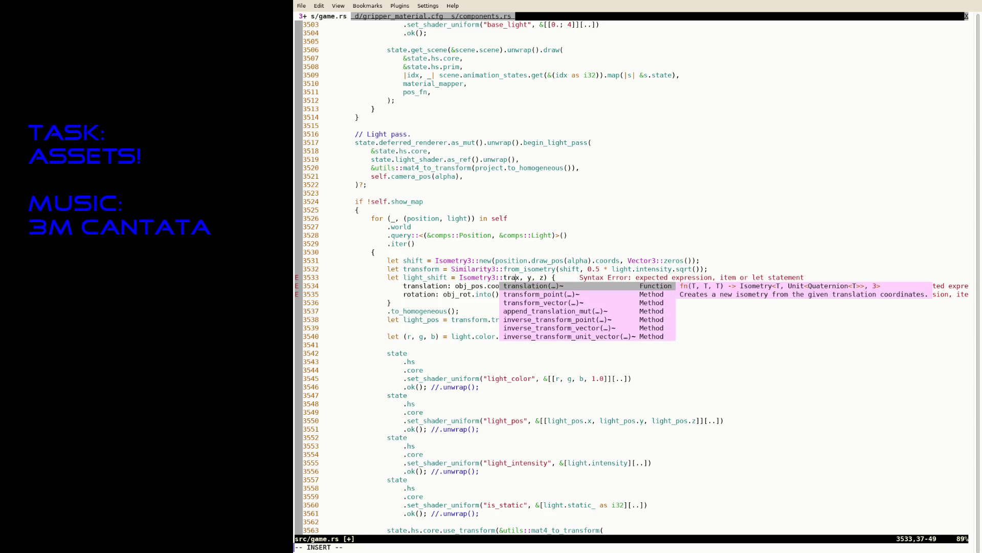
key(Down)
key(Up)
key(BackSpace)
key(BackSpace)
key(BackSpace)
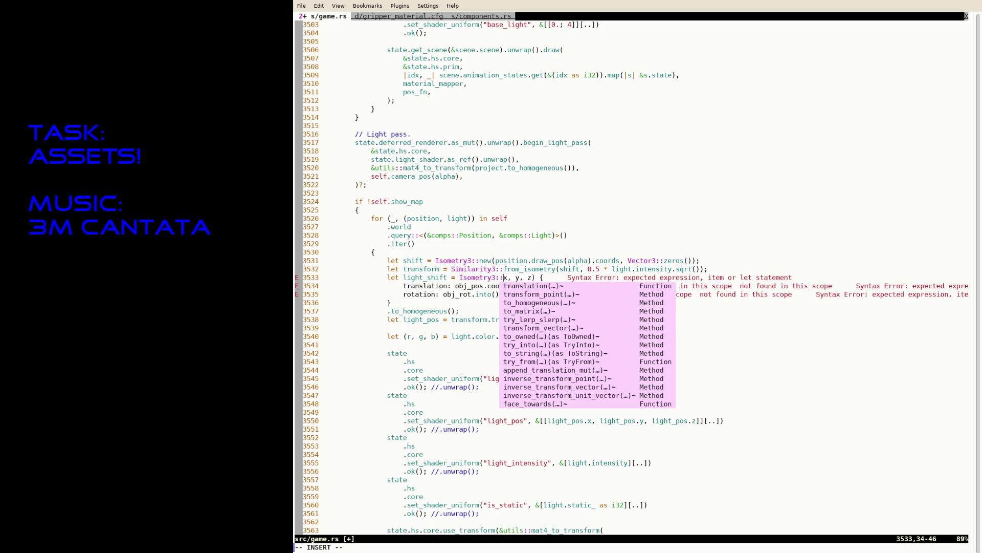
key(Escape)
key(u)
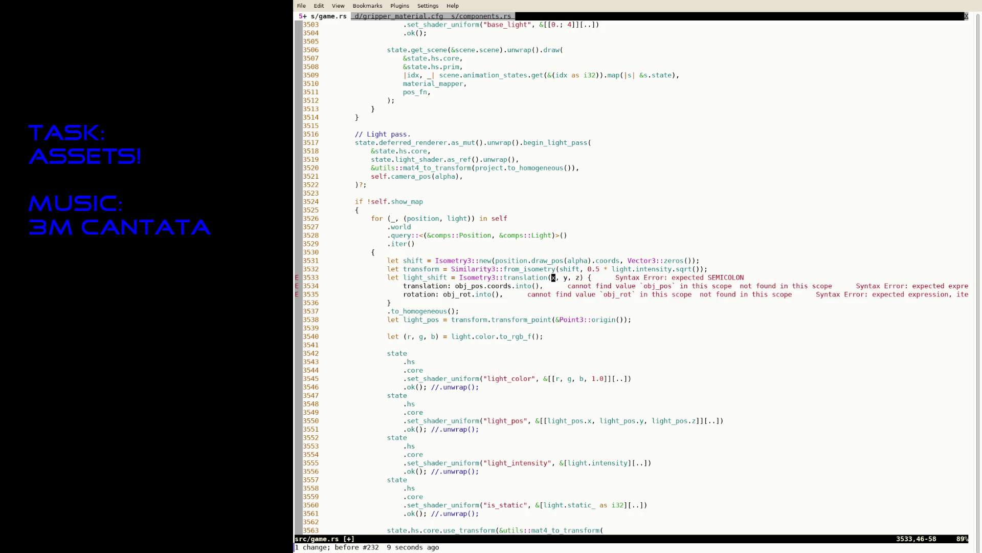
key(u)
- Replace the obj_rot rotation with UnitQuaternion::identity() and save
key(j)
key(j)
key(v)
key(b)
key(b)
key(b)
key(b)
text(cUni)
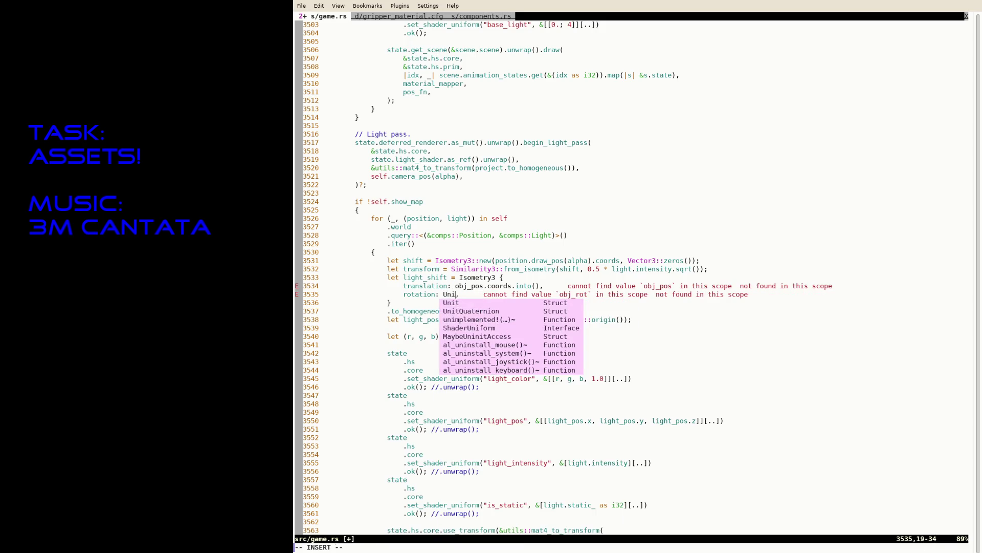
text(tQuaternion::id)
key(Return)
key(Escape)
text(:w)
key(Return)
key(k)
- Set the translation to light.offset, removing leftover obj_pos and .coords, and save
key(b)
key(b)
key(b)
text(ion: light.off)
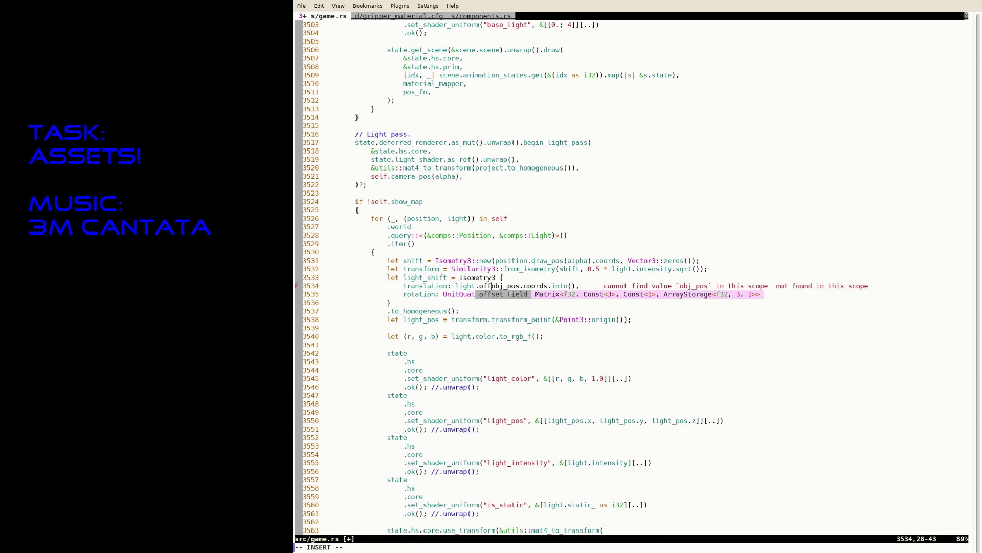
key(Tab)
key(Escape)
text(ldw:w)
key(Return)
text(vf.d:w)
key(Return)
key(k)
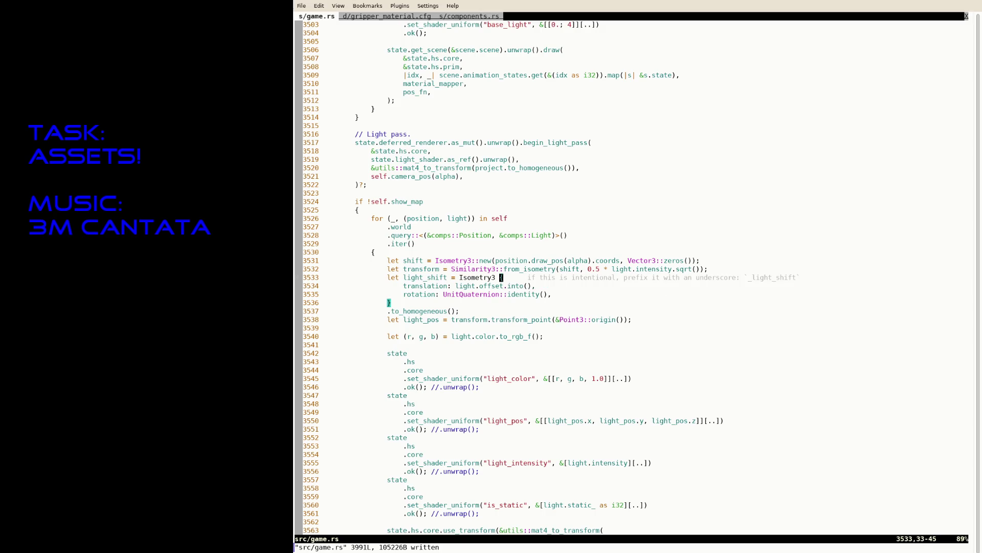
key(j)
key(j)
key(j)
key(B)
key(i)
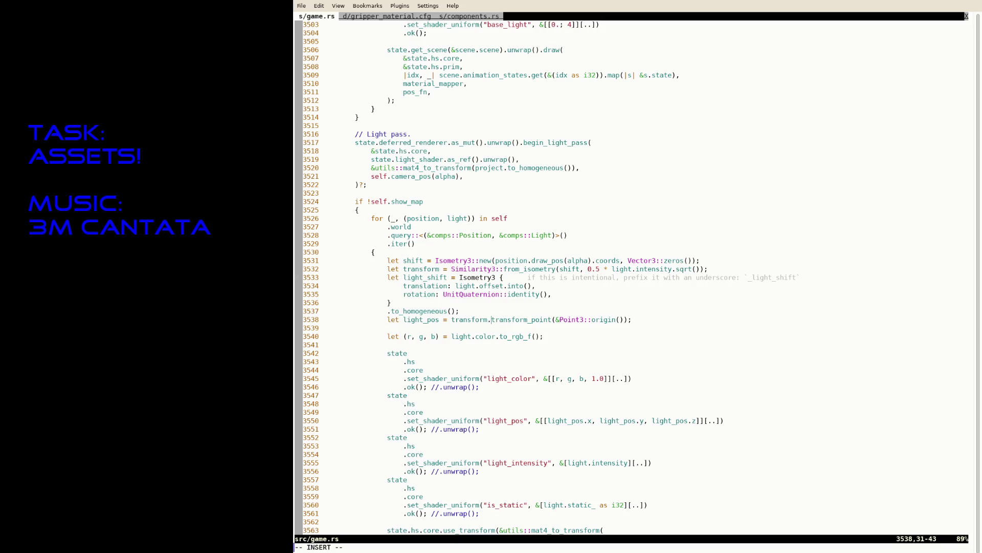
- Make light_pos use (transform * light_shift) and save the file
text(()
key(Right)
key(Right)
key(Right)
text(* light_shift)
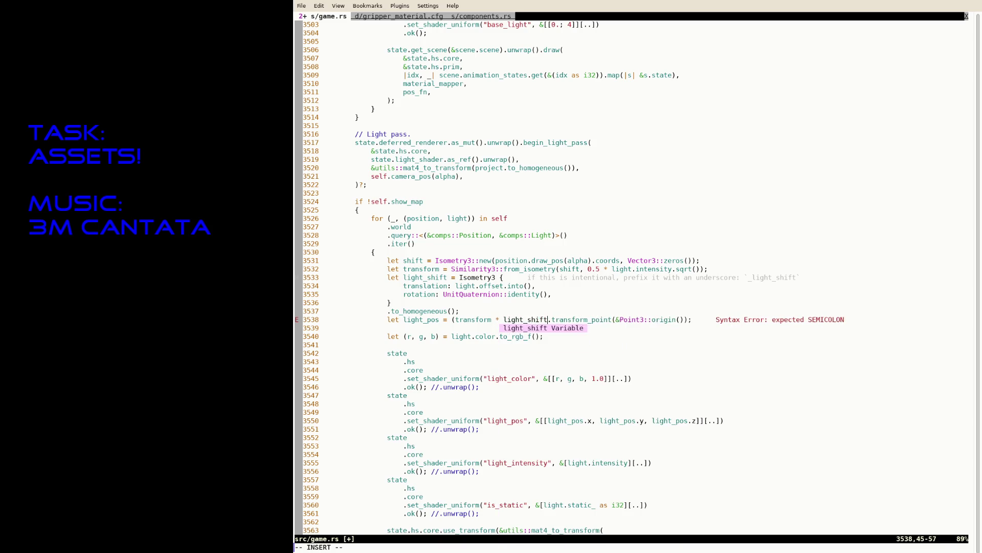
text())
key(Escape)
text(:w)
key(Return)
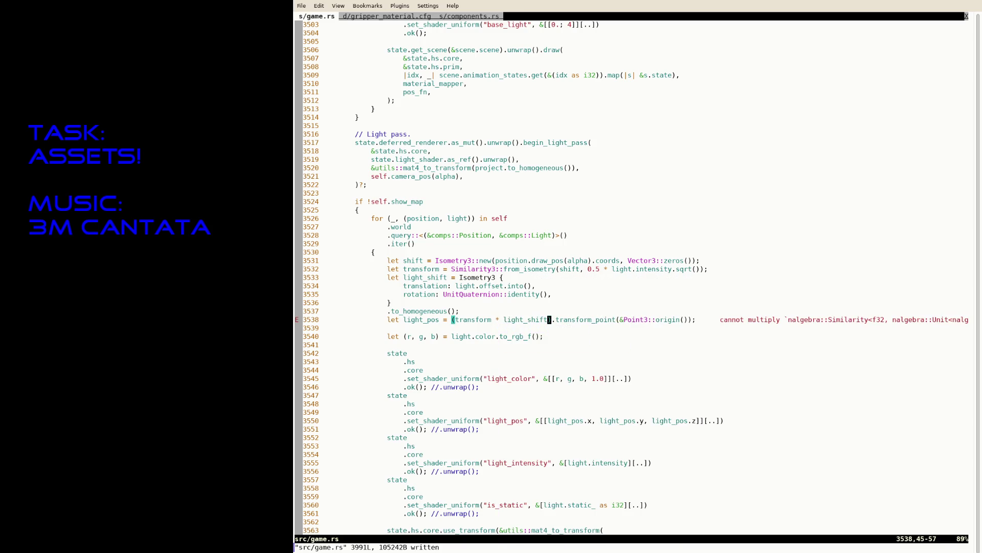
- Start wrapping the light_shift Isometry3 in Similarity3::from_isometry( on line 3533
key(h)
key(h)
key(k)
key(k)
key(k)
key(i)
click(453, 277)
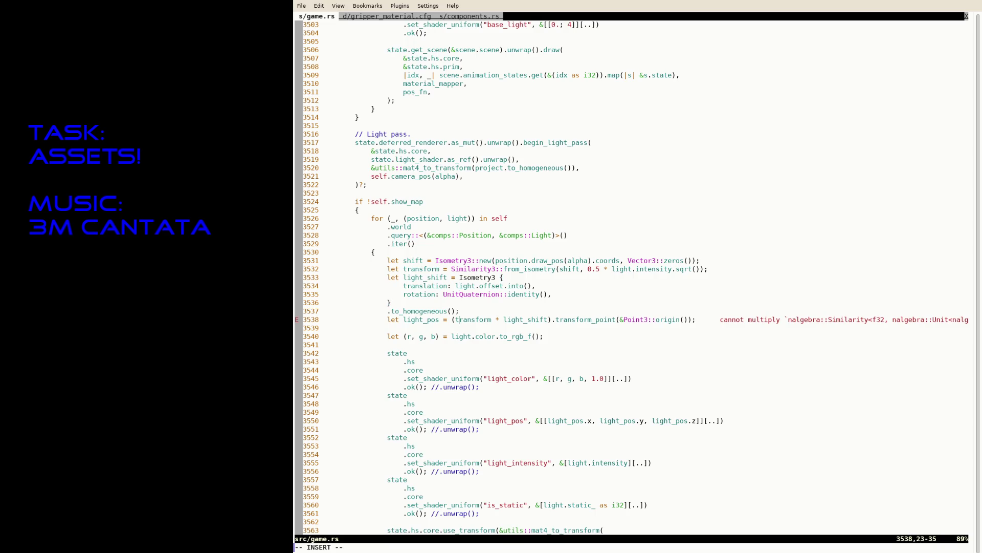
key(Up)
key(Up)
key(Up)
text(Similari)
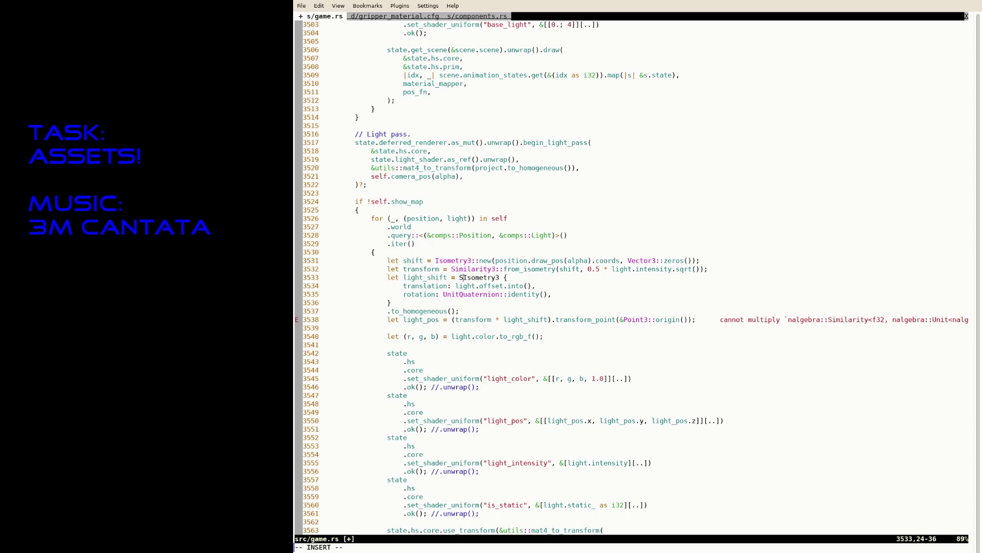
text(ty3::f)
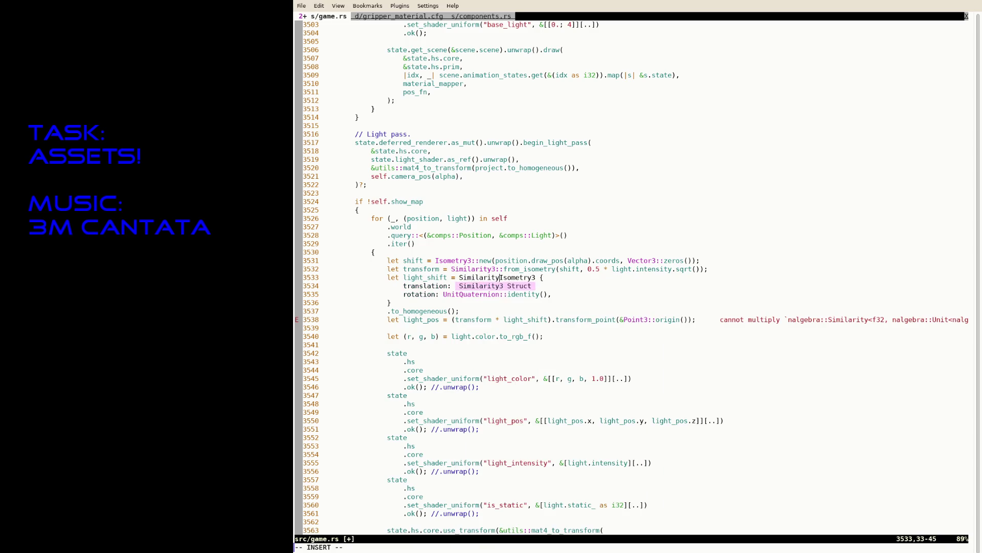
text(rom_isometry()
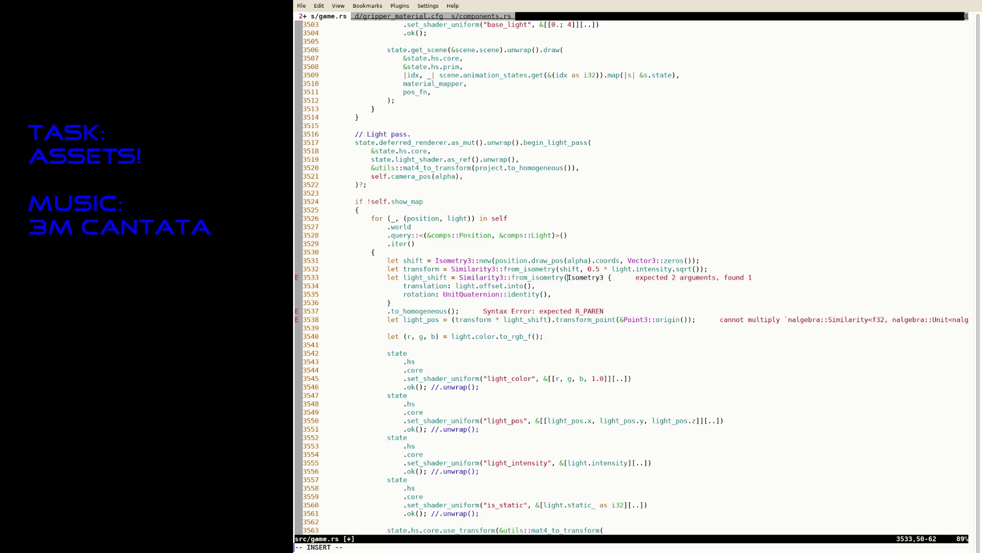
- Close the Similarity3 wrapper and rename light_shift to light_transform
key(Escape)
key(j)
key(j)
text(jA))
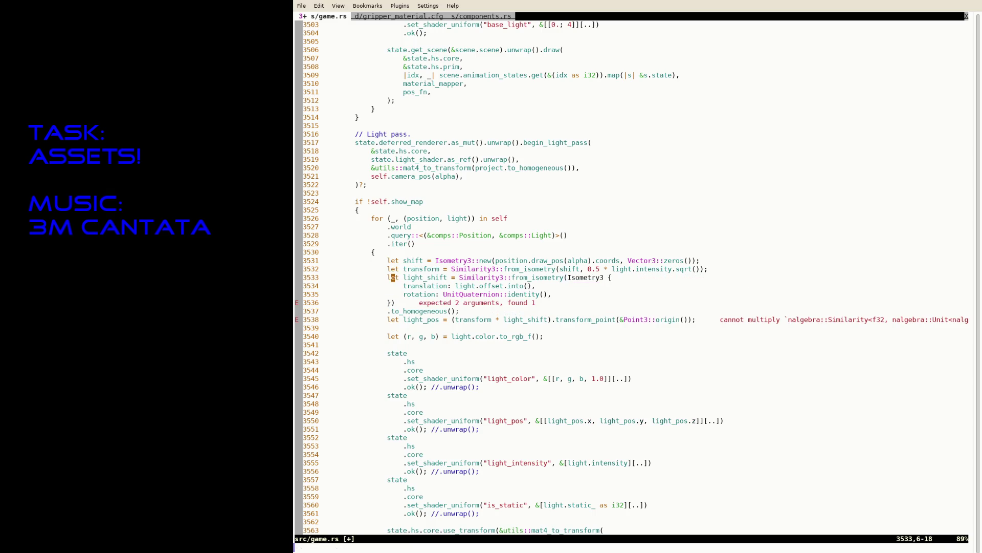
click(447, 277)
key(BackSpace)
key(BackSpace)
key(BackSpace)
key(BackSpace)
text(transform)
key(Escape)
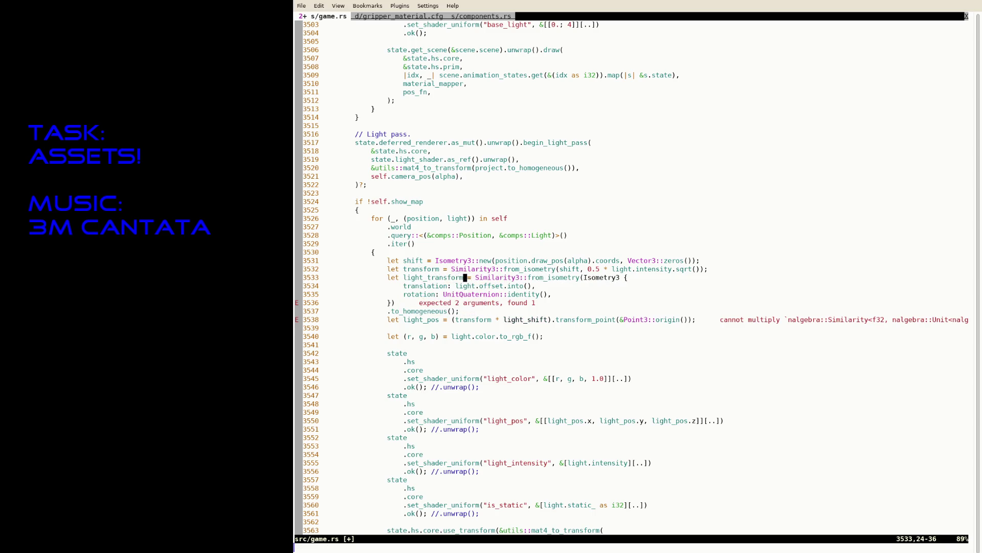
- Add the scale argument 1 and a closing semicolon, then save
key(j)
key(j)
key(j)
text(A;)
key(Left)
key(Left)
text(, 1)
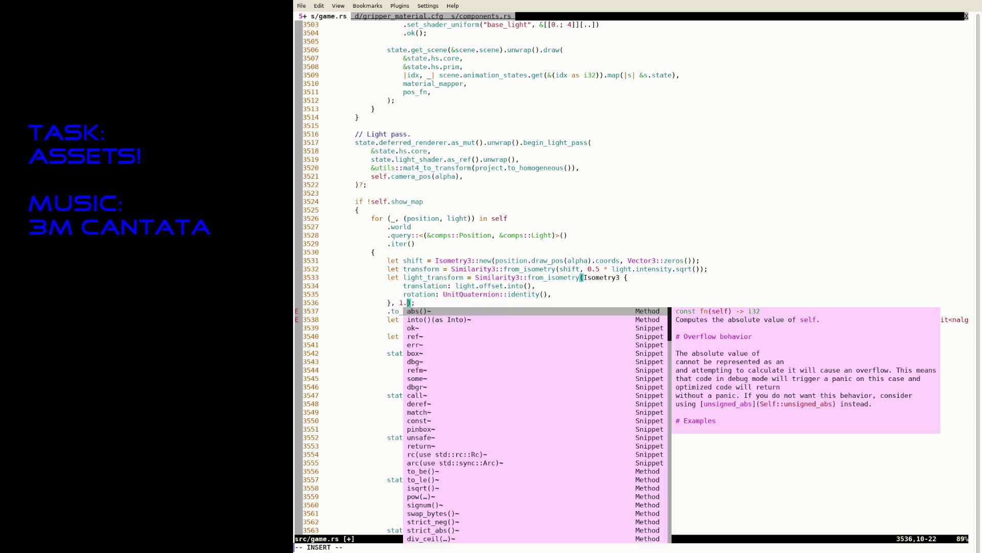
key(Escape)
text(:w)
key(Return)
- Delete the obsolete .to_homogeneous() line
key(j)
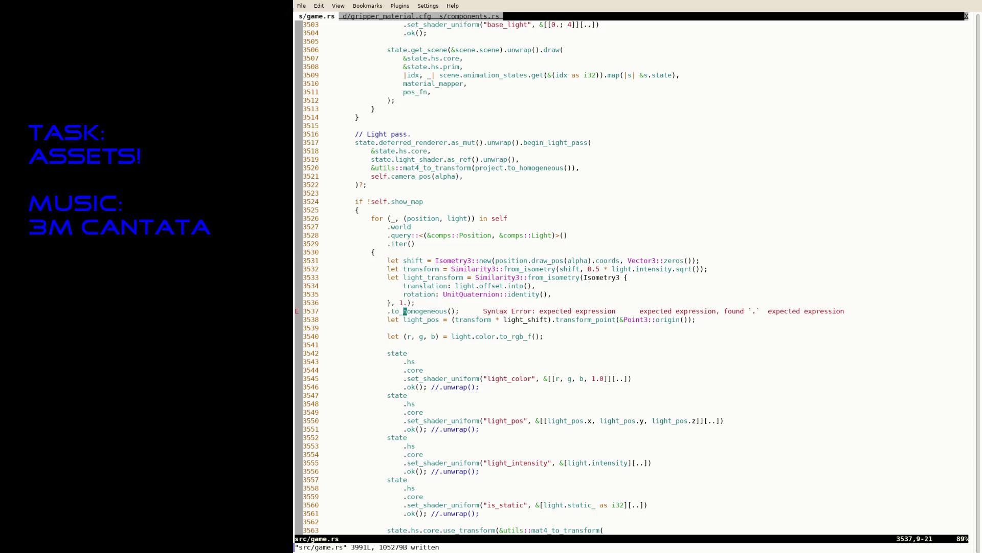
key(dollar)
key(h)
key(d)
key(d)
key(i)
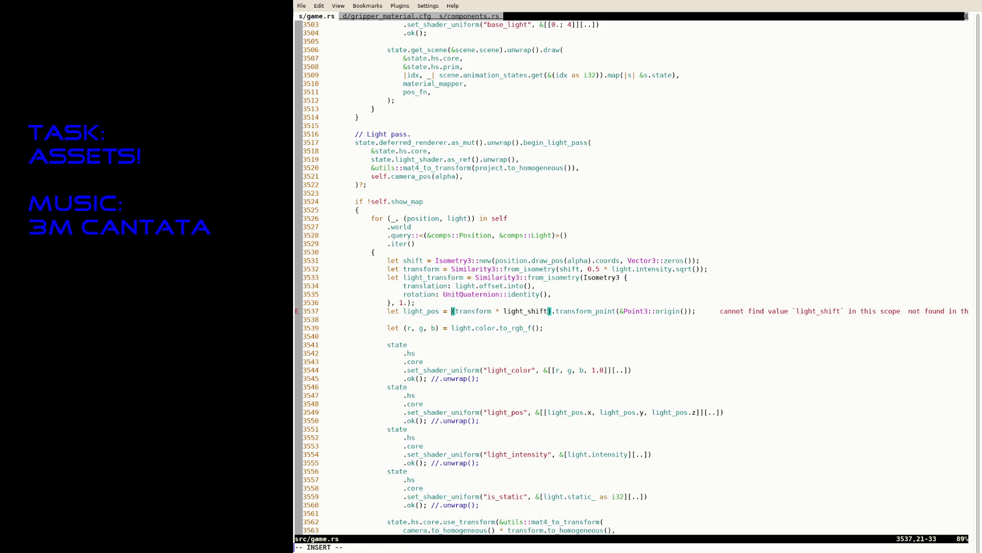
key(Escape)
- Replace light_shift with light_transform in light_pos and save the reformatted file
key(f)
key(parenright)
key(i)
key(BackSpace)
key(BackSpace)
key(BackSpace)
text(tra)
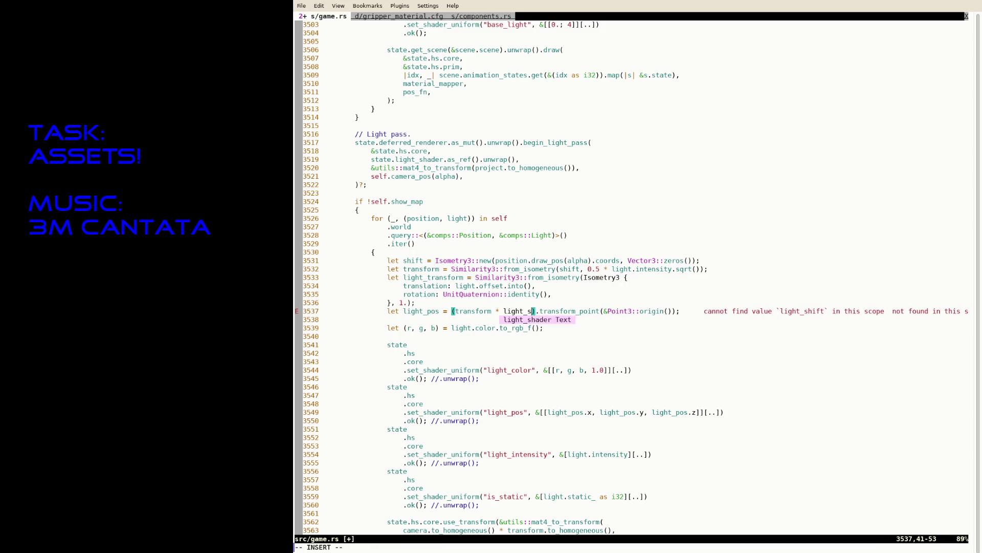
key(Tab)
key(Escape)
text(:w)
key(Return)
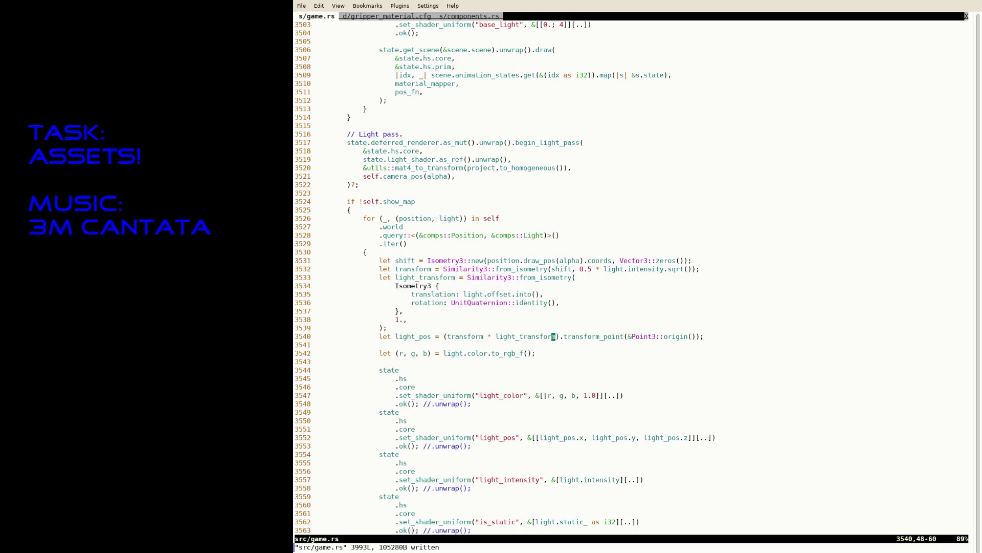
key(ctrl+f)
key(ctrl+b)
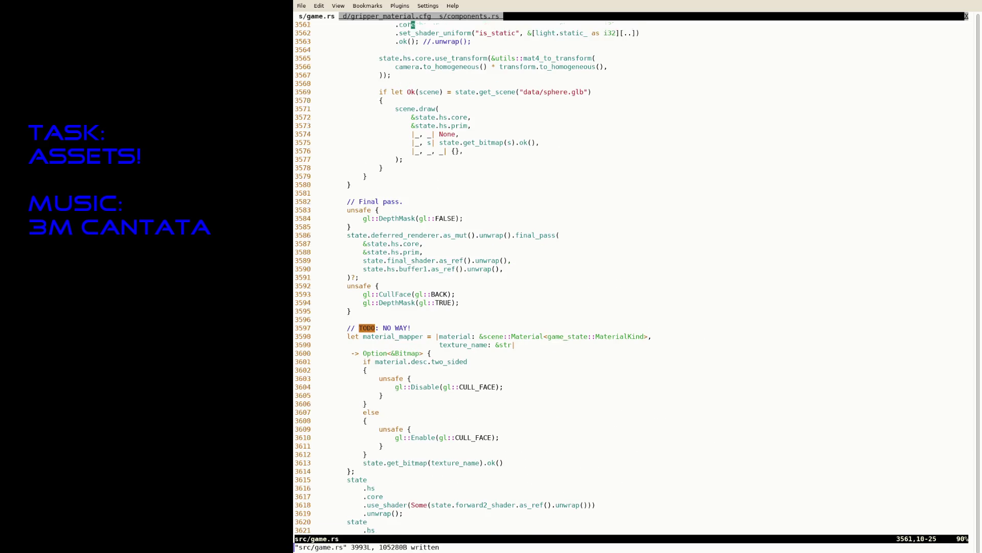
- Append ' * light_transform.to_homogeneous()' to the transform product on line 3566 and save
key(j)
key(j)
key(j)
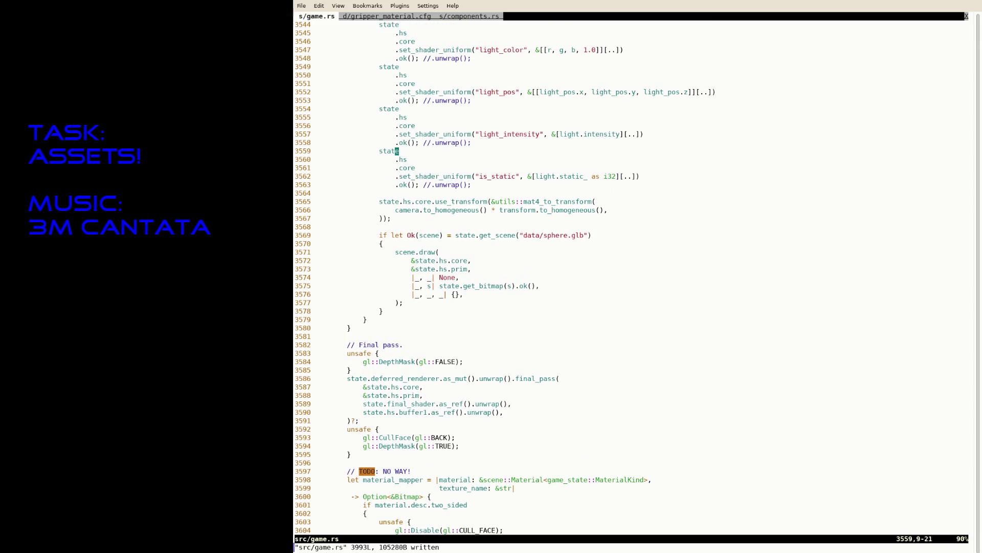
key(k)
key(A)
key(Left)
text(* )
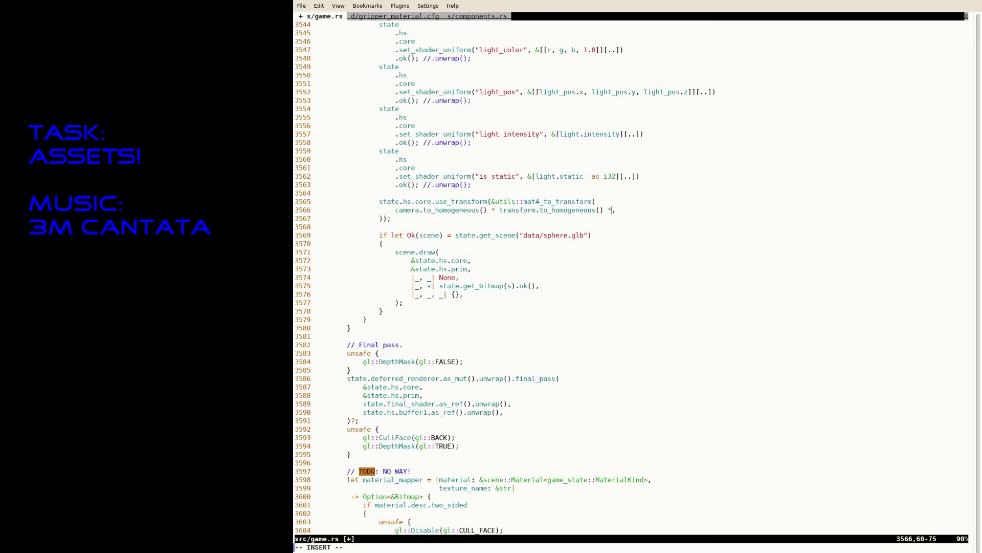
text(light)
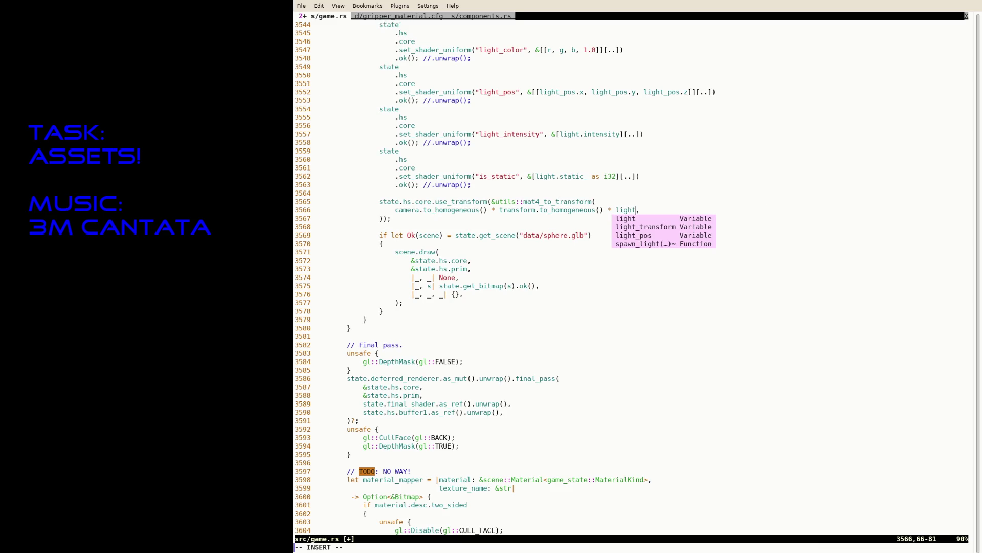
key(Tab)
text(.to)
key(Tab)
key(Escape)
text(:w)
key(Return)
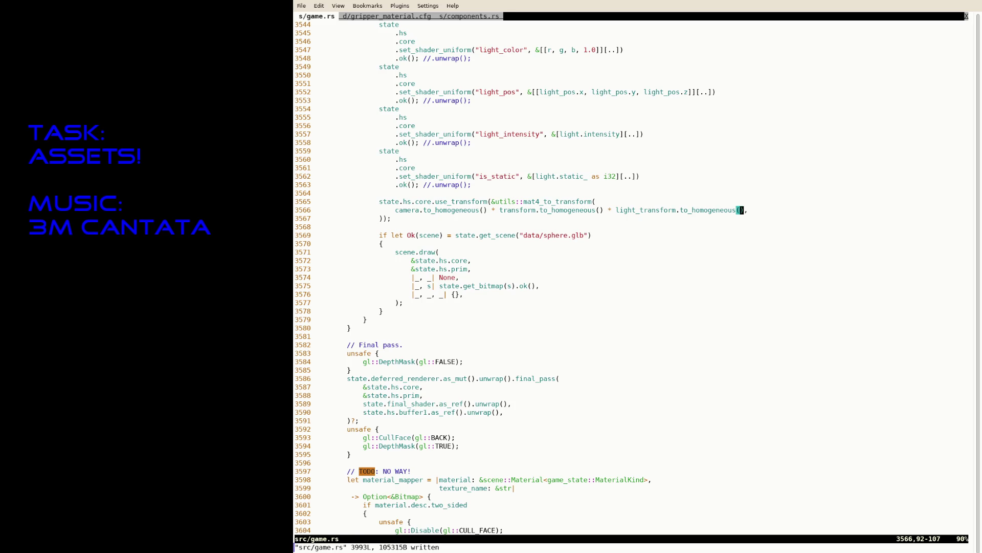
- Suspend Neovim and rerun the previous cargo run command to rebuild the game
key(ctrl+z)
key(Up)
key(Return)
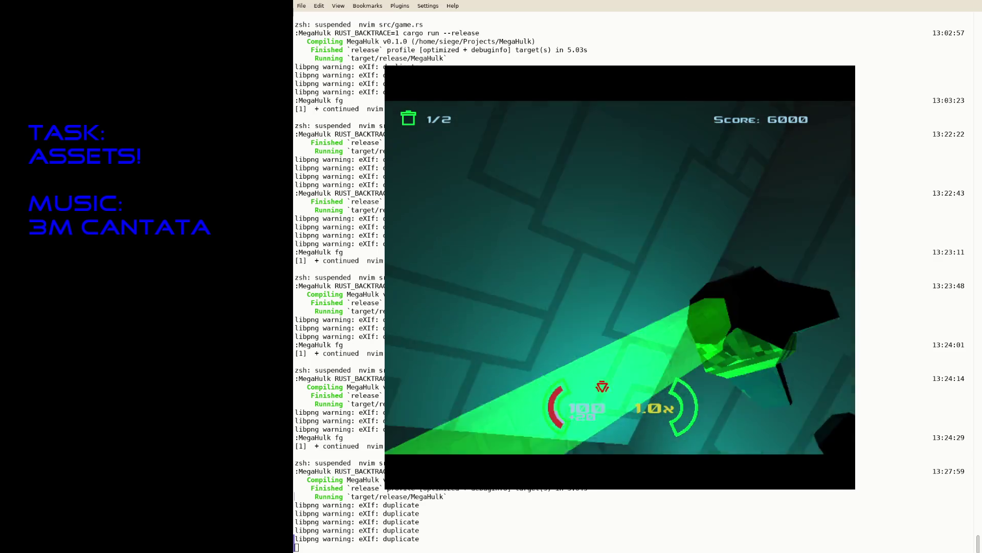
- Close the game window and resume the suspended editor with fg
key(Escape)
text(fg)
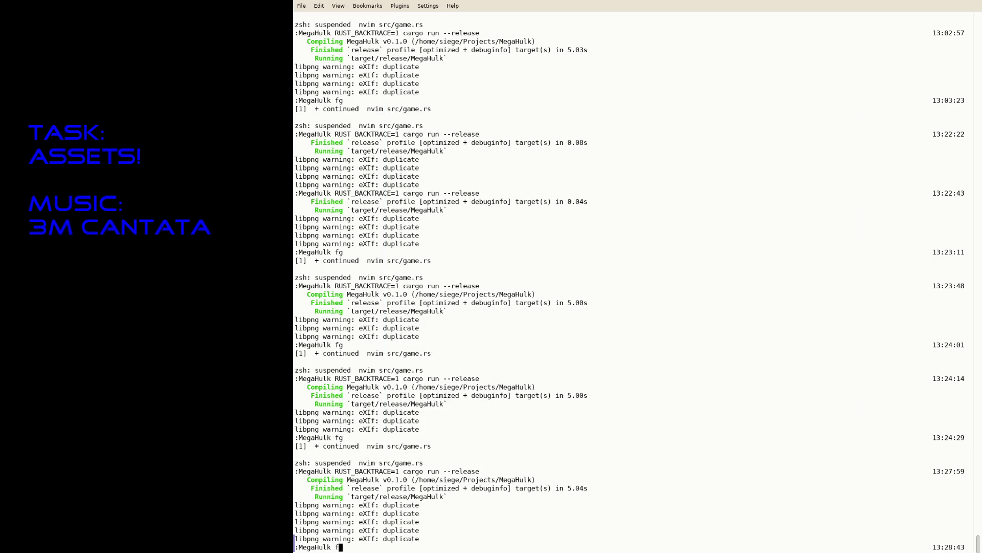
key(Return)
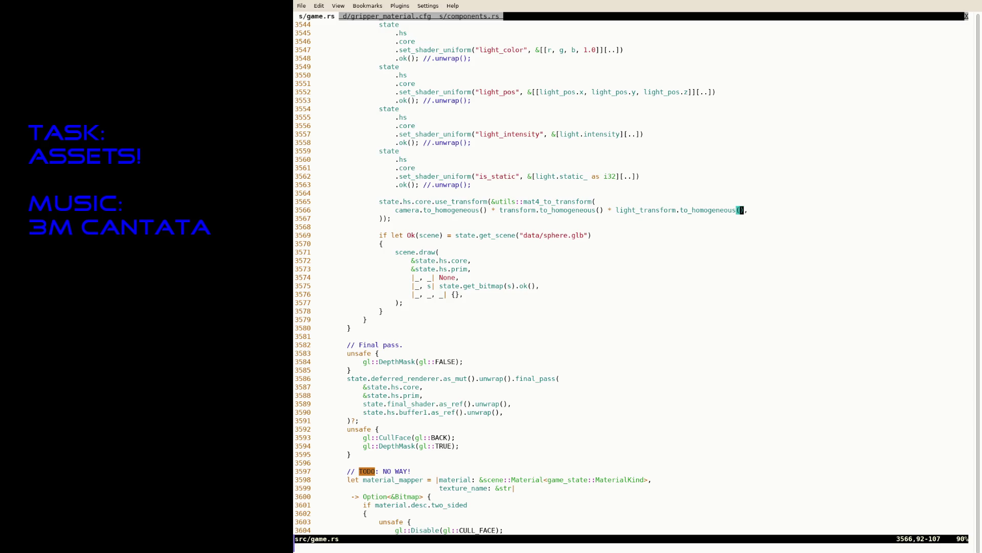
- Search for obj_ and light_tran to find light_transform in the light_pos code
text(/obj_)
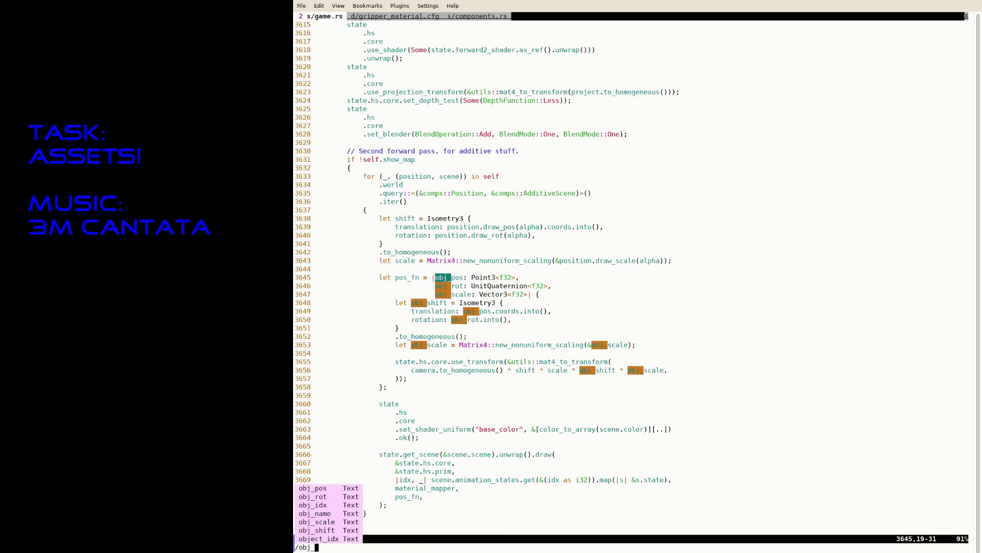
key(Return)
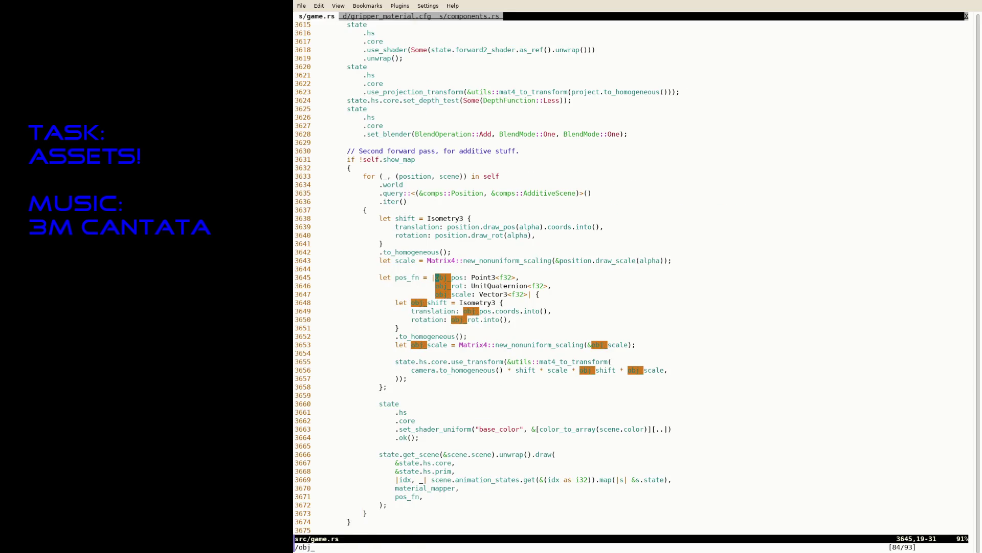
key(ctrl+o)
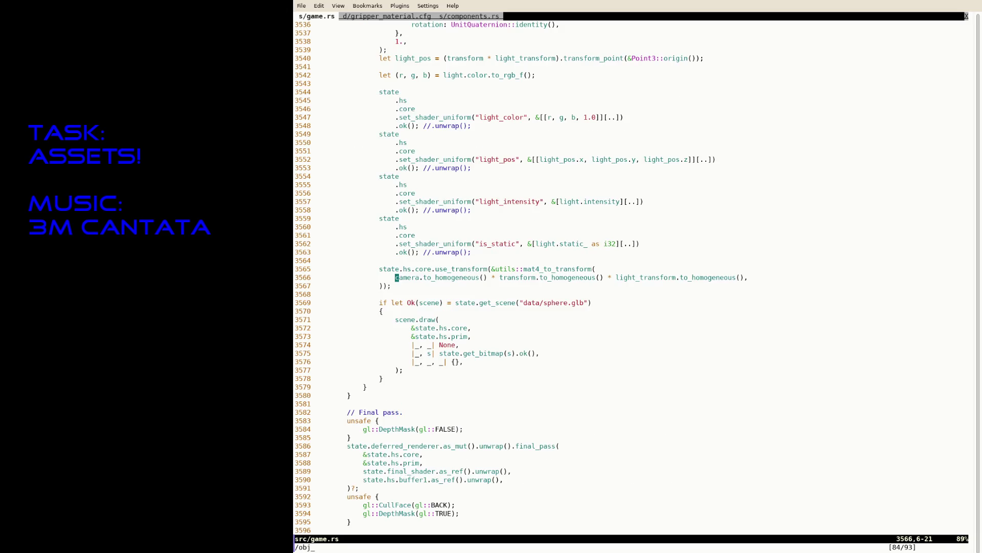
key(k)
key(k)
key(k)
key(slash)
text(light_tran)
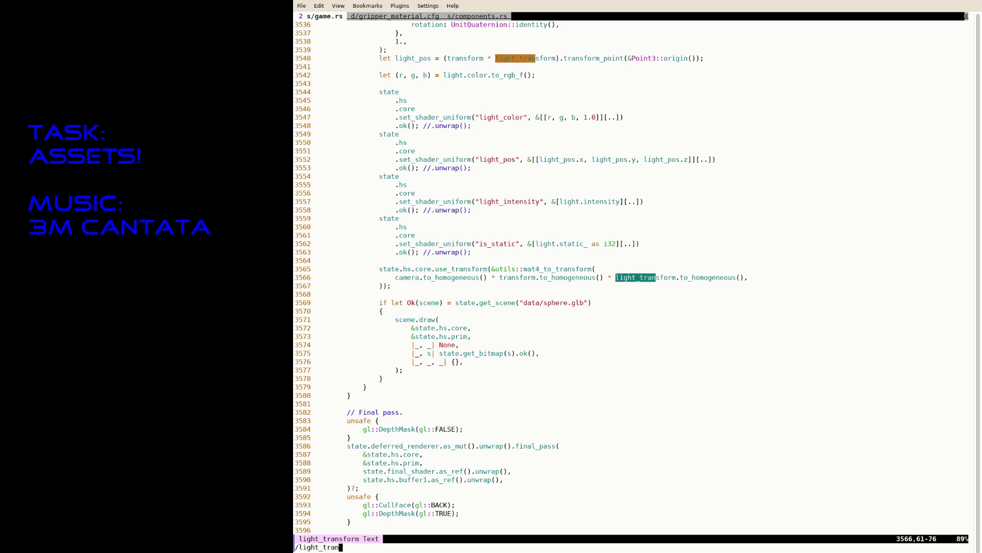
key(Escape)
key(k)
key(k)
key(k)
key(k)
key(w)
key(w)
key(w)
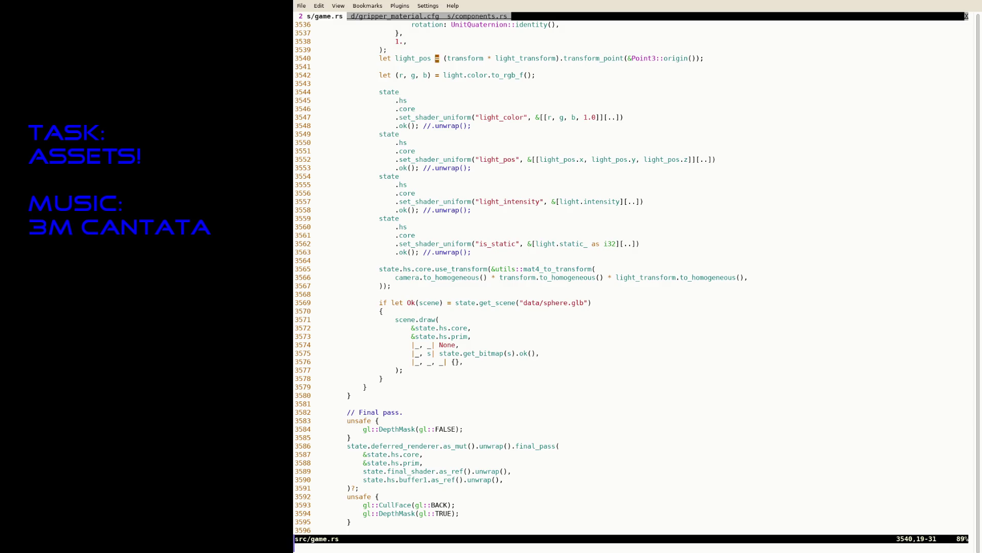
- Move light_transform before transform in the light_pos product on line 3540 and save
key(v)
key(e)
key(d)
key(b)
key(b)
text(Pi *)
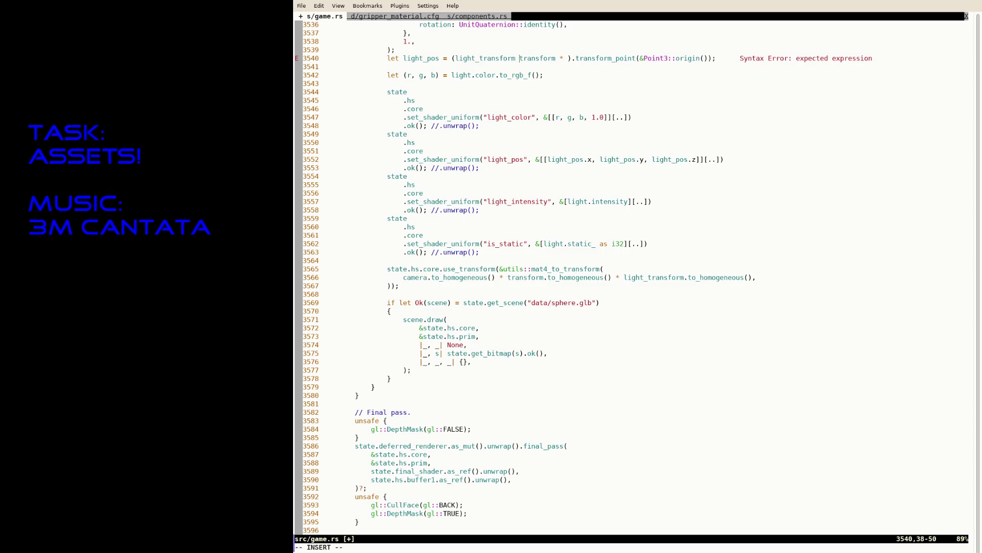
key(Delete)
key(Delete)
key(Delete)
key(Escape)
text(:w)
key(Return)
key(j)
key(j)
key(j)
- Move the light_transform.to_homogeneous() term after the camera term on line 3566
key(j)
key(j)
key(j)
key(w)
key(w)
key(w)
key(l)
key(l)
key(l)
key(j)
key($)
key(h)
key(v)
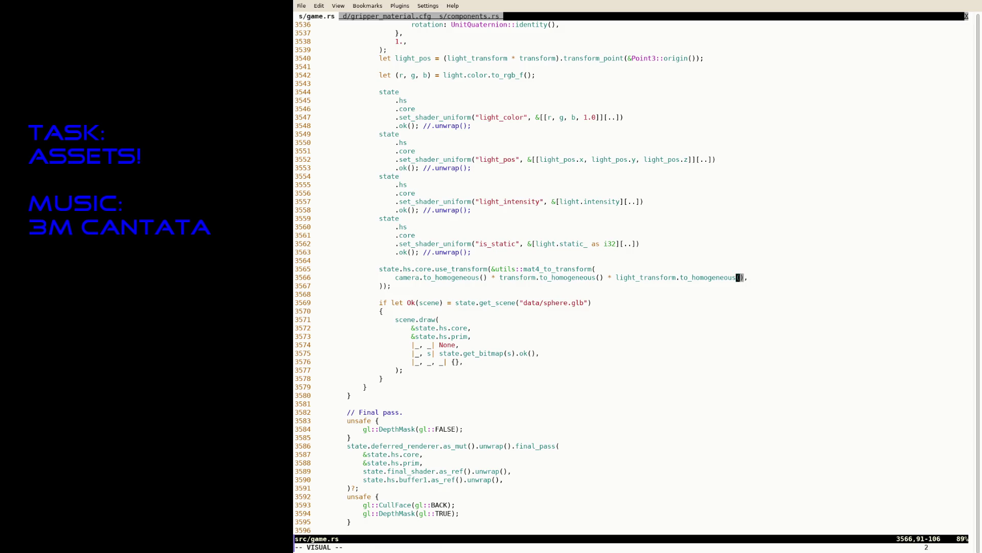
key(b)
key(b)
key(b)
key(d)
key(b)
key(b)
key(b)
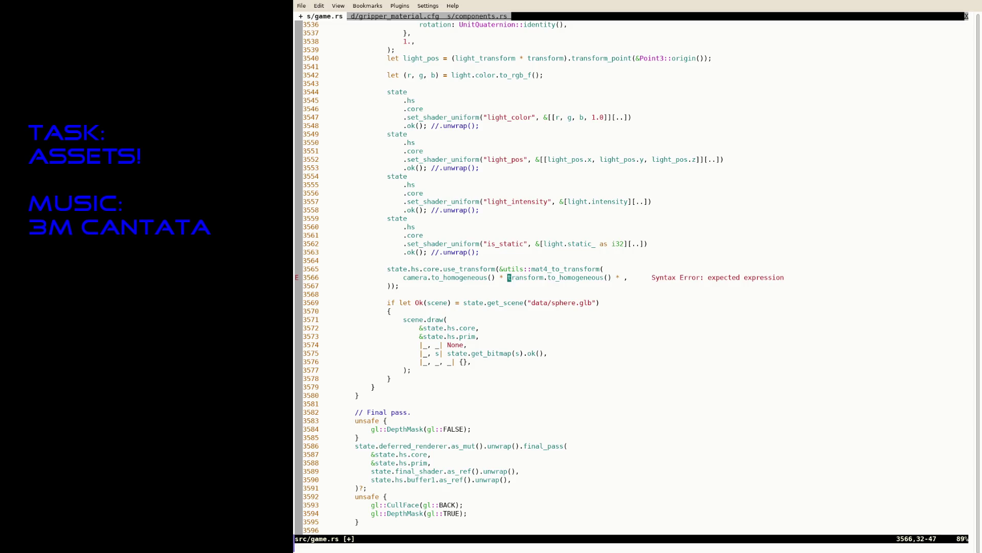
key(P)
key(a)
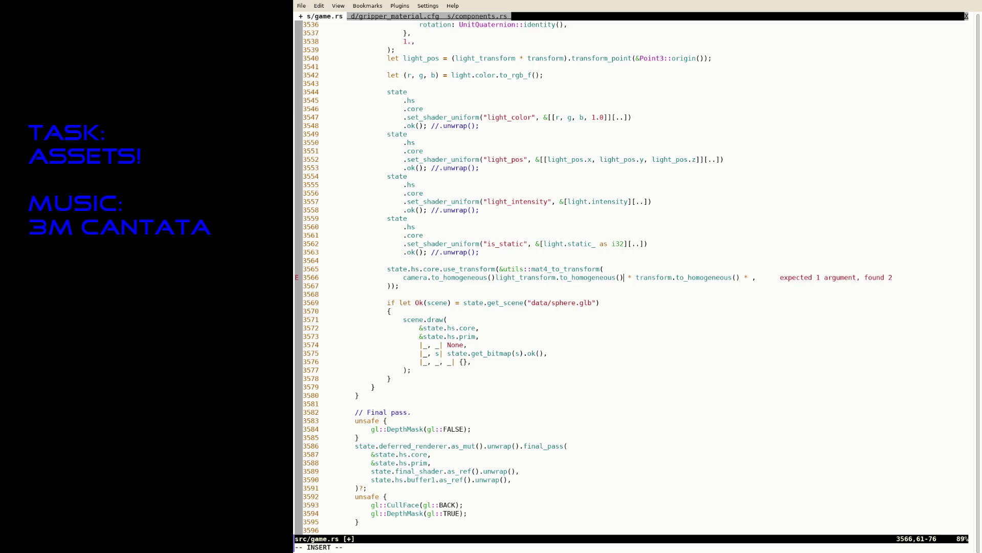
key(End)
key(Left)
key(BackSpace)
key(BackSpace)
key(BackSpace)
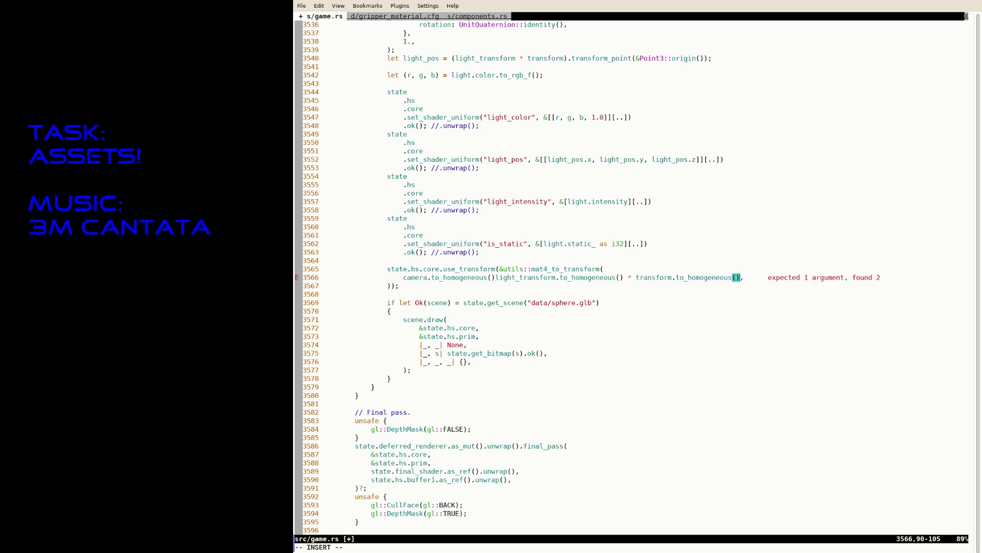
- Insert ' * ' between the two transforms on line 3566, save, and rerun cargo run --release
click(560, 278)
click(496, 278)
text(*)
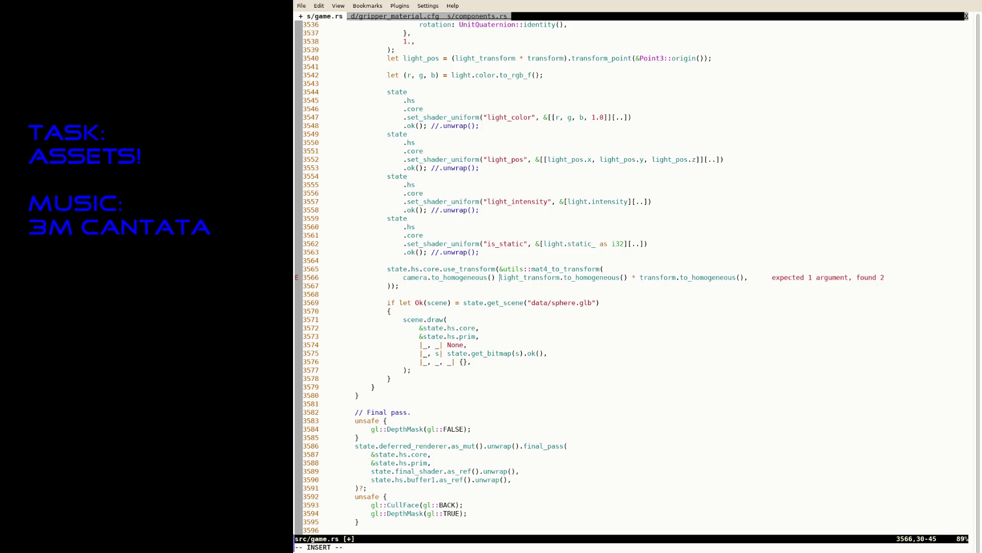
key(Escape)
text(:w)
key(Return)
key(ctrl+z)
key(Up)
key(Return)
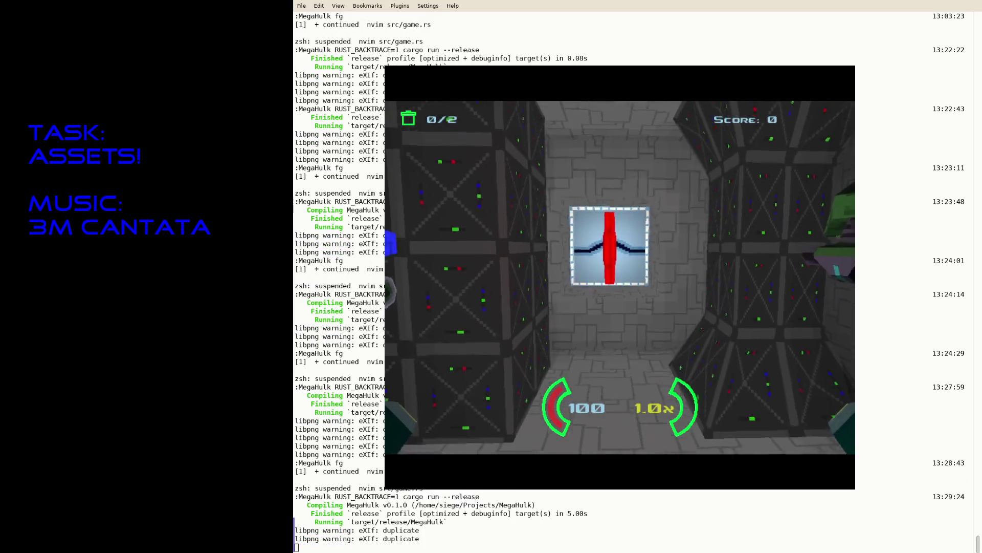
- Fly forward toward the robot to start playing the MegaHulk level
key(w)
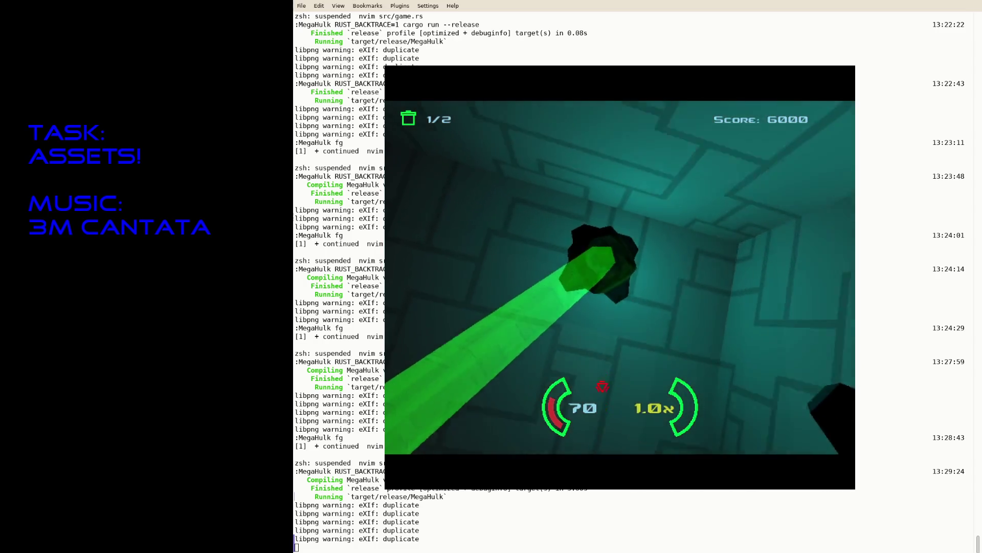
- Resume Neovim with fg and jump to the connector spawning function
text(fg)
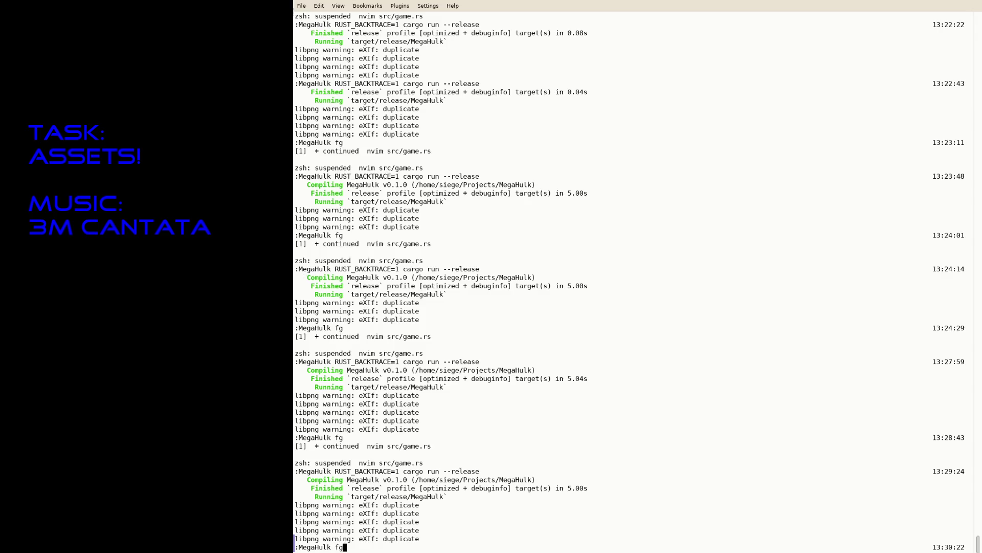
key(Return)
text(/conneccto)
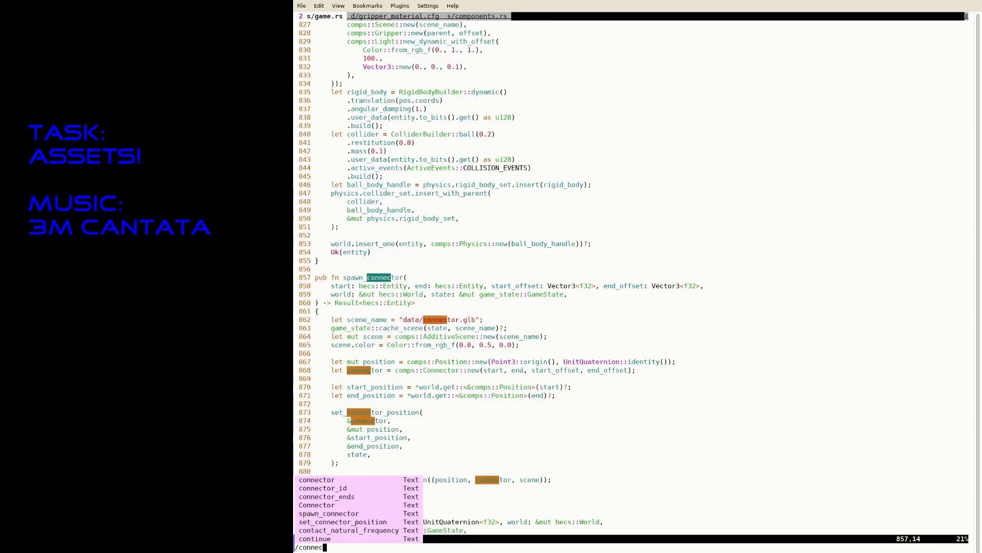
key(Return)
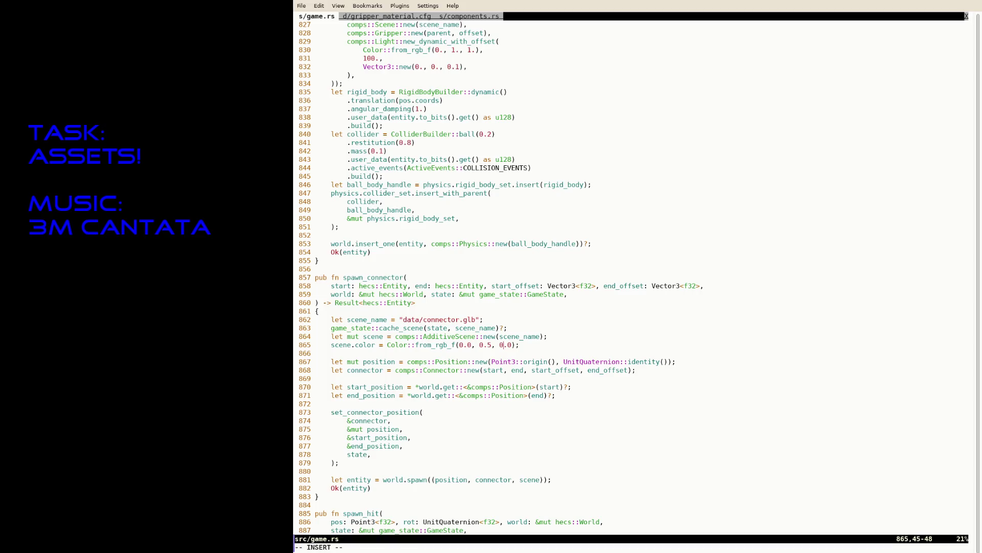
- Suspend the editor, rerun cargo run --release, play the level, then quit the game
key(ctrl+z)
key(Up)
key(Up)
key(Return)
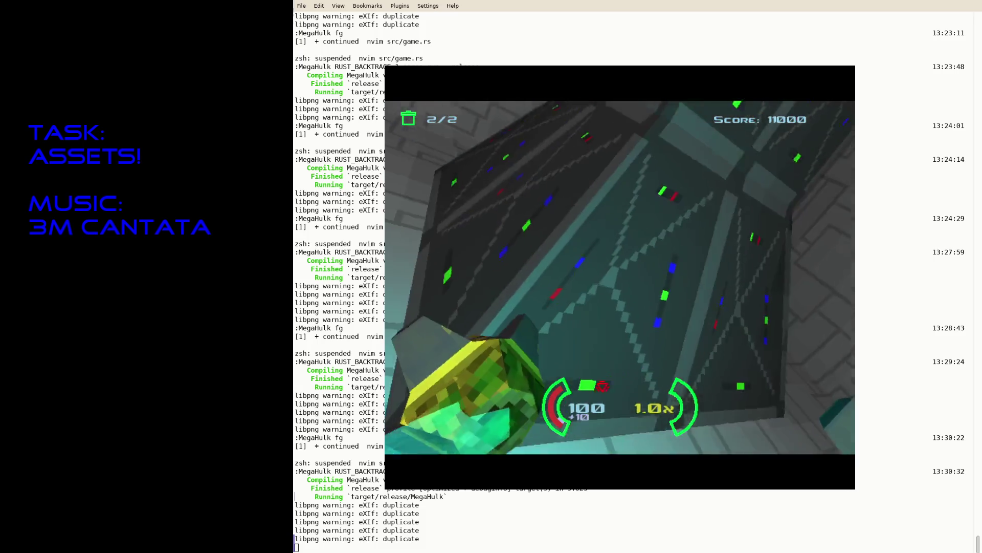
key(Escape)
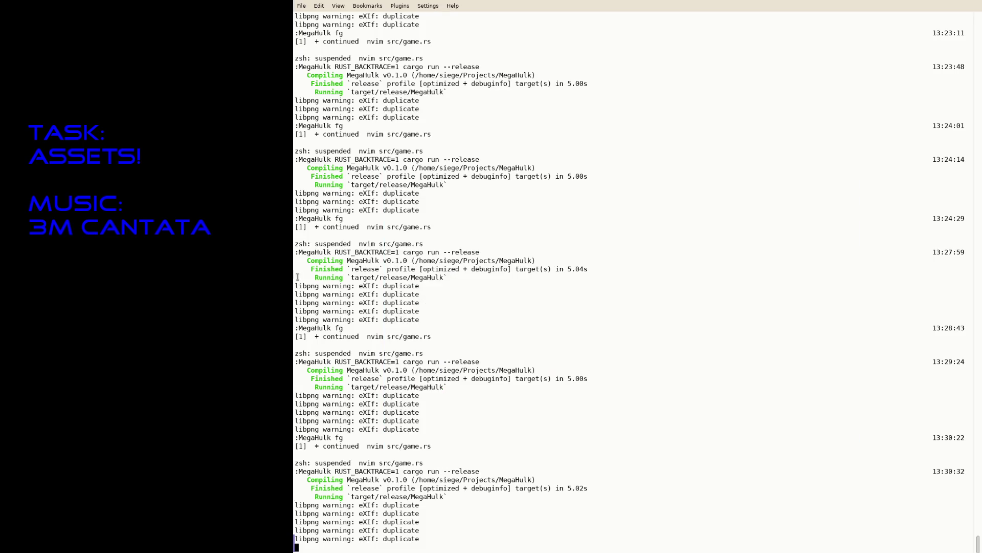
- Check git status, stage all files, and commit them with the message 'Gripper pass'
text(ca)
key(BackSpace)
key(BackSpace)
text(git status)
key(Return)
text(git add .)
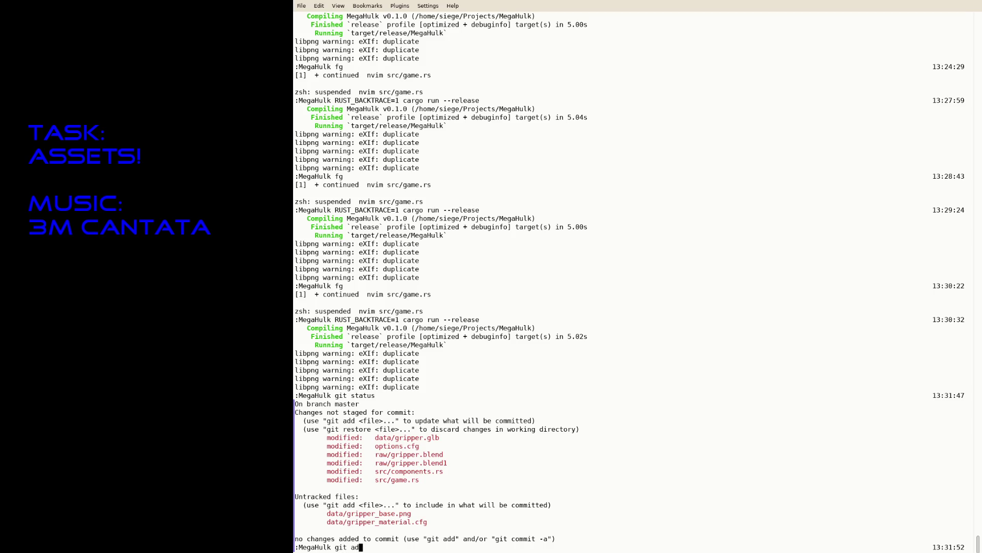
key(Return)
text(git commit )
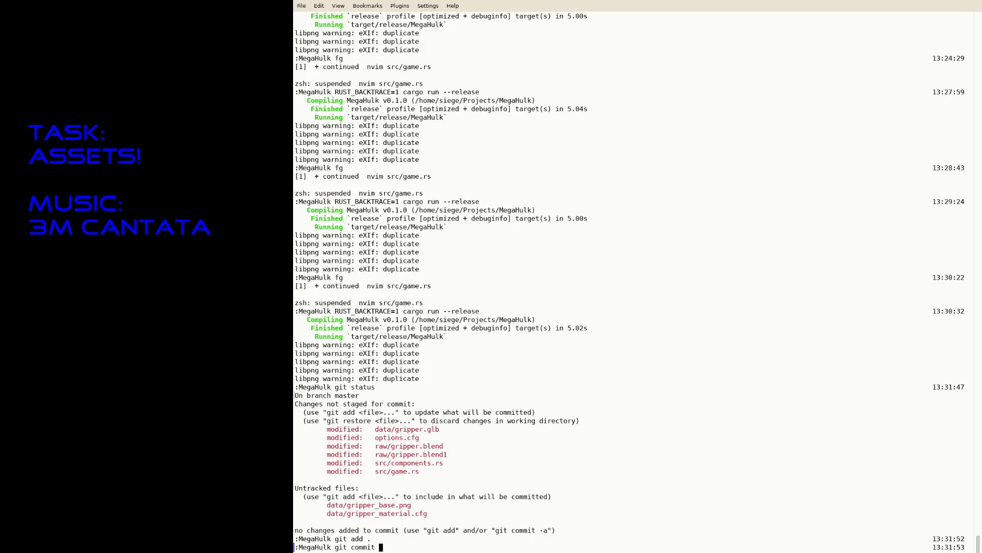
text(-a -m "Gripper pass")
key(Return)
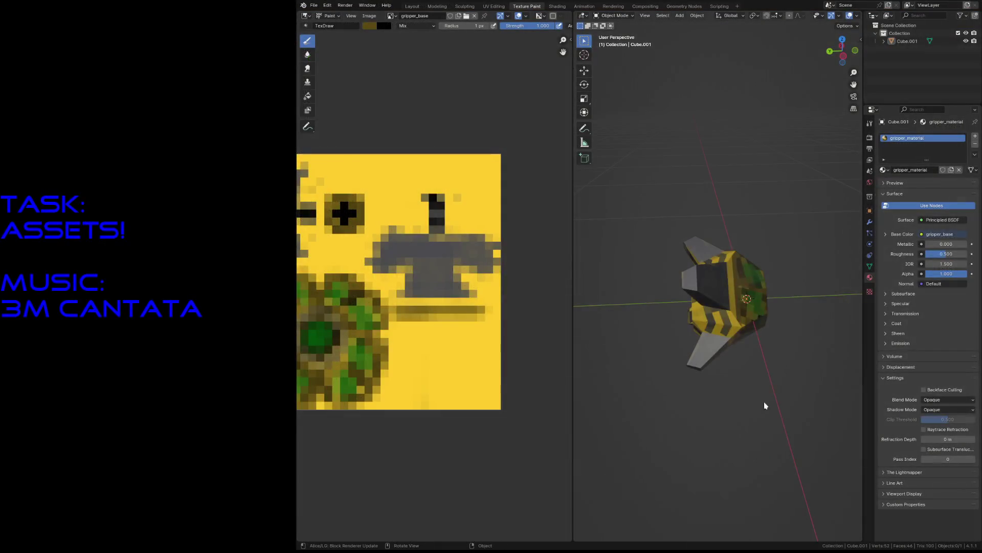
- Start a new General Blender file and delete all the default objects
click(314, 5)
mouse_move(320, 13)
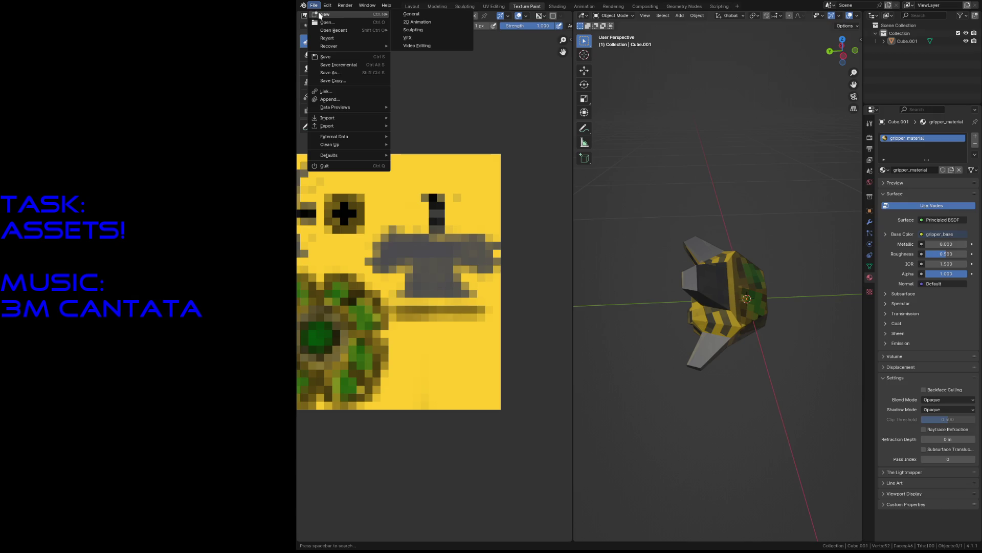
click(425, 18)
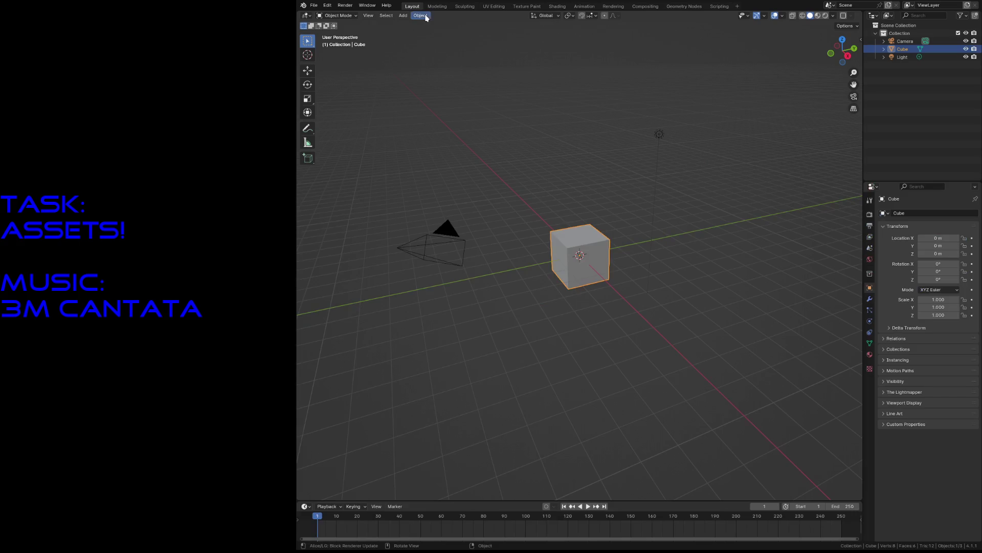
key(a)
key(Delete)
- Add a mesh cube, inspect it, and scale it down in Edit Mode
key(shift+a)
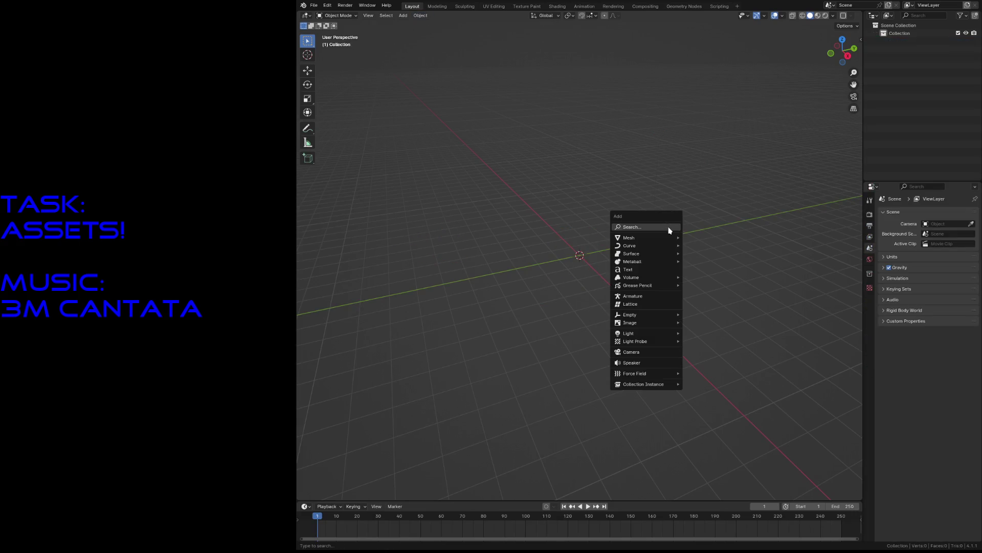
mouse_move(664, 239)
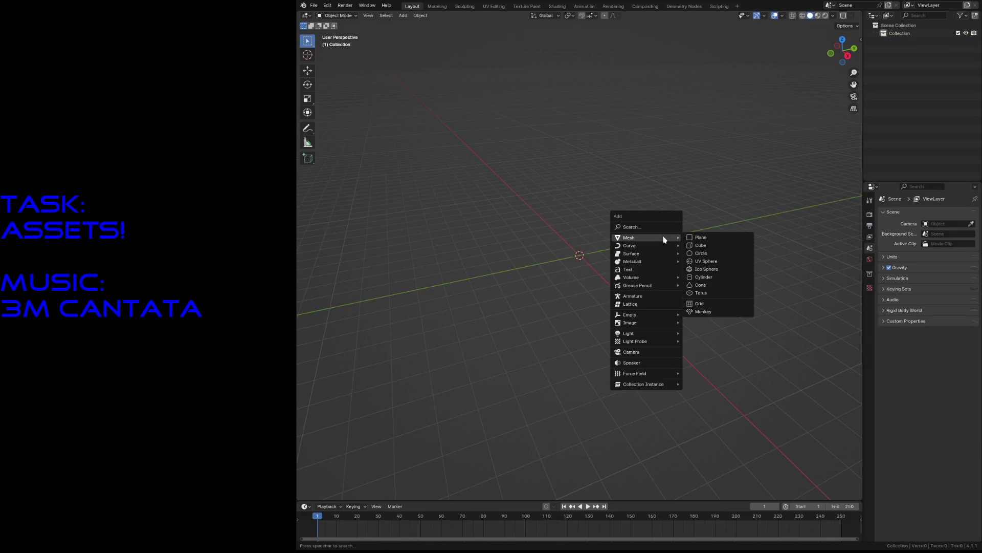
click(700, 245)
key(shift+grave)
key(w)
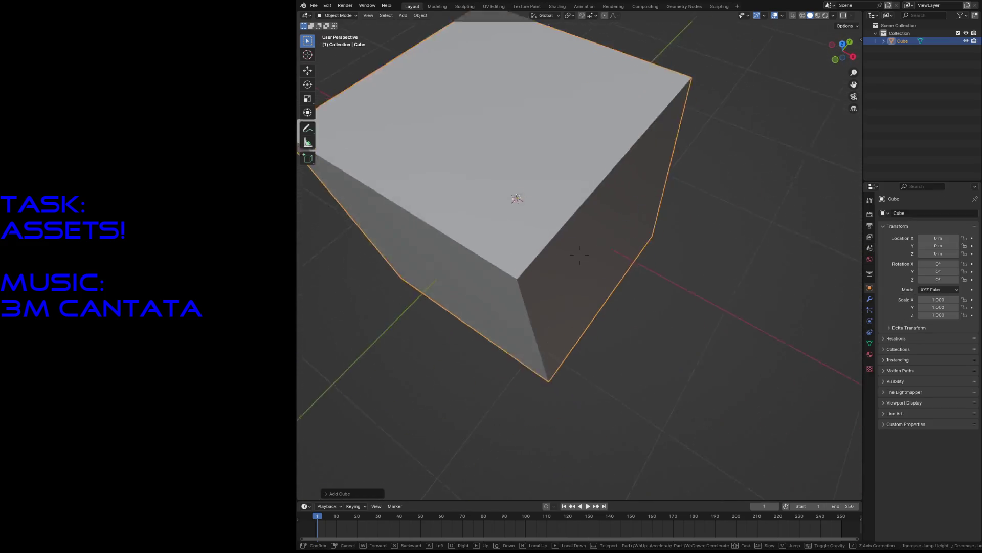
key(Escape)
key(Tab)
key(s)
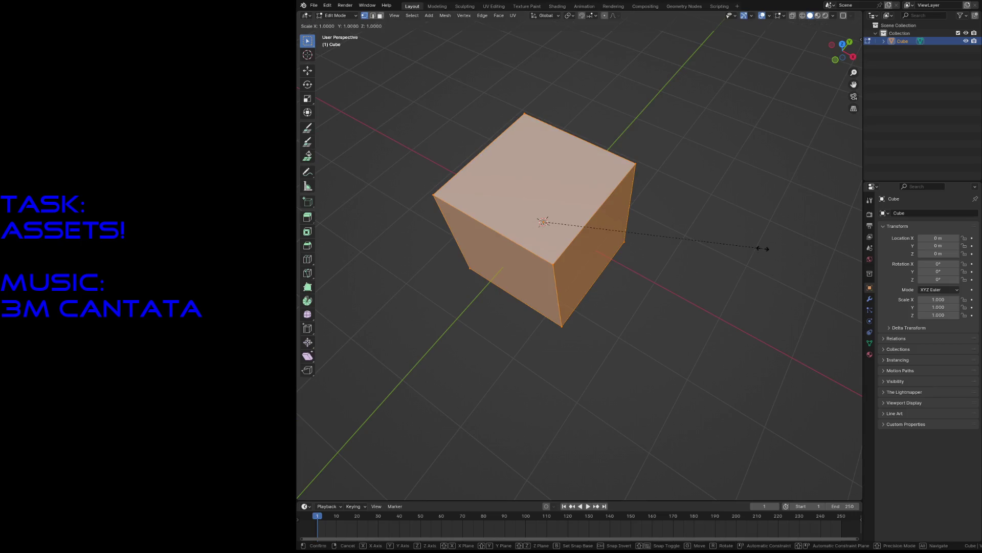
click(671, 227)
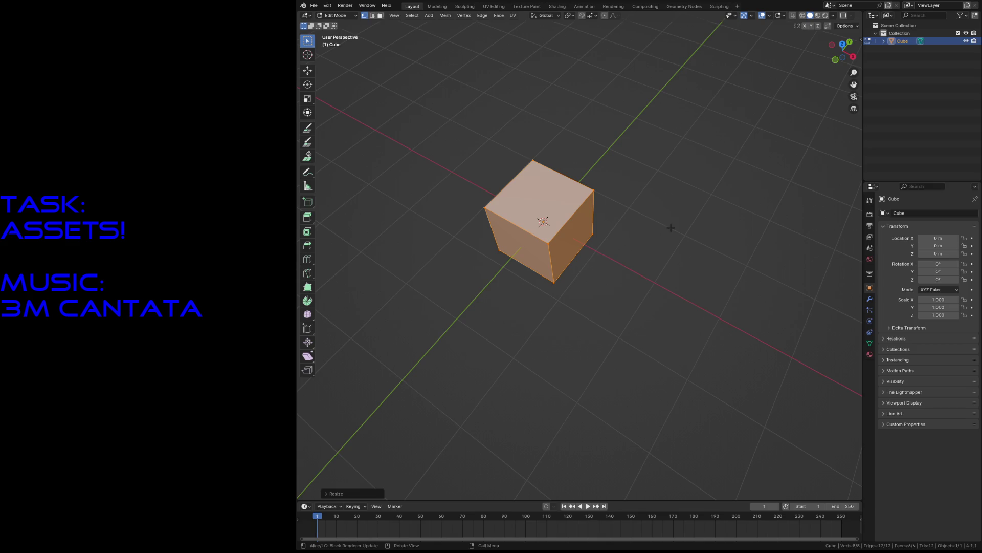
- Dissolve the cube's vertices in Edit Mode, including the leftover edge
key(x)
click(617, 284)
key(x)
click(620, 288)
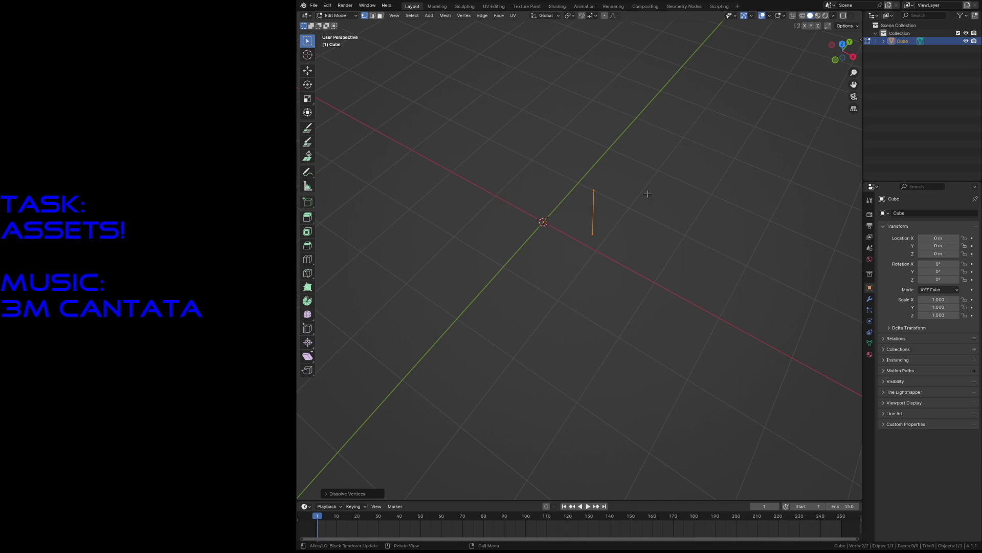
key(x)
click(647, 195)
key(x)
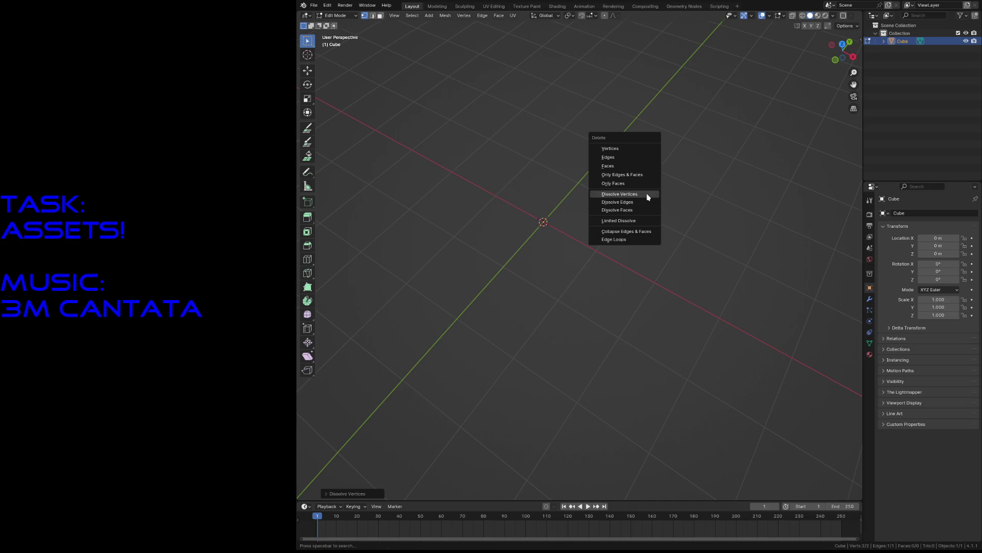
key(Escape)
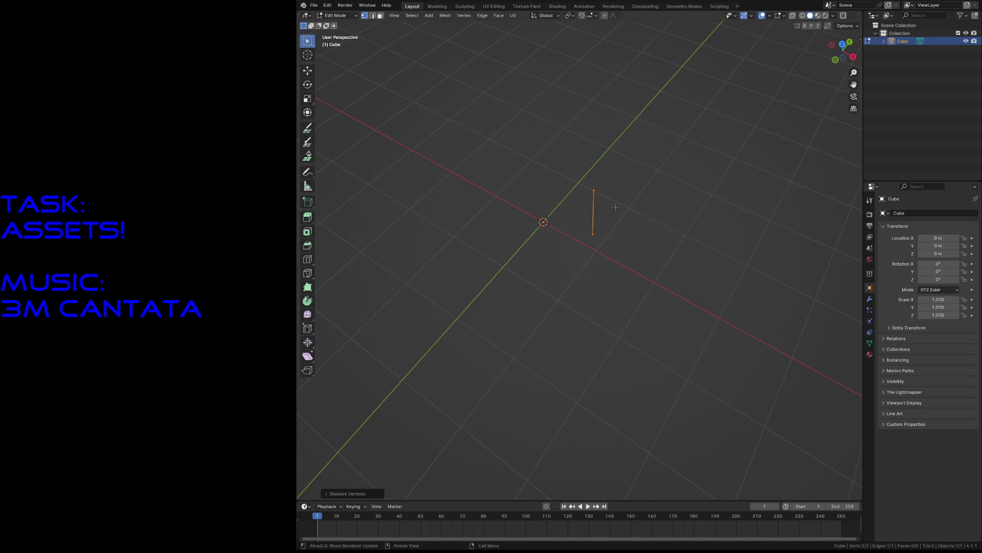
click(615, 207)
key(ctrl+z)
- Delete the Cube object in Object Mode, leaving the scene empty
key(x)
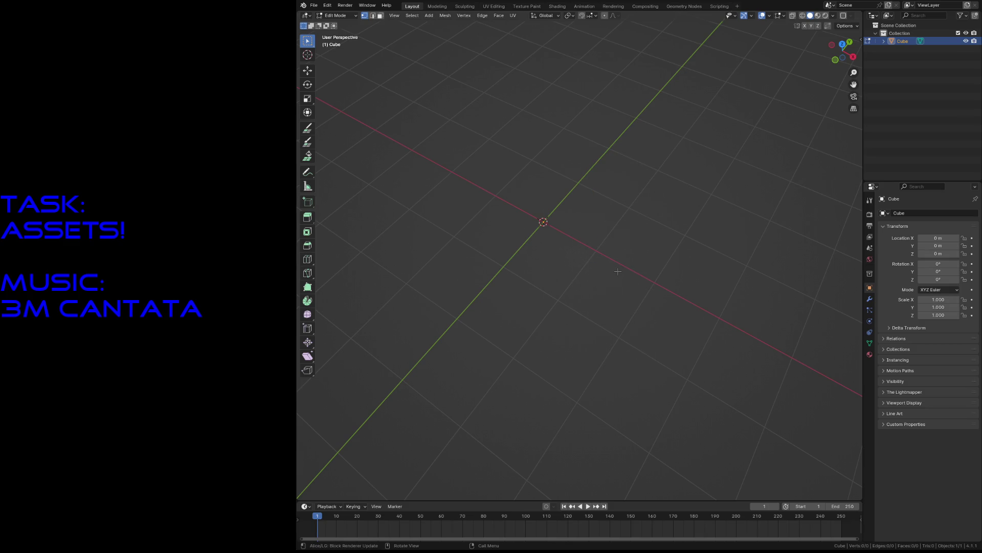
key(Tab)
key(x)
click(618, 275)
key(shift+a)
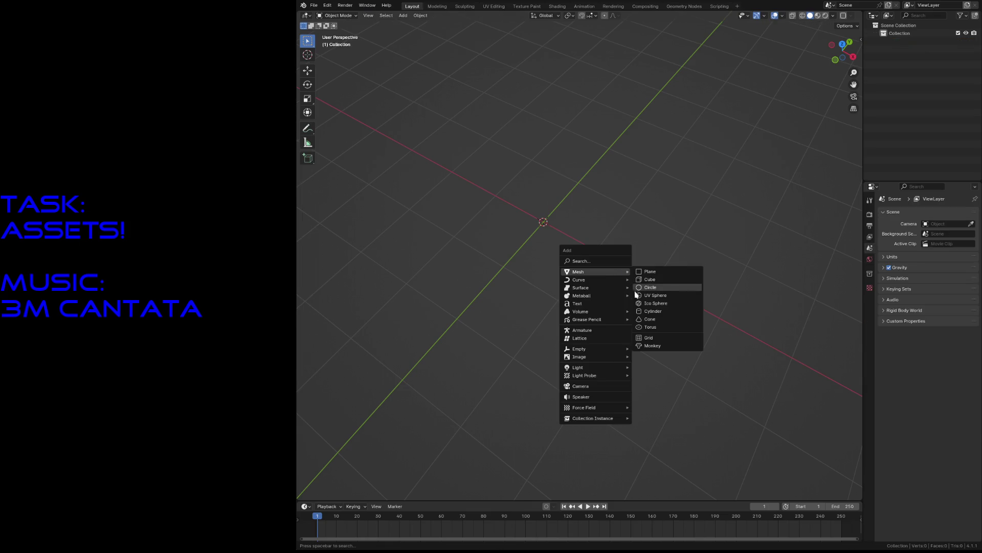
- Add a cylinder with 6 vertices to form a hexagonal prism
click(645, 312)
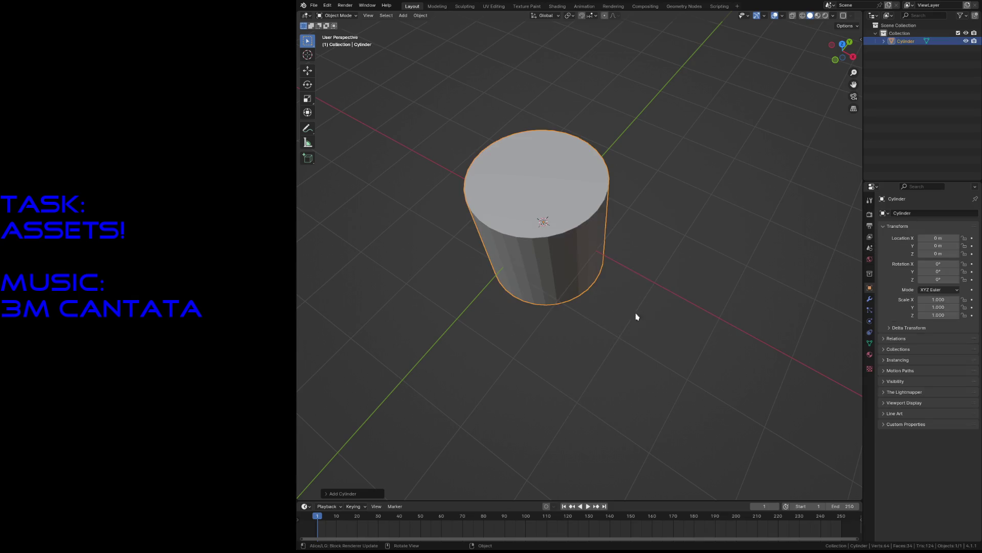
click(350, 493)
click(404, 397)
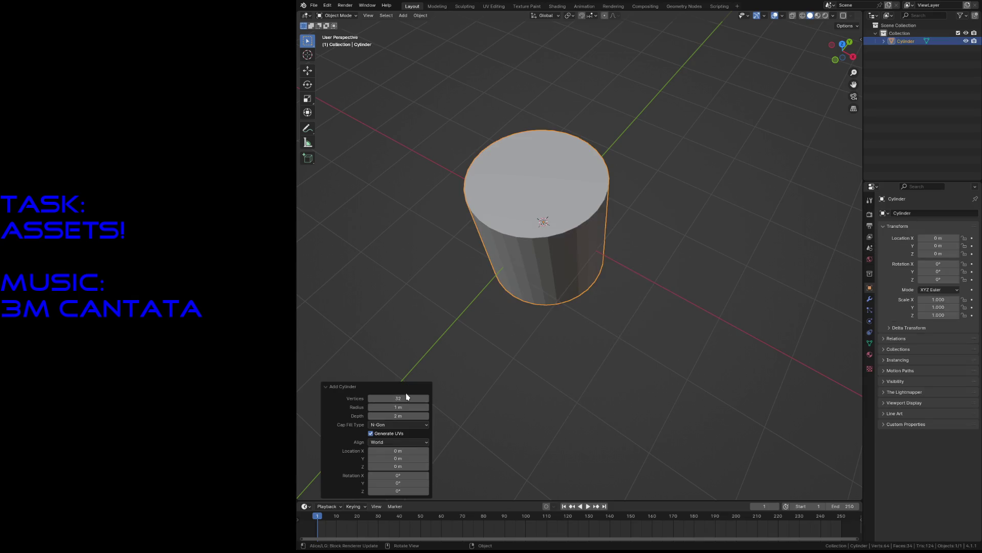
key(Return)
click(553, 199)
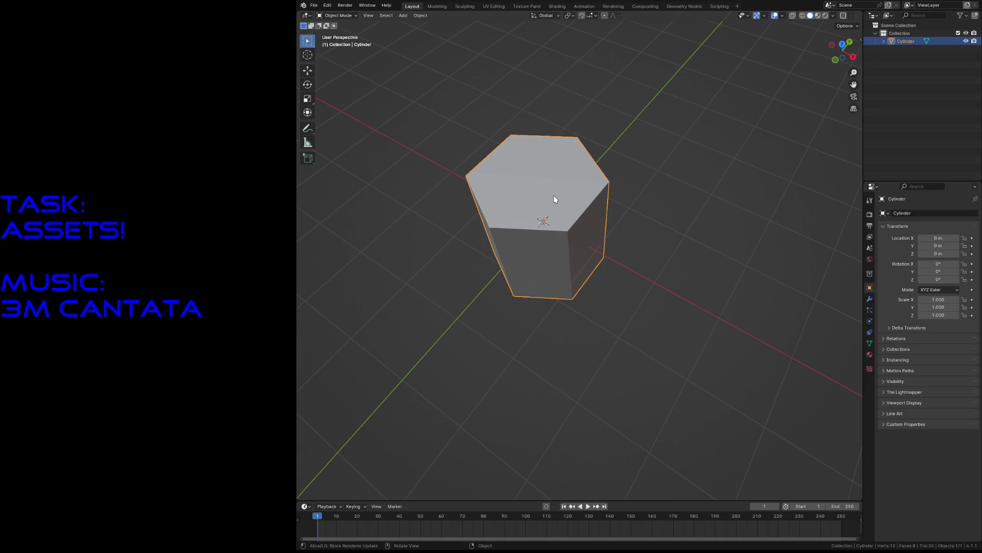
- Rotate the hexagonal prism exactly 90° around the X axis
key(r)
key(y)
key(x)
key(y)
key(x)
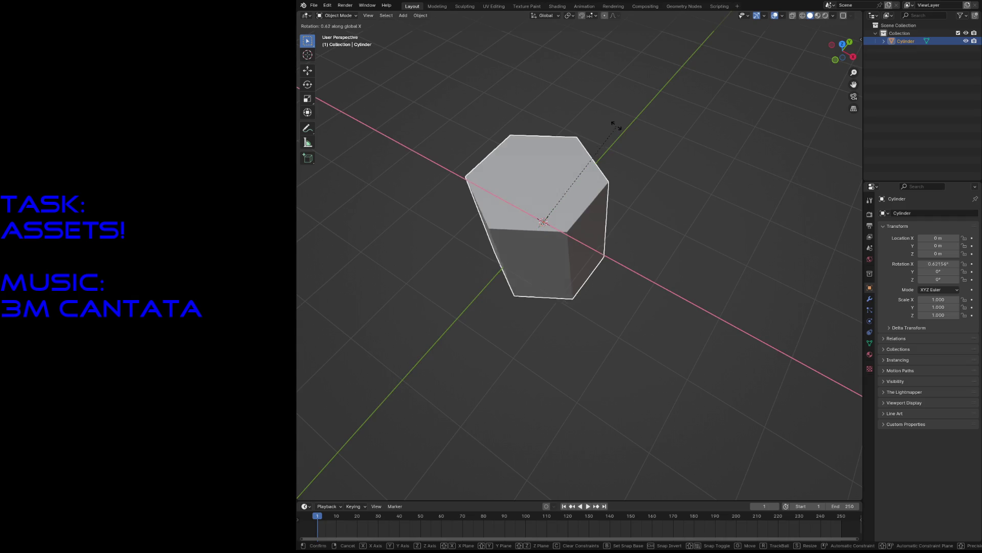
click(452, 357)
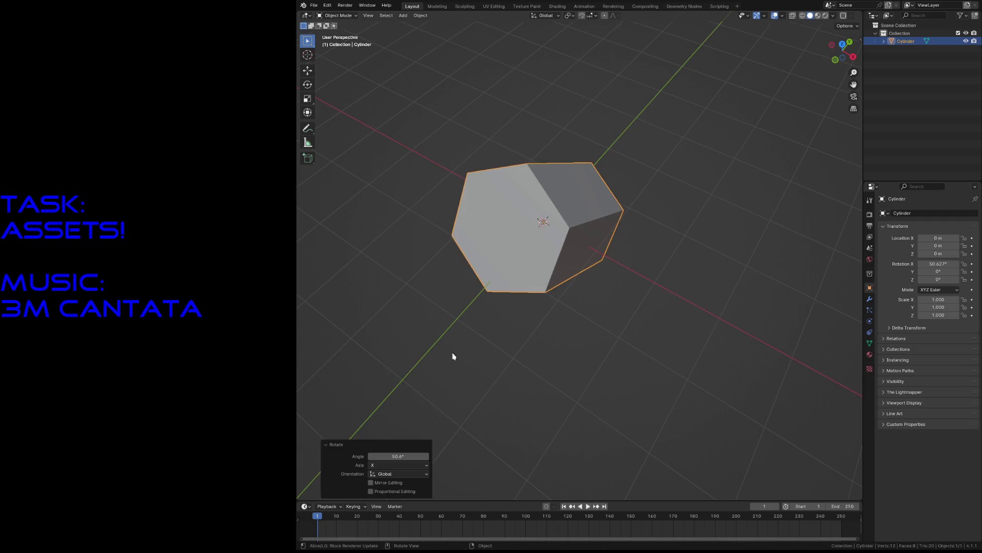
click(398, 454)
key(Return)
- In face select mode, select one end face of the prism and scale it down
key(shift+grave)
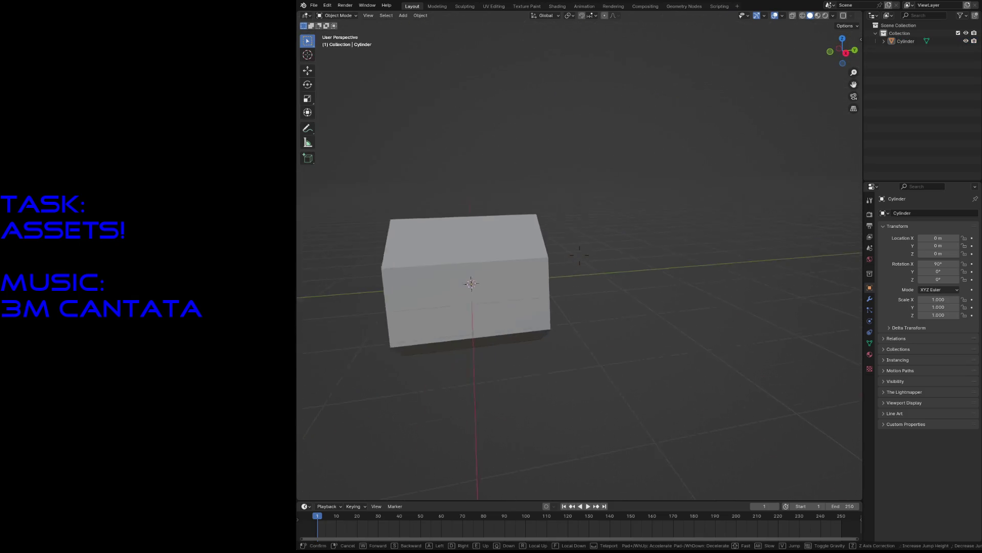
click(584, 269)
click(584, 269)
key(Tab)
key(alt+a)
mouse_move(582, 268)
middle_down()
mouse_move(577, 255)
mouse_move(583, 267)
middle_up()
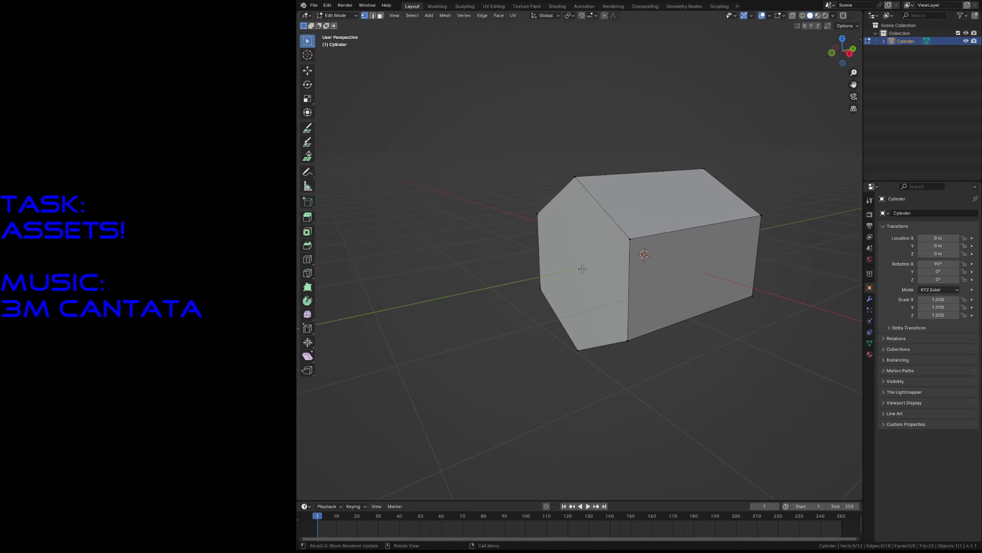
key(3)
click(583, 262)
key(s)
click(692, 280)
- Extrude the opposite end face and scale it to 0.411 into a tapered point
mouse_move(692, 281)
middle_down()
mouse_move(665, 277)
mouse_move(688, 273)
middle_up()
click(689, 273)
scroll(689, 273, down, 3)
key(e)
click(699, 310)
key(s)
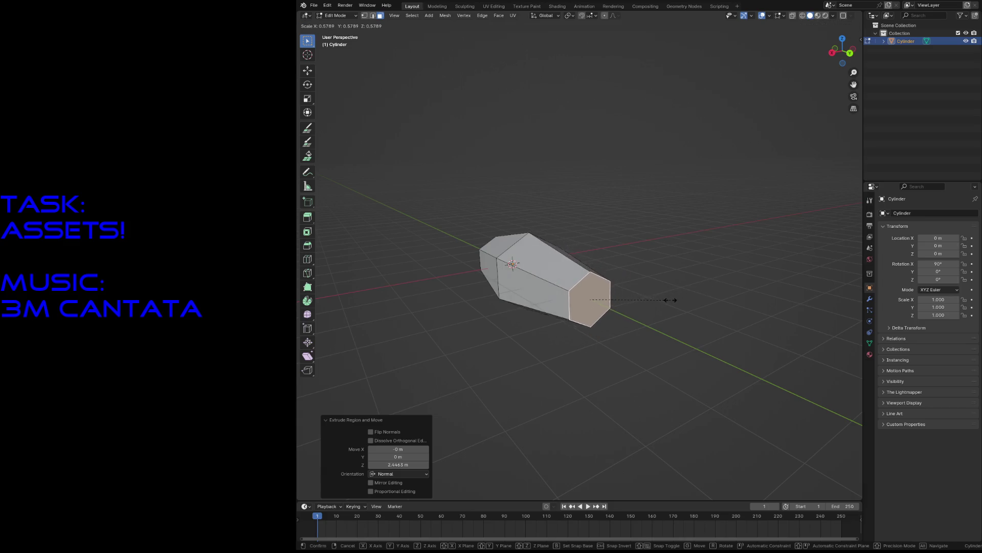
click(647, 305)
key(shift+grave)
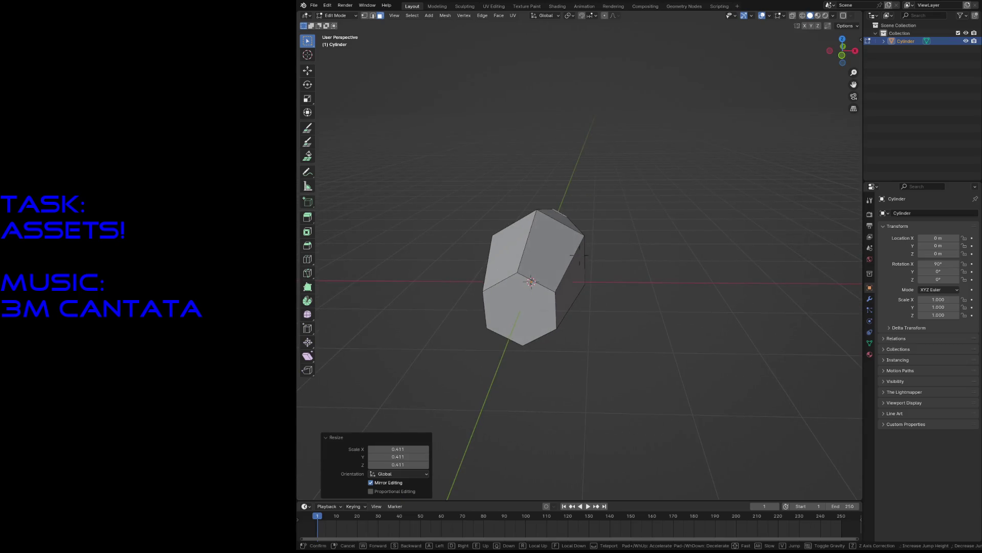
key(w)
key(s)
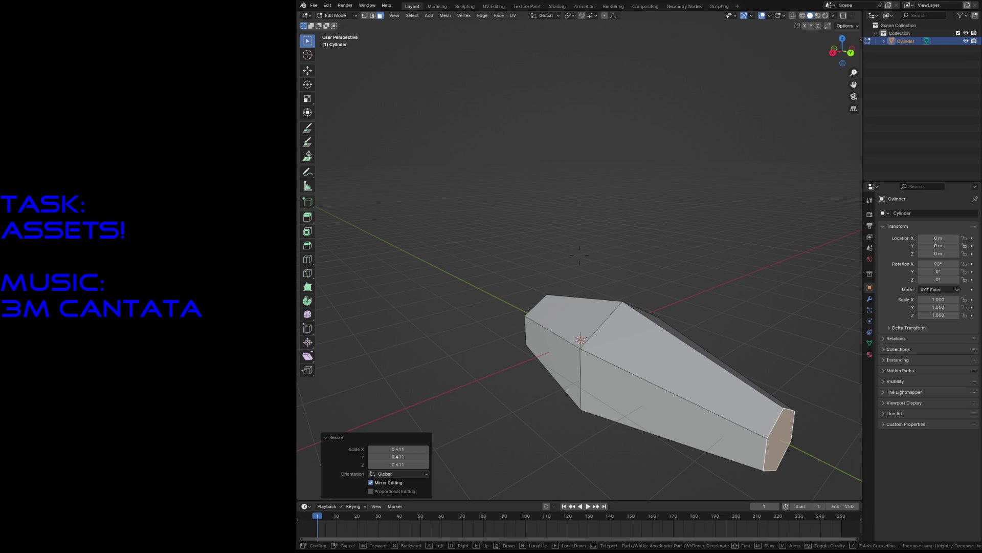
key(Escape)
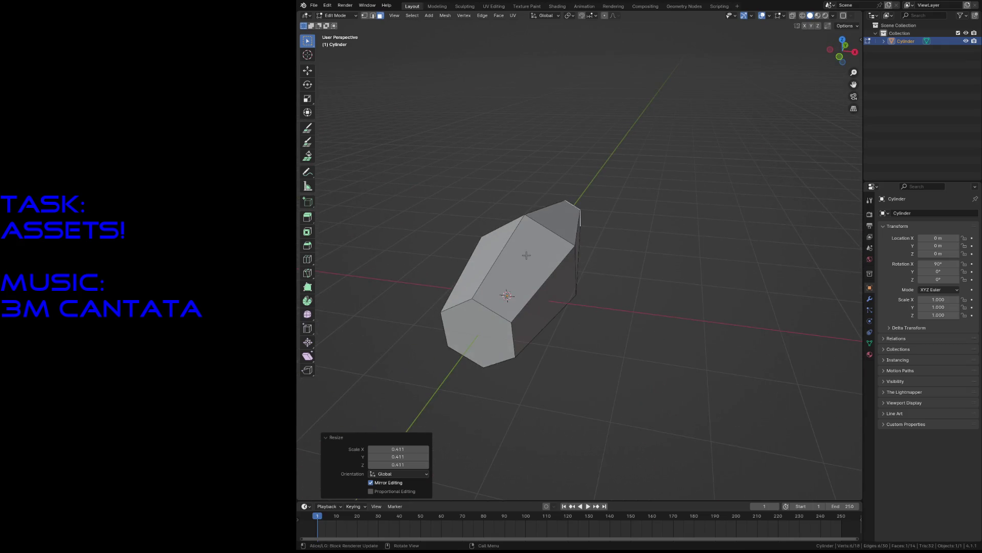
- Select the opposite long side faces of the cylinder, zooming in to inspect them
click(526, 255)
key(KP_Decimal)
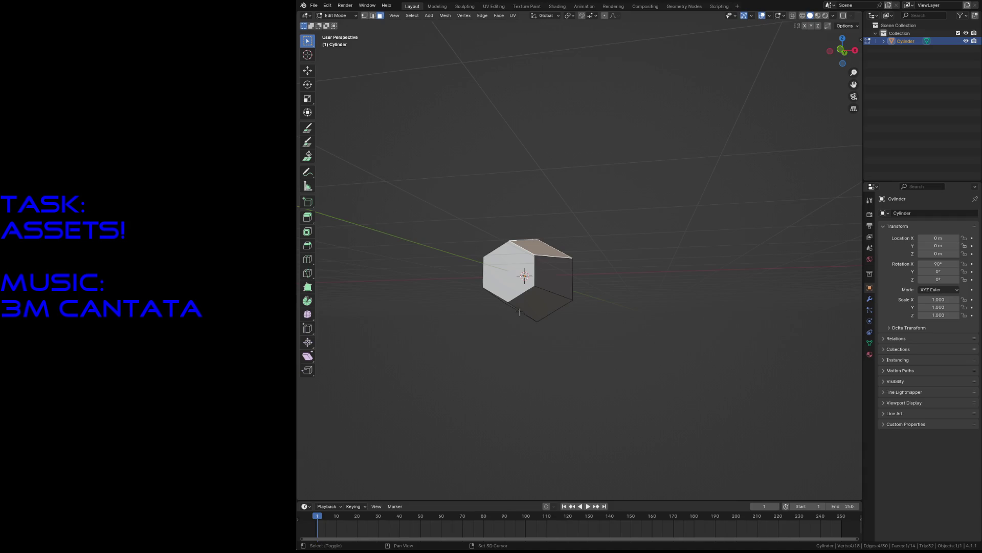
shift+click(526, 312)
middle_drag(527, 311, 520, 284)
click(520, 284)
- Rotate the whole hexagonal mesh 60° around the Y axis
key(a)
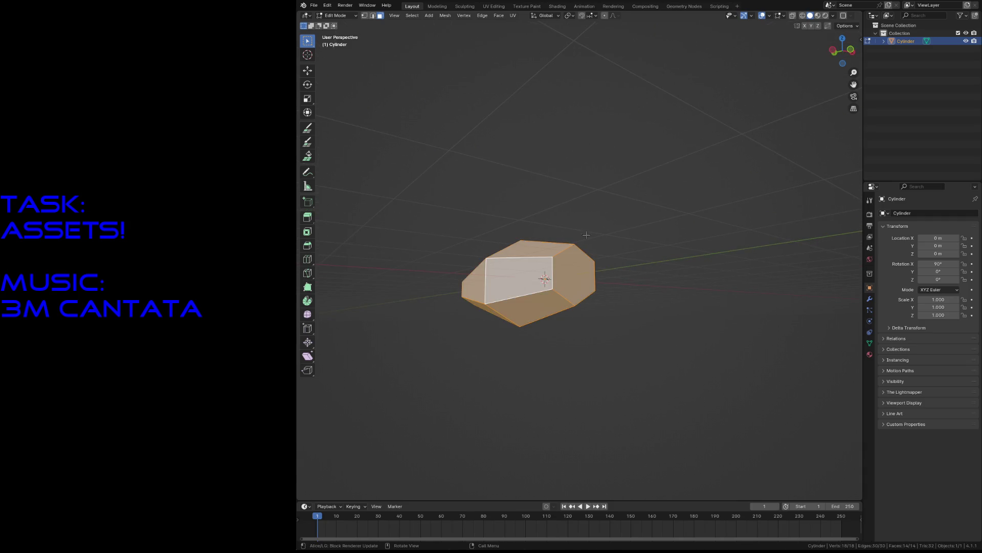
key(r)
key(y)
click(676, 227)
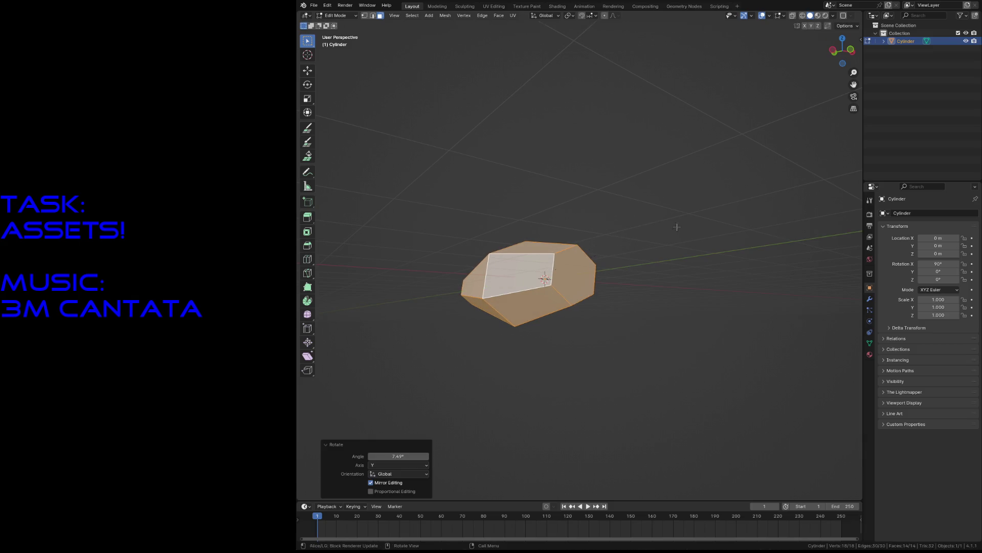
click(400, 456)
text(0)
key(Return)
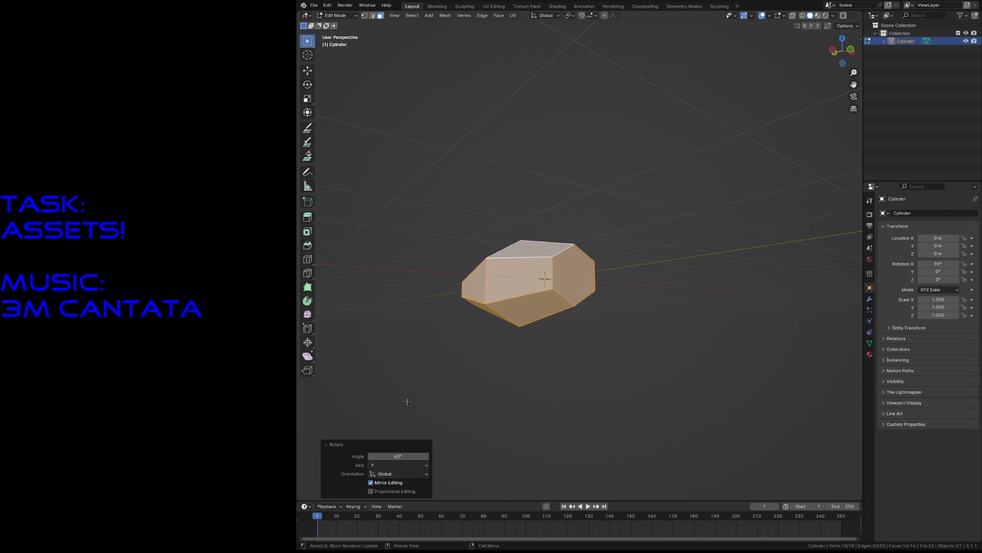
text(0)
key(Return)
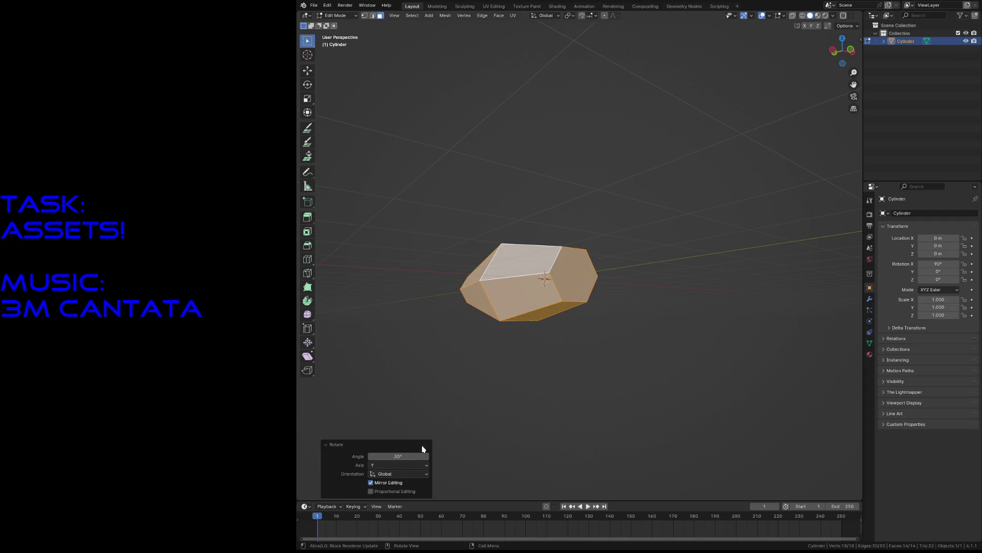
- Select three alternate side faces and extrude them along their normals into fins
key(alt+a)
key(shift+grave)
key(w)
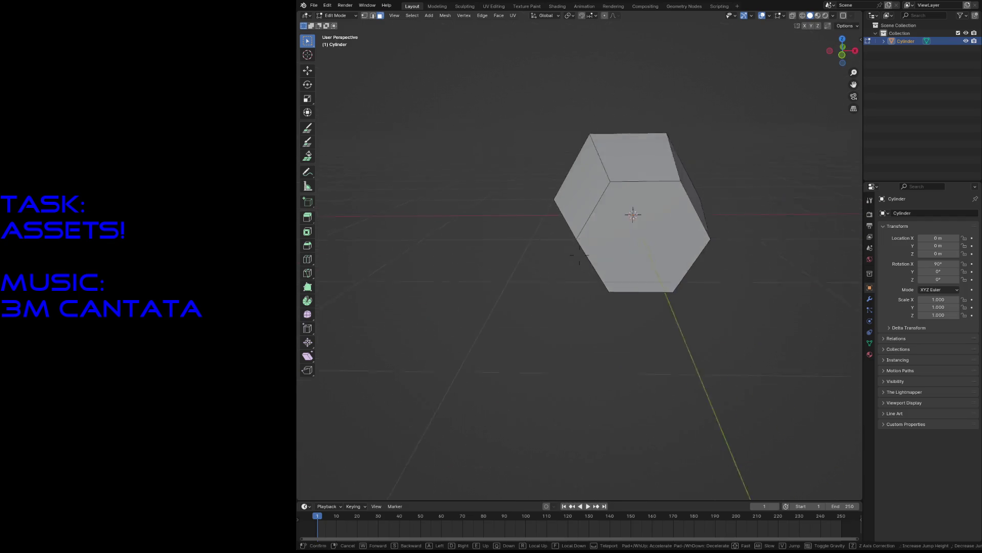
key(s)
click(580, 254)
click(608, 346)
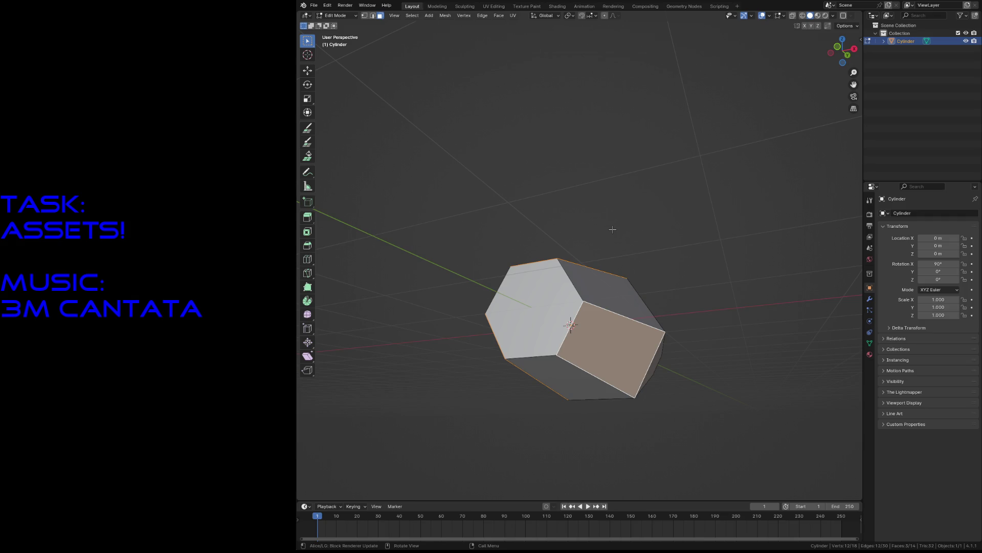
key(alt+e)
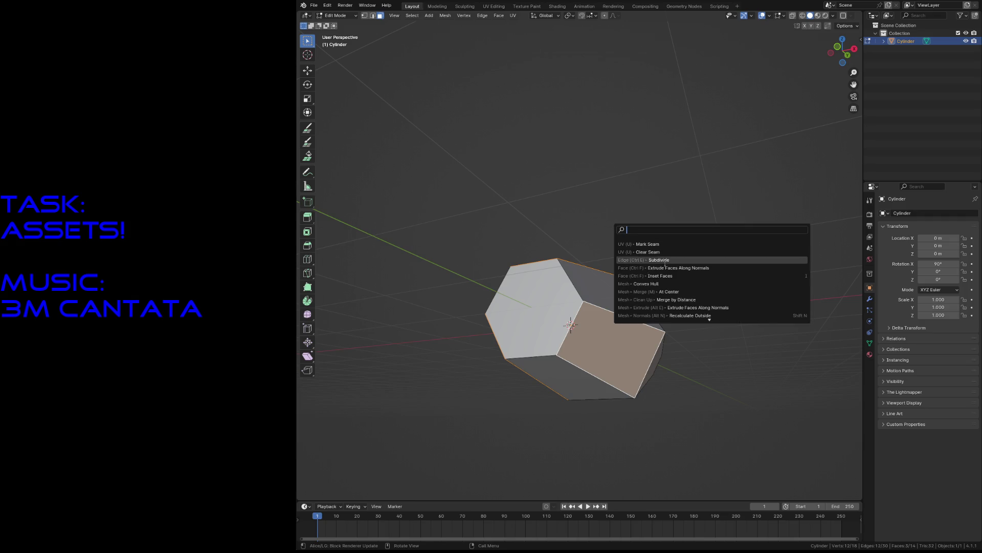
click(665, 261)
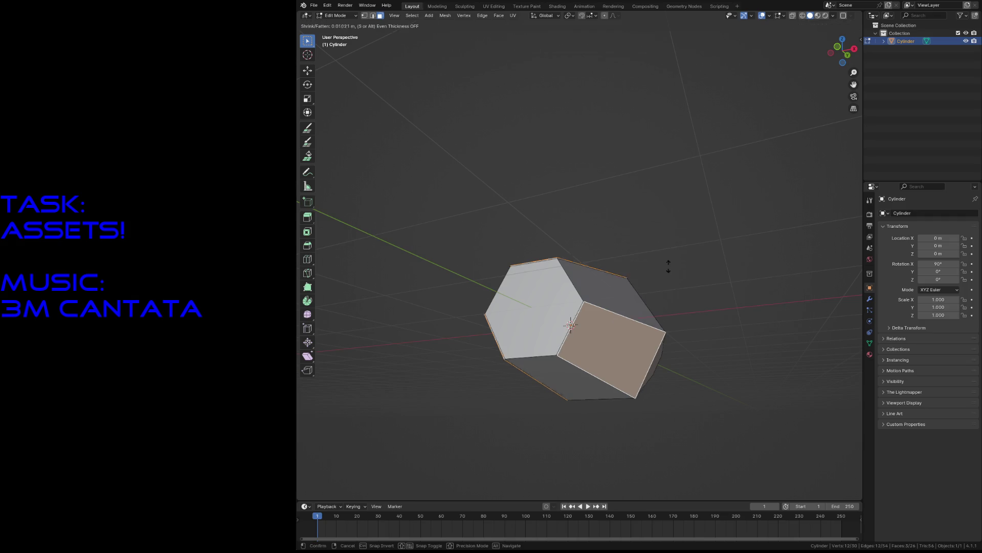
click(698, 235)
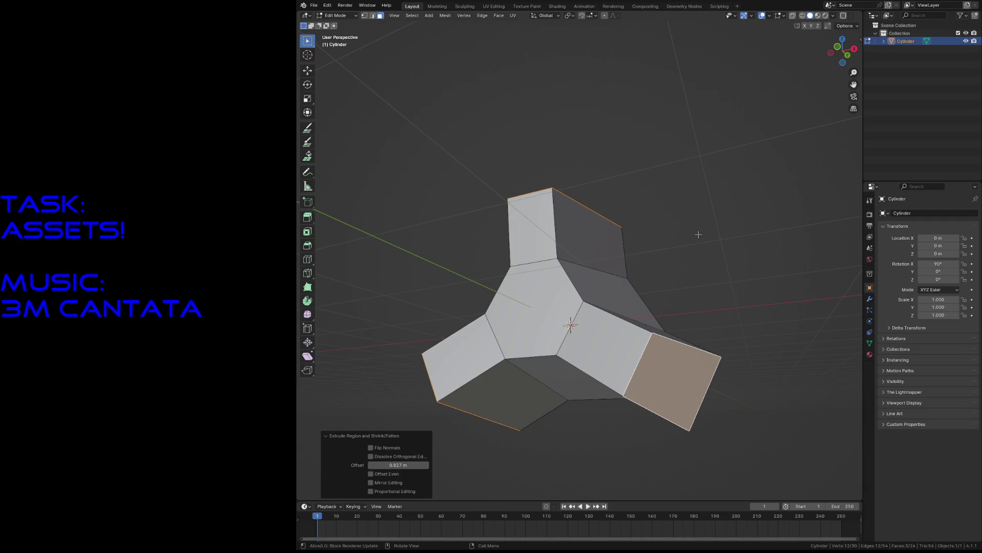
- Check the transform orientation and pivot settings, then scale the fin end faces smaller
click(552, 18)
click(568, 16)
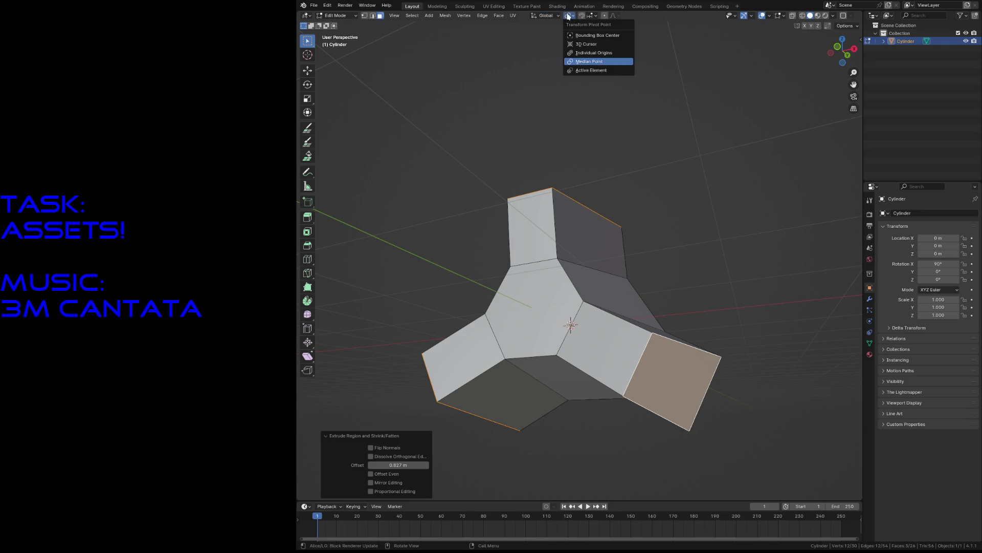
key(s)
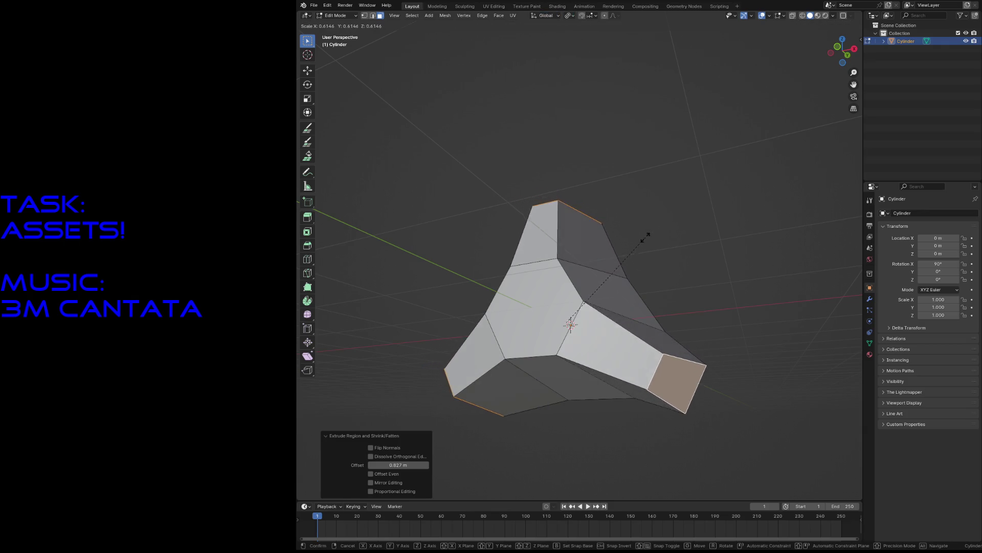
key(Return)
- Switch the pivot to median point and scale the fin ends to 1.299, keeping Y fixed
key(shift+grave)
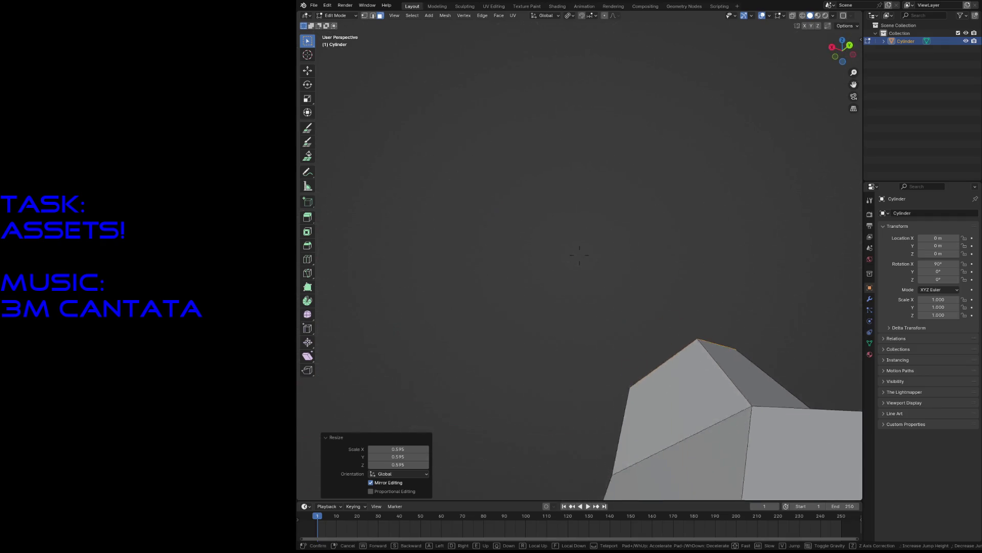
key(s)
key(Return)
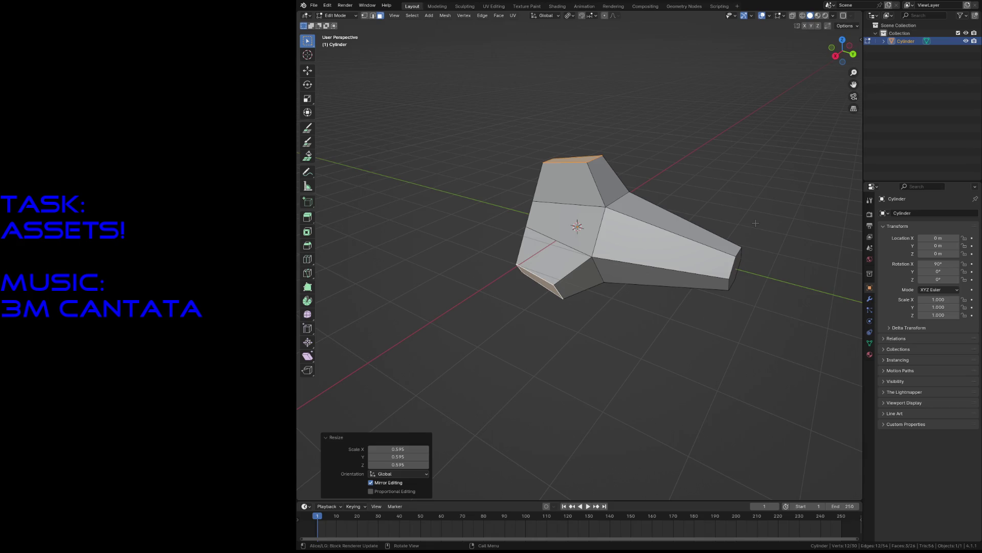
key(s)
key(shift+y)
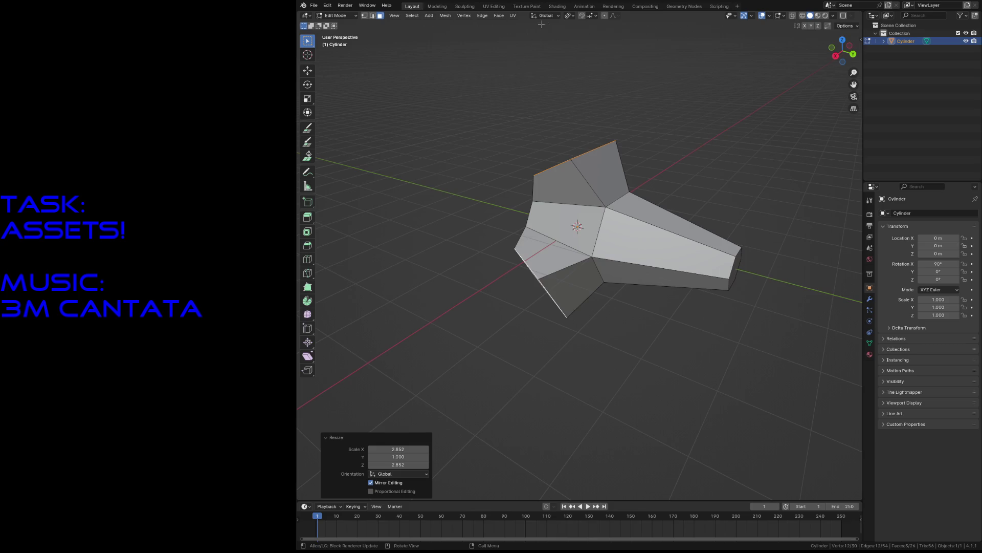
right_click(509, 61)
click(568, 15)
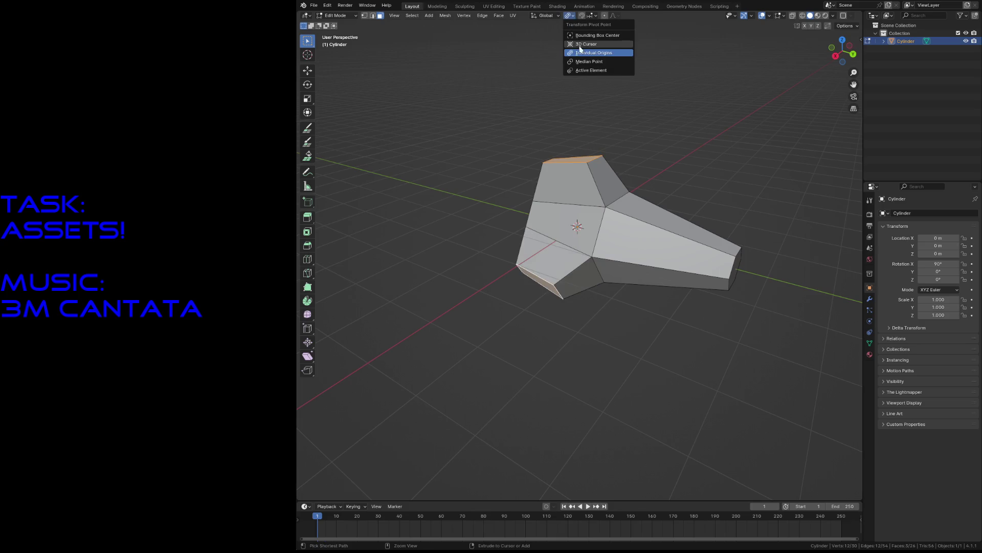
click(589, 61)
key(s)
key(y)
key(shift+y)
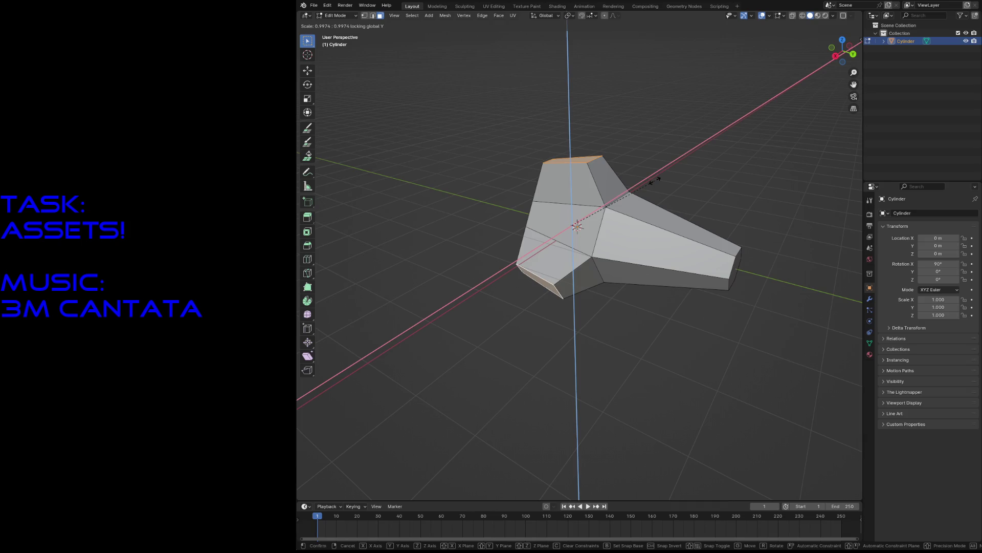
click(668, 147)
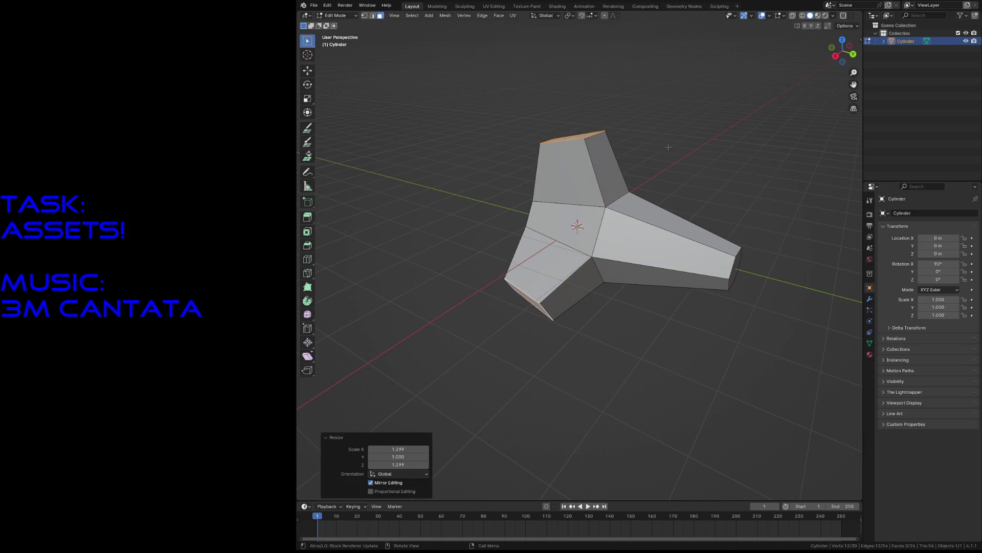
- Taper the fin end faces to 0.486 on X and Z, keeping Y fixed
key(shift+grave)
key(w)
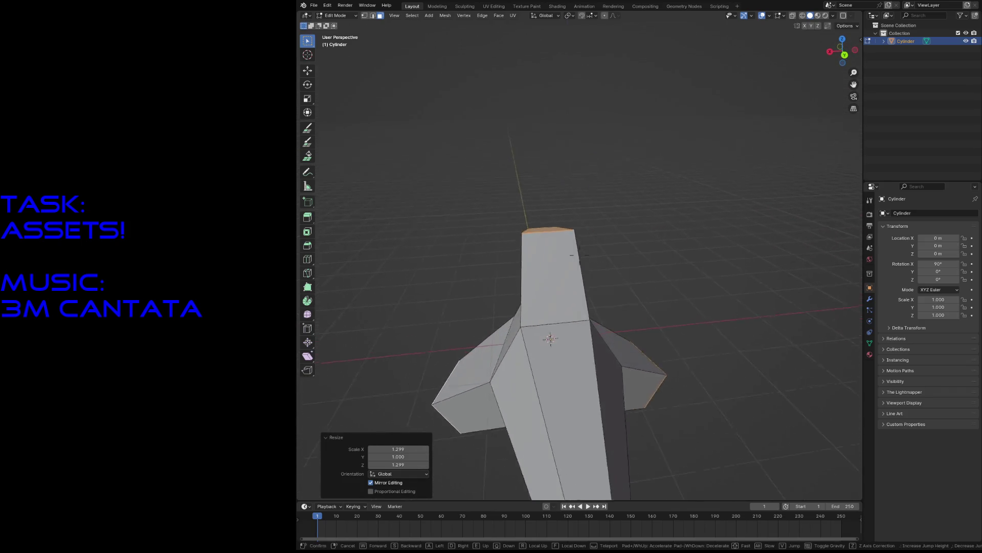
click(695, 165)
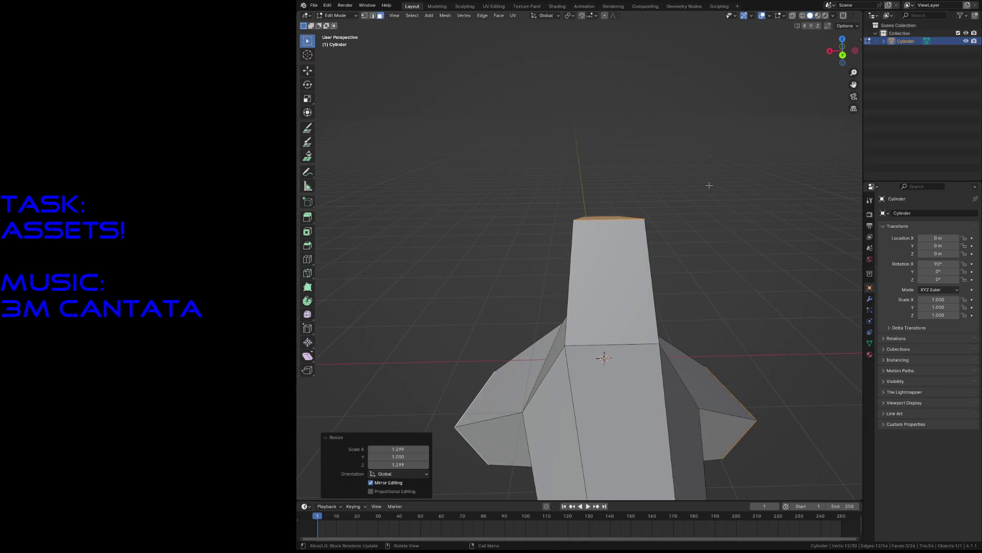
key(s)
key(shift+y)
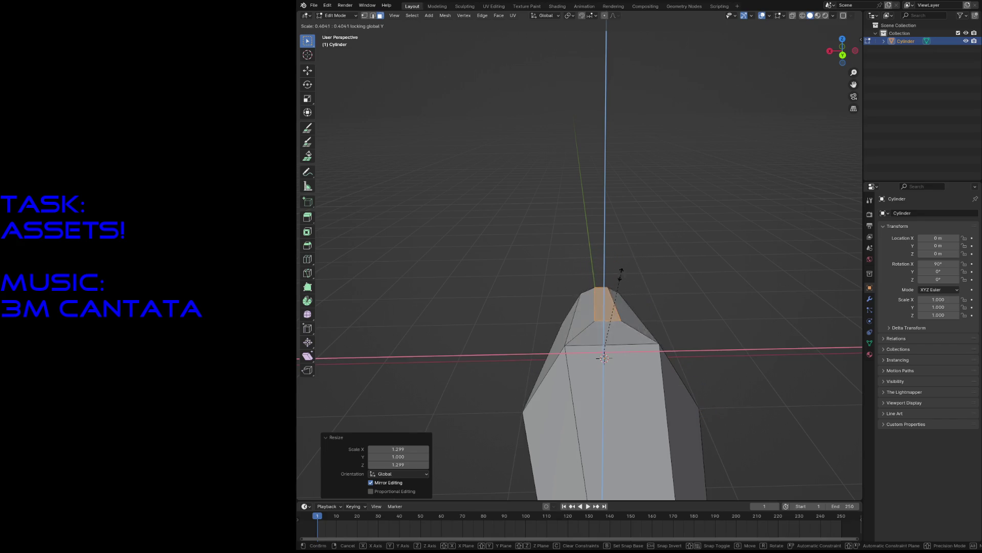
click(648, 266)
key(F3)
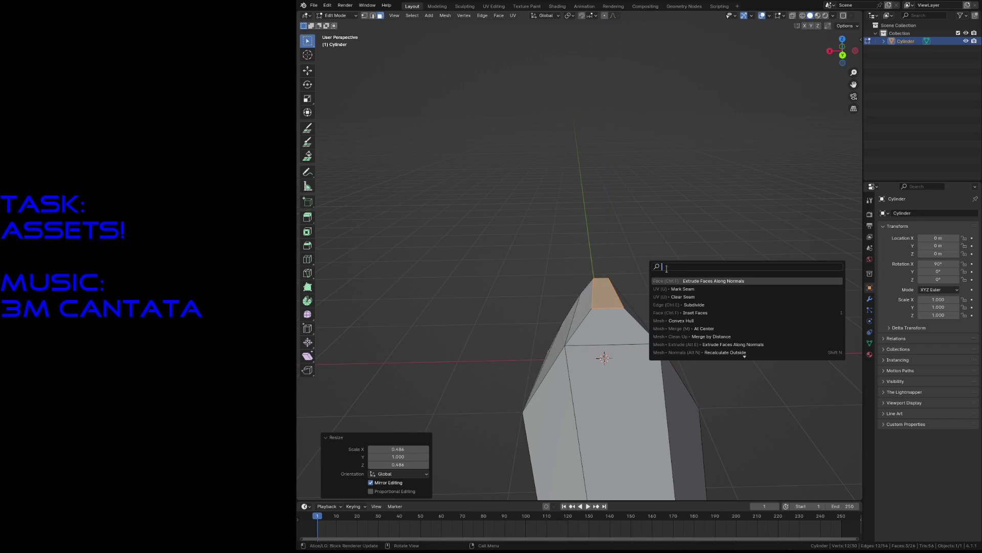
click(696, 277)
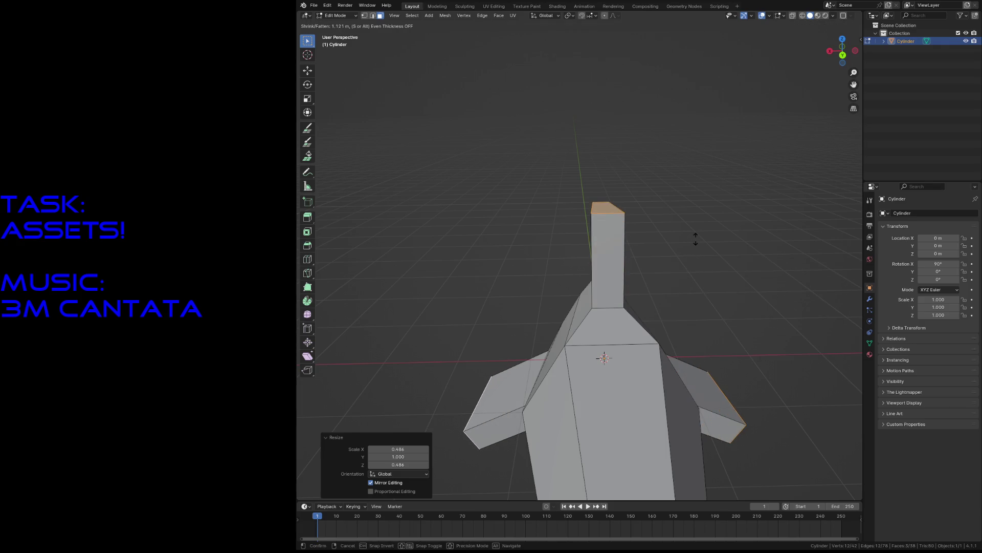
key(Return)
key(shift+grave)
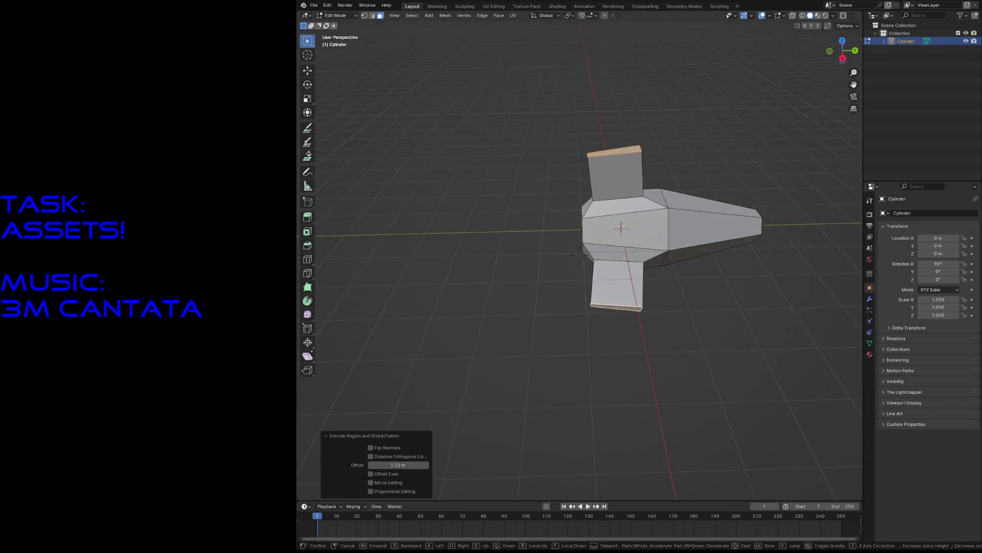
click(584, 263)
key(g)
key(y)
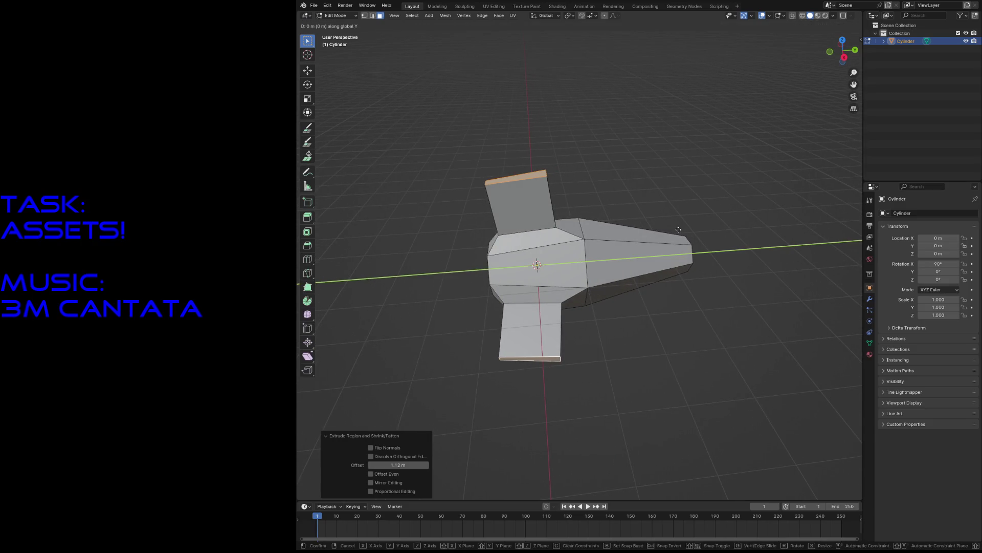
click(614, 179)
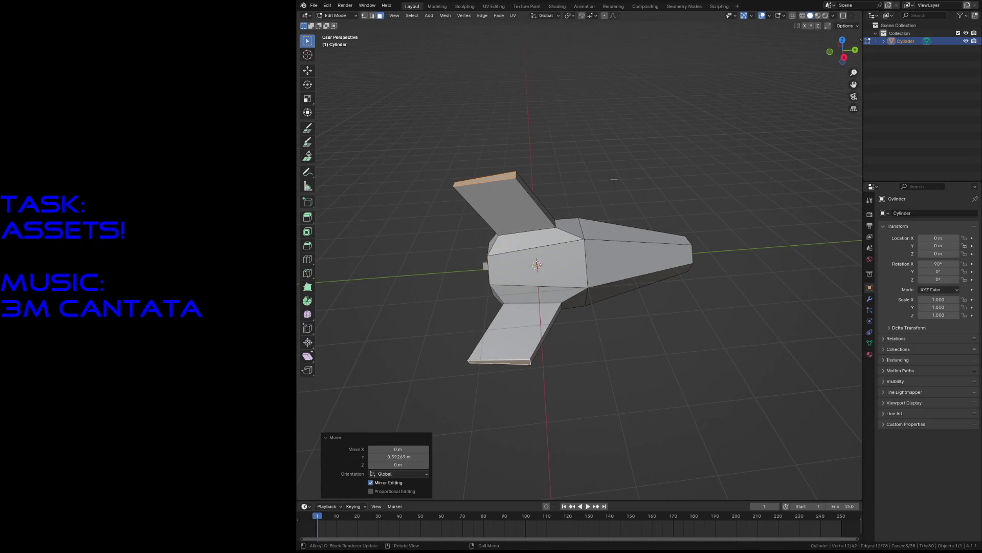
key(s)
key(y)
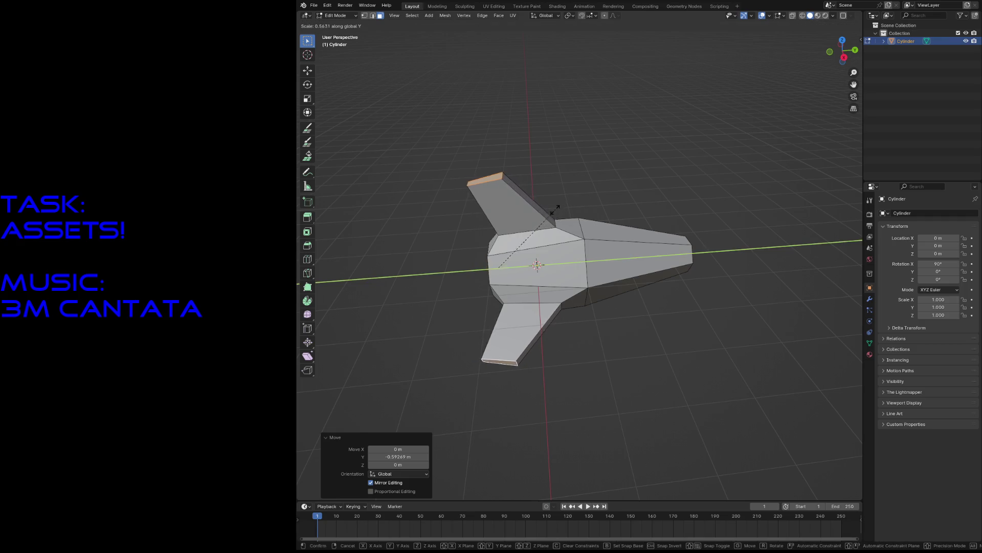
click(536, 219)
key(shift+grave)
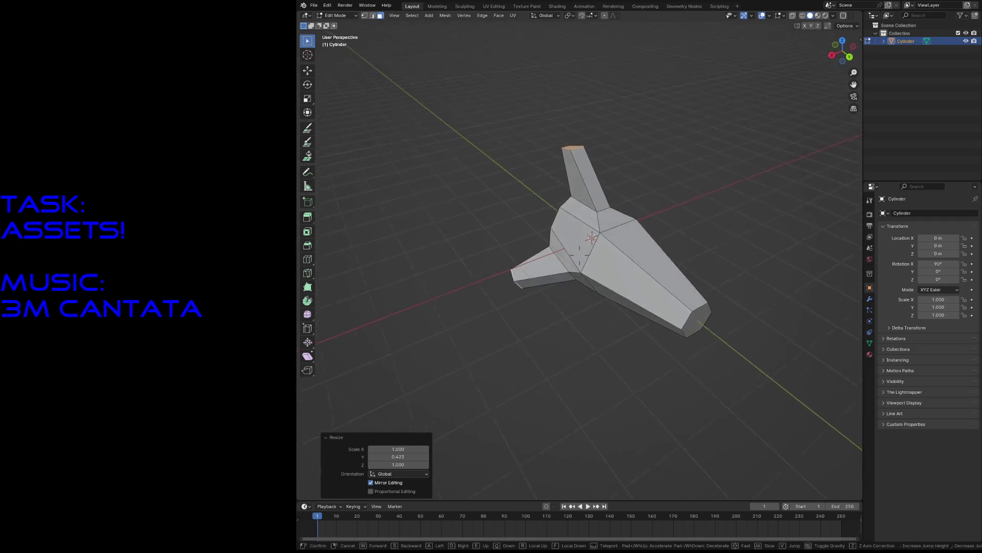
key(w)
key(s)
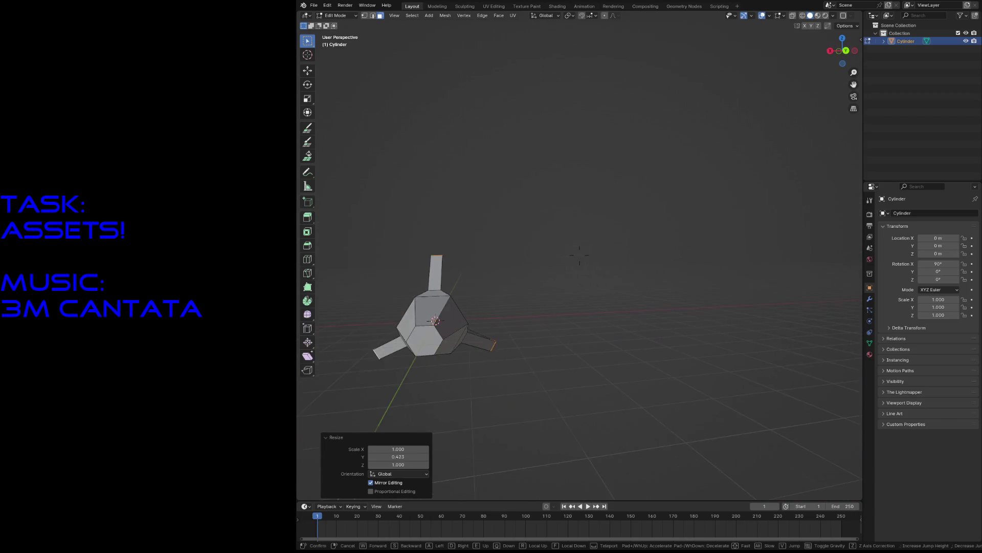
key(w)
key(s)
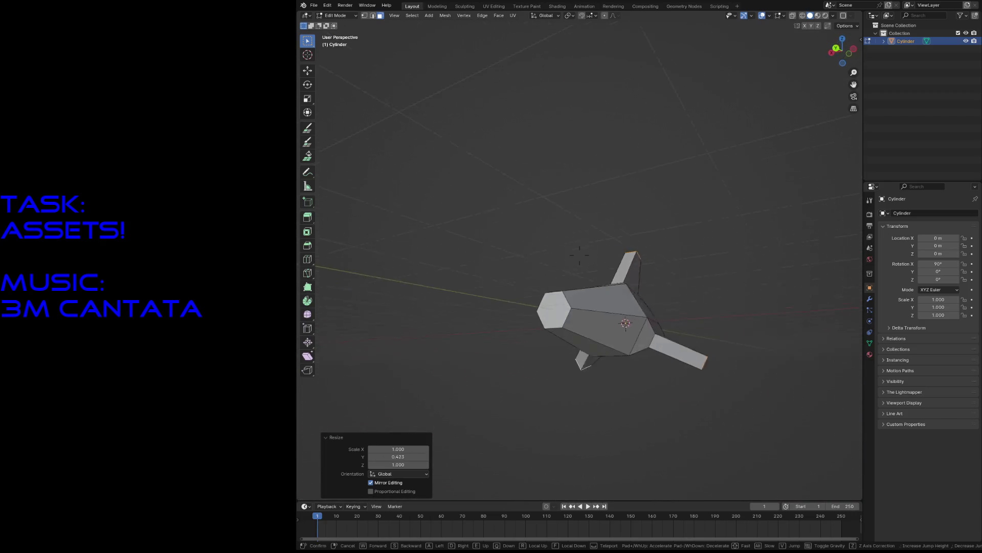
key(w)
key(s)
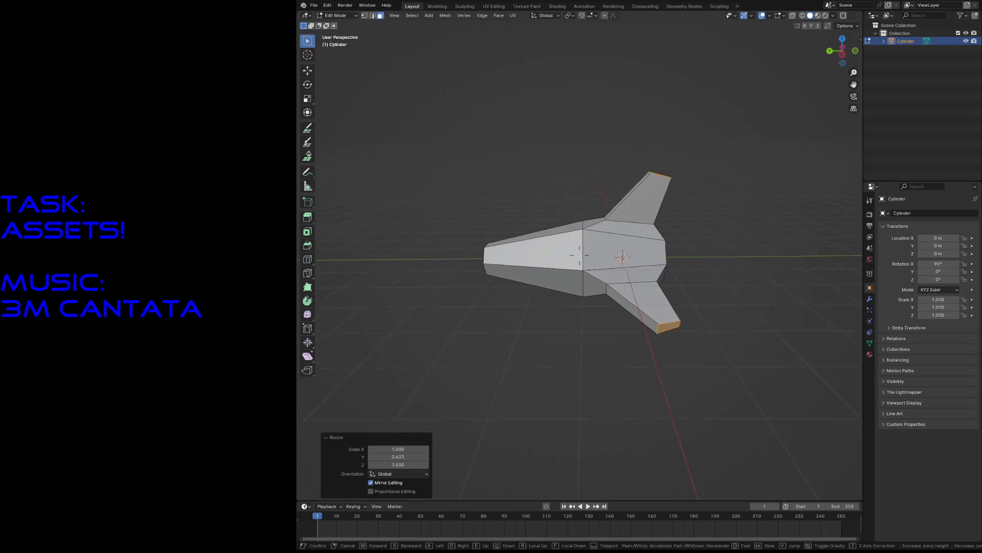
key(w)
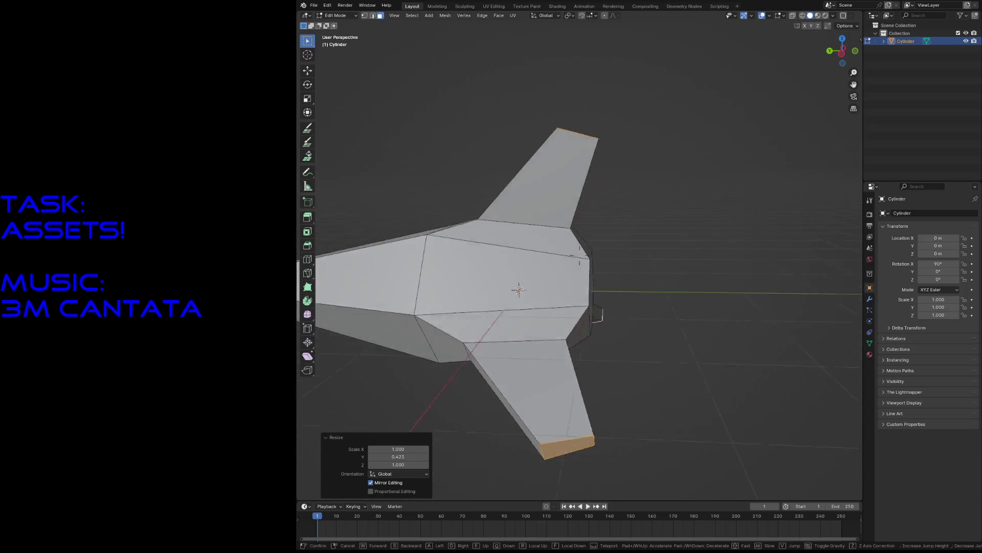
key(w)
key(s)
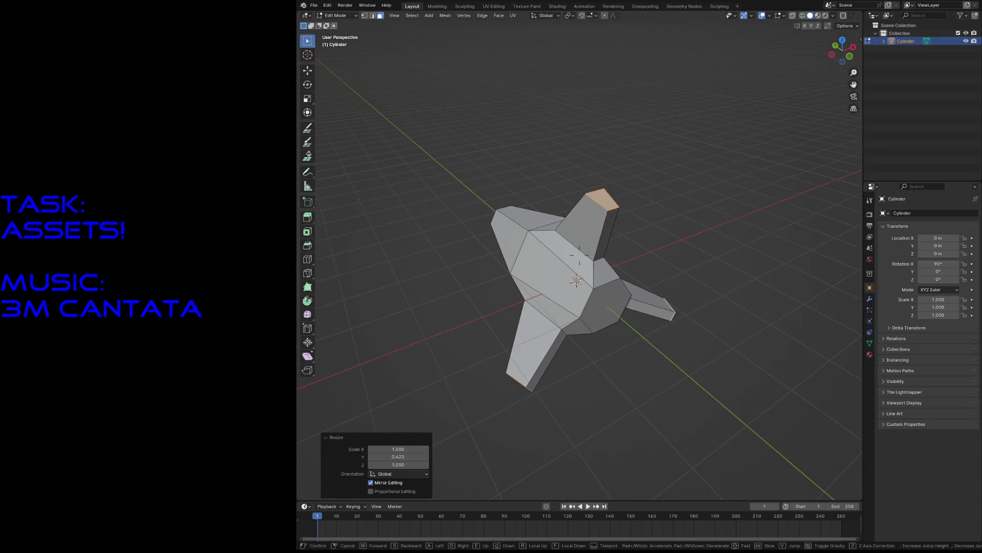
key(w)
key(s)
key(Return)
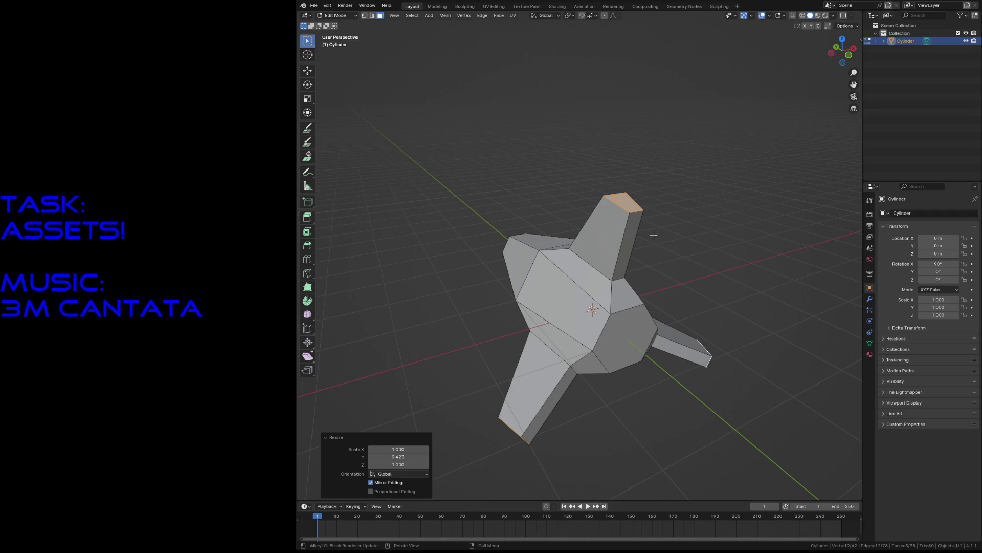
key(shift+grave)
key(w)
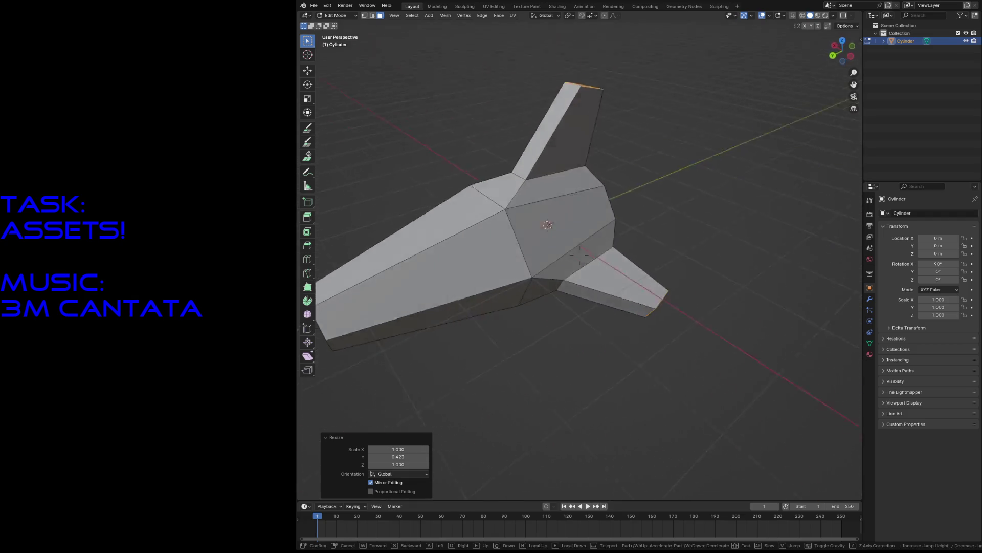
key(a)
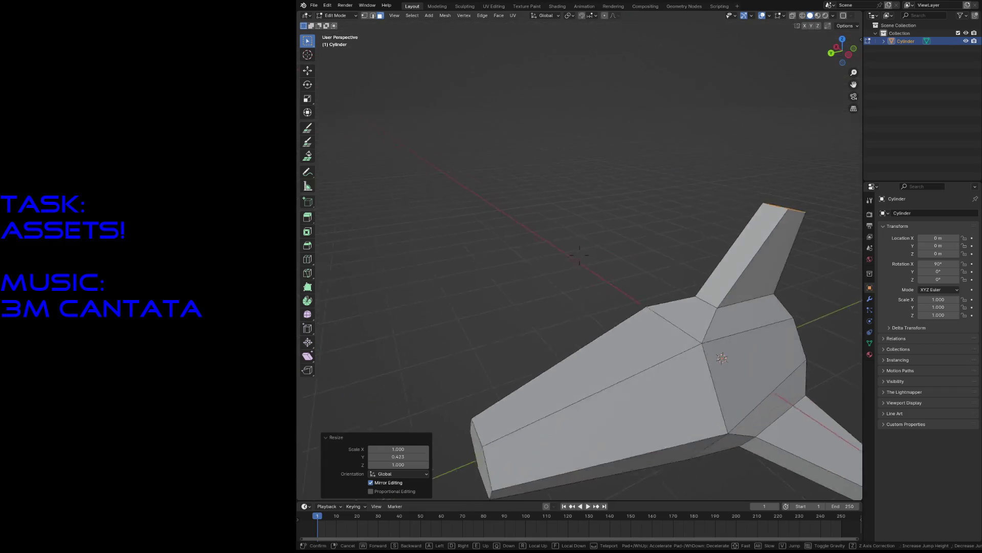
key(s)
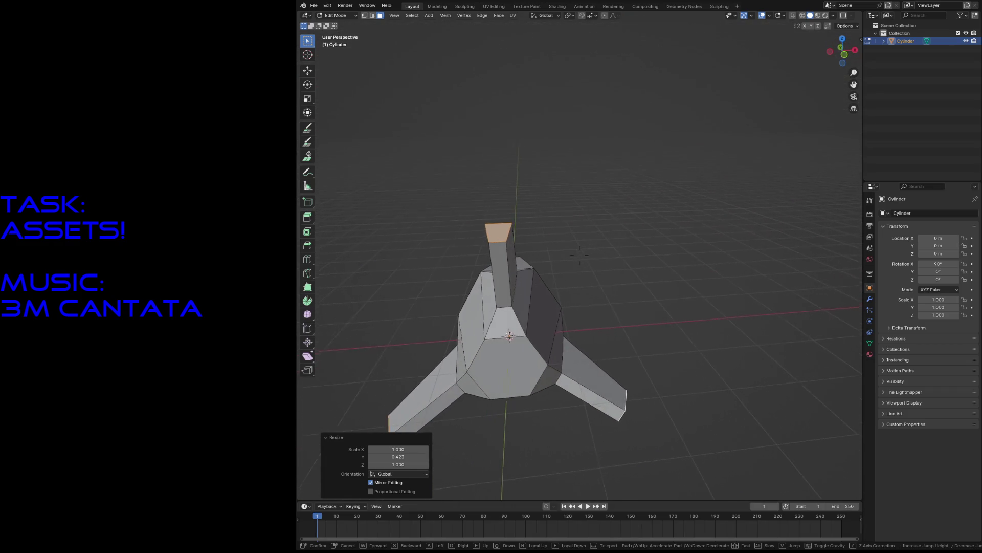
key(w)
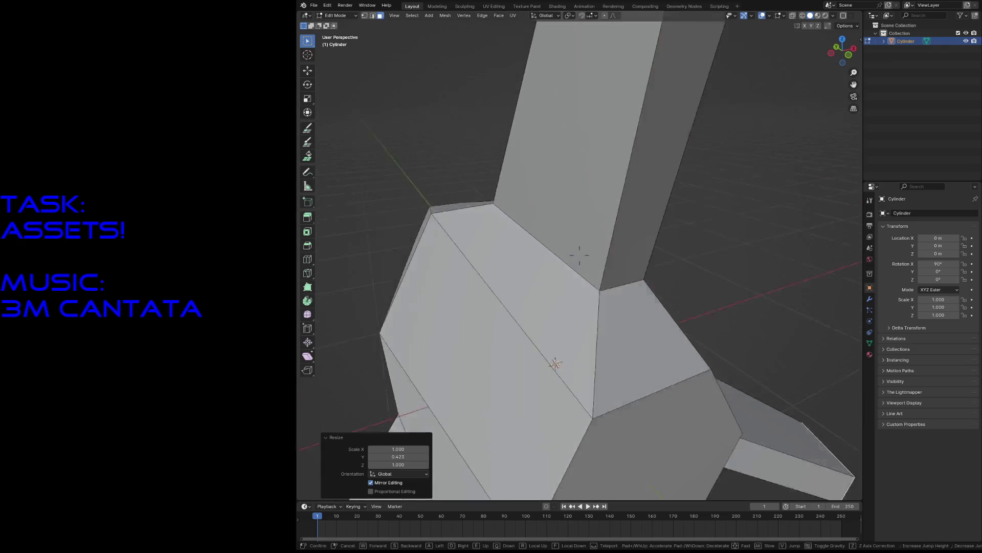
key(s)
key(w)
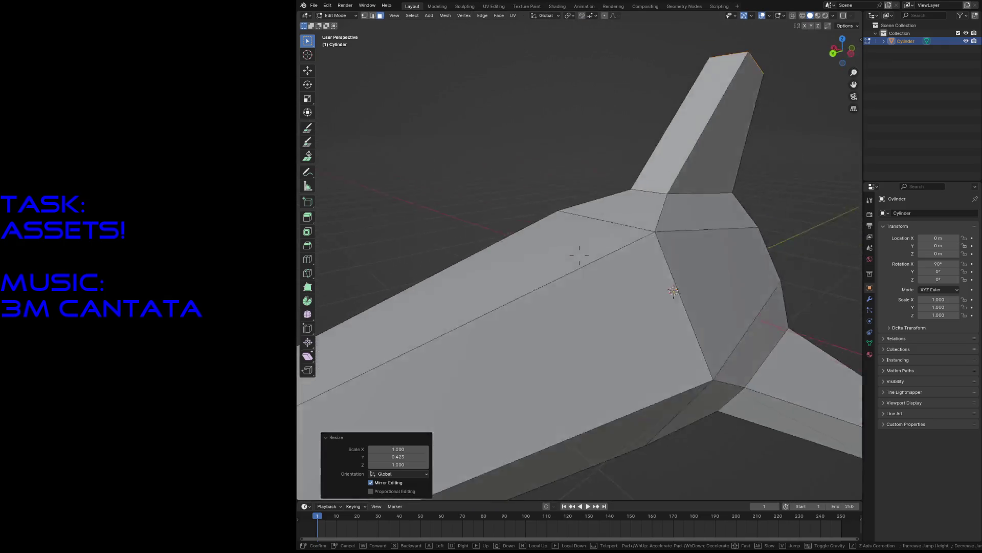
key(s)
key(w)
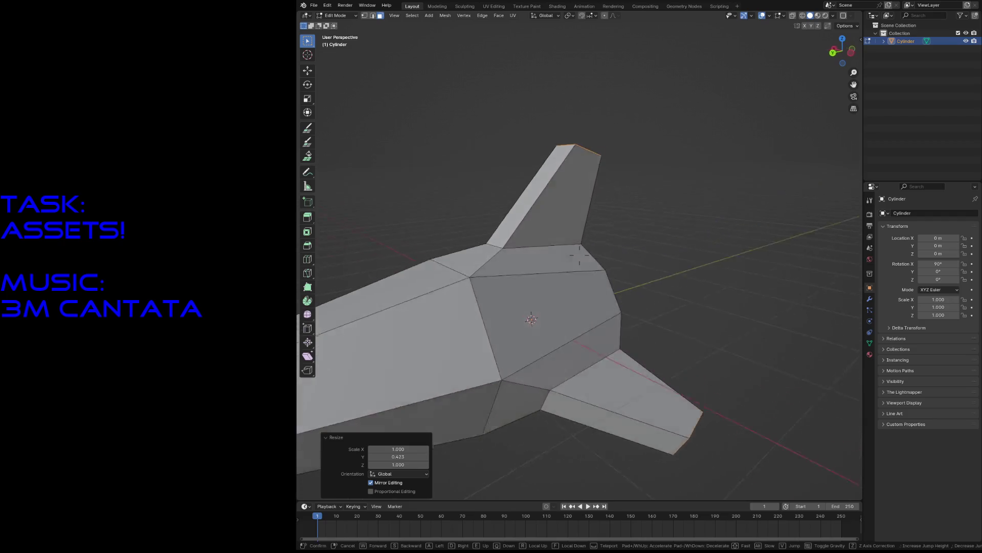
key(s)
key(s)
key(w)
key(s)
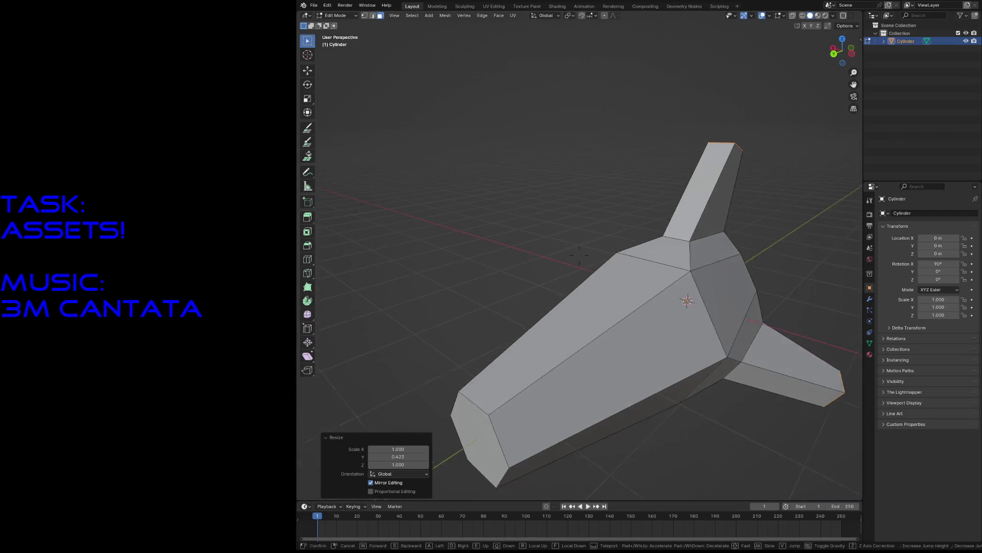
key(s)
key(w)
click(654, 234)
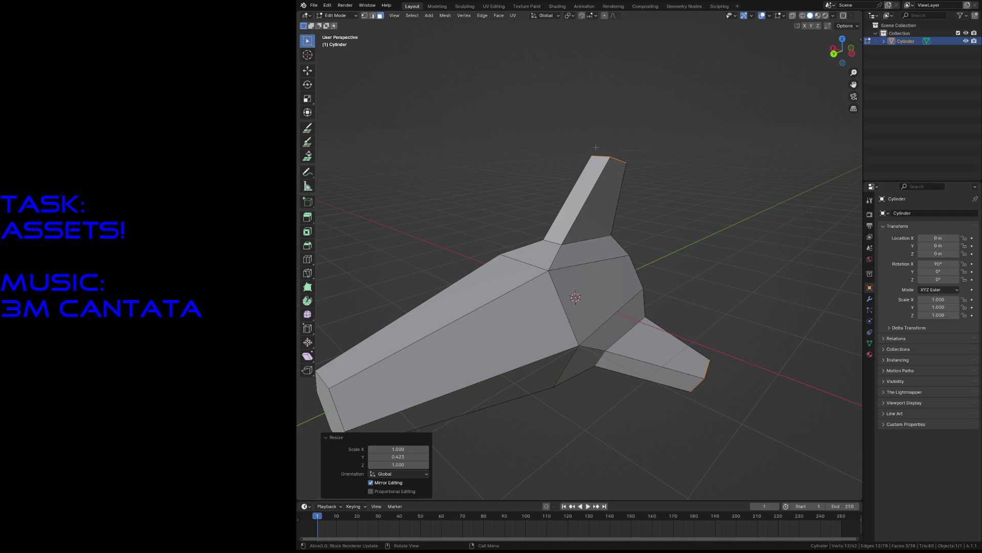
key(shift+grave)
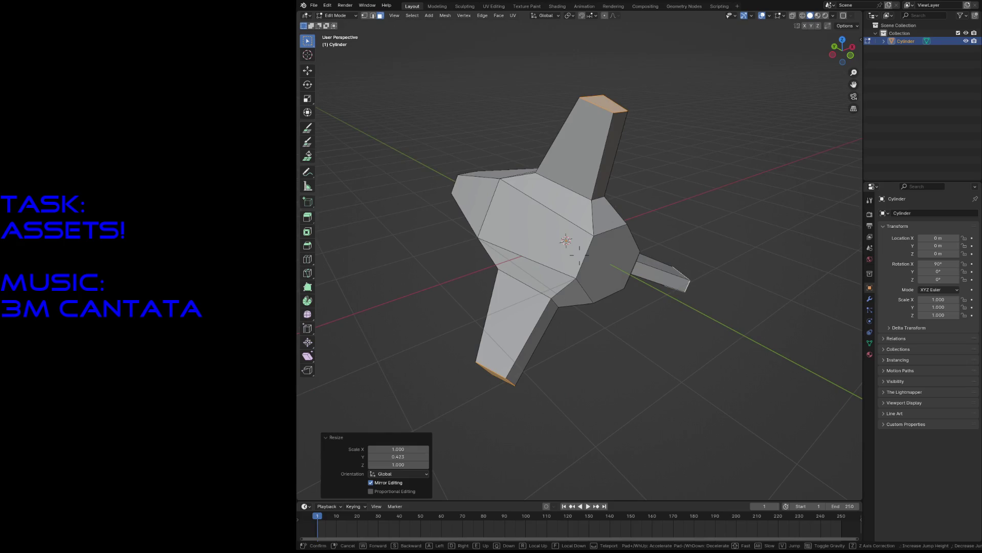
key(w)
key(s)
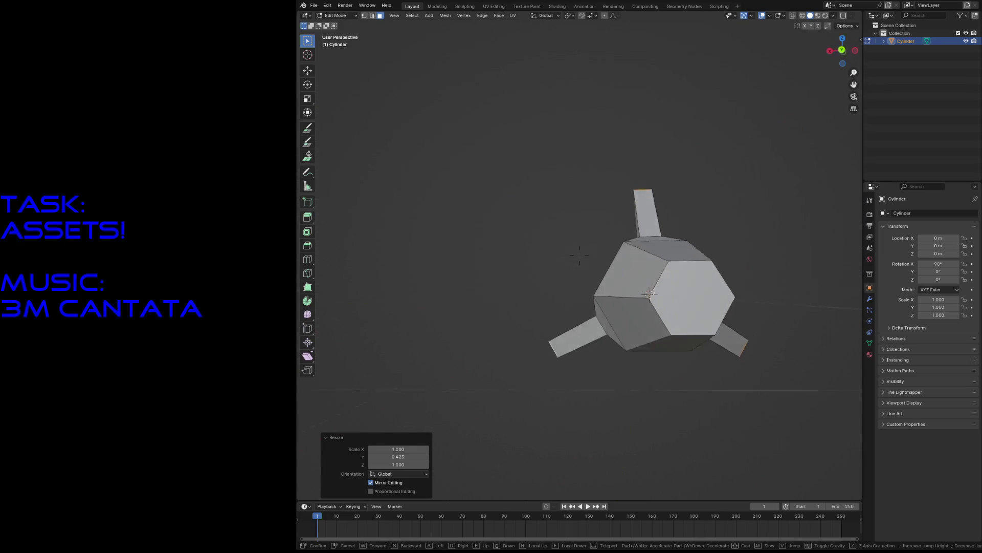
key(w)
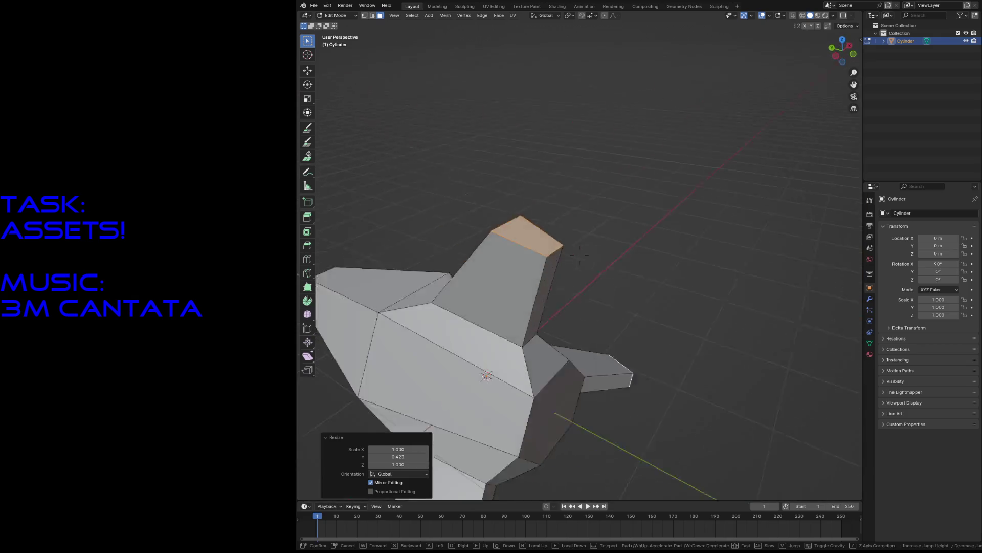
key(s)
click(596, 147)
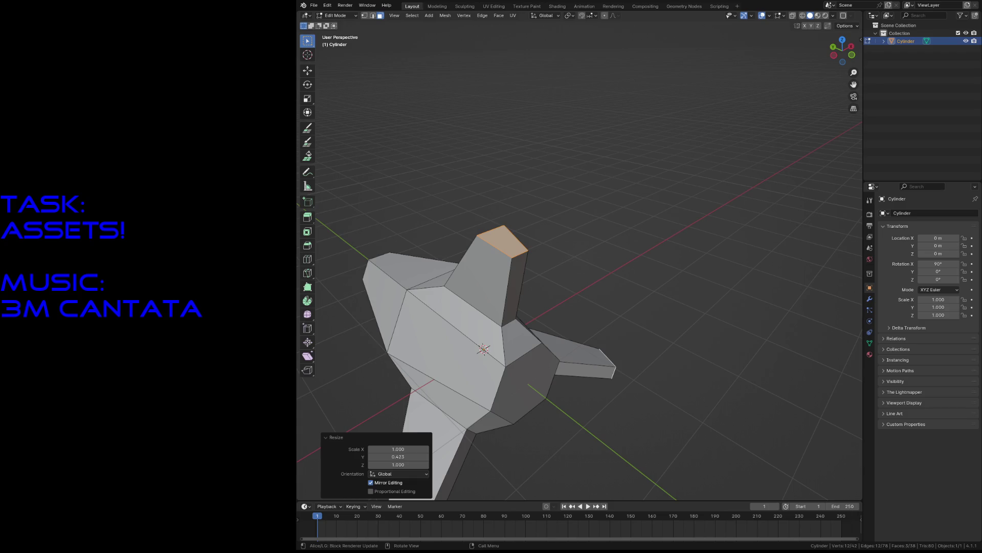
click(643, 348)
key(shift+grave)
key(w)
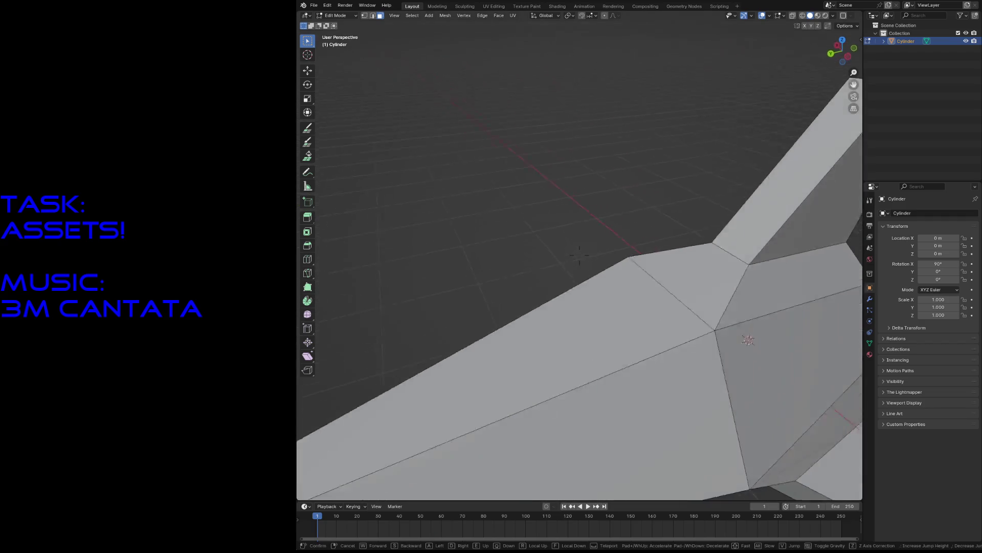
key(s)
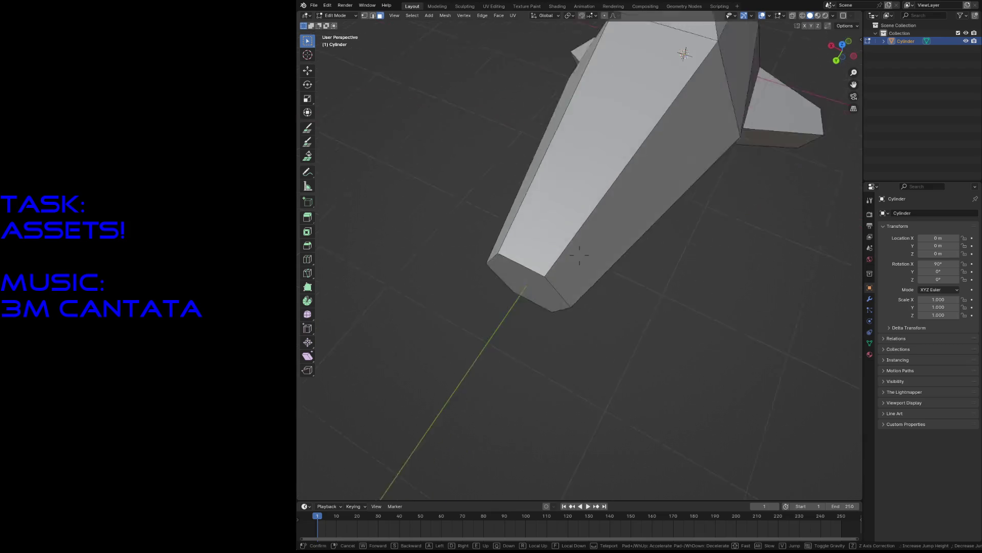
key(w)
key(s)
click(579, 255)
click(536, 338)
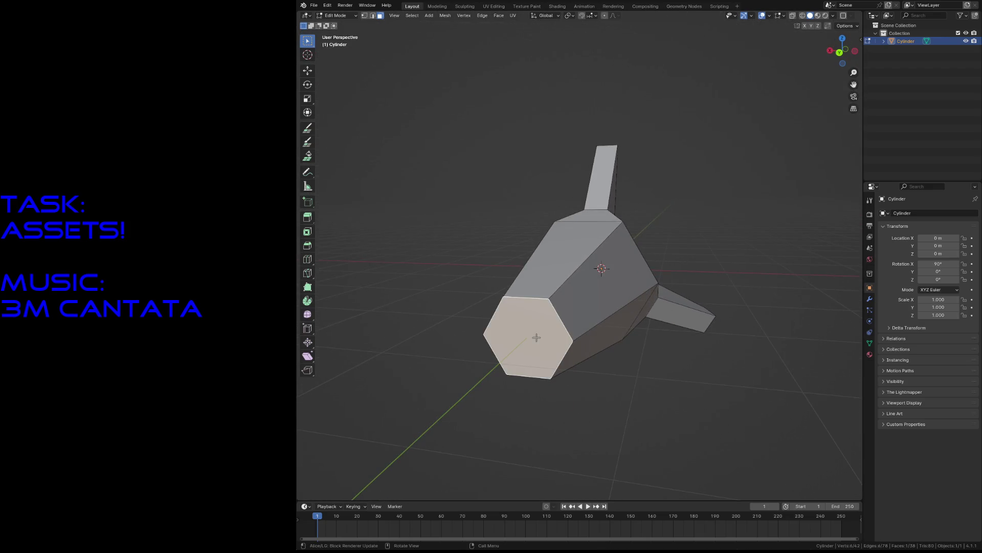
click(737, 238)
key(shift+grave)
key(w)
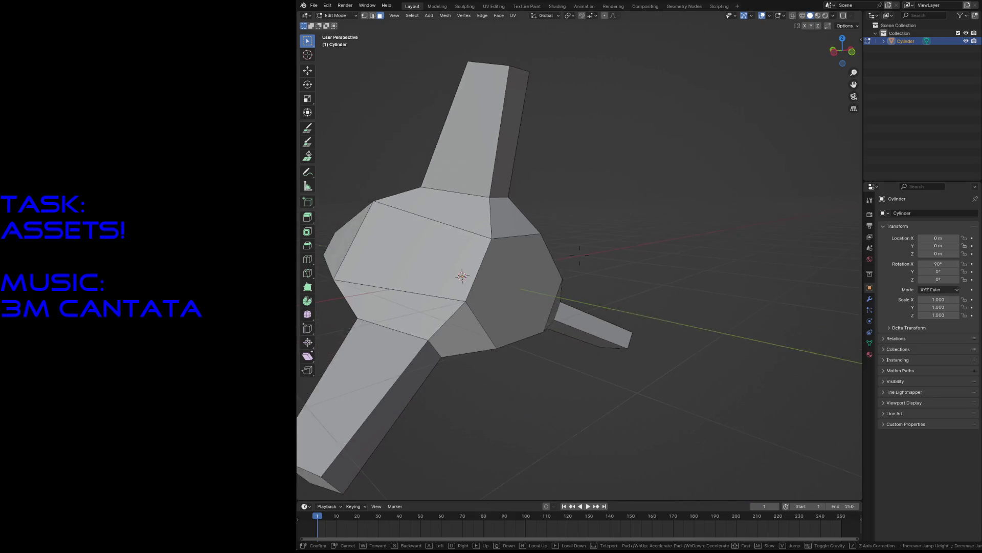
key(s)
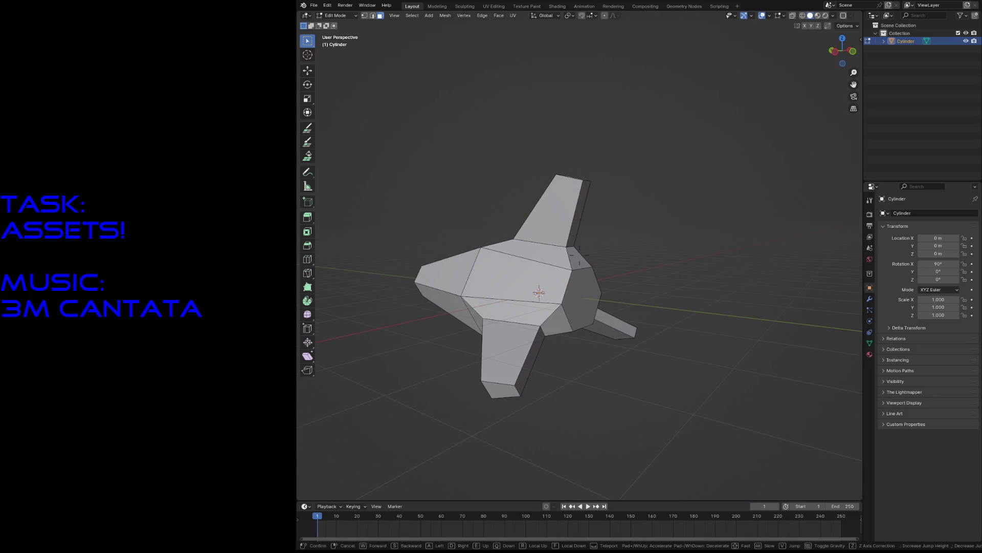
key(w)
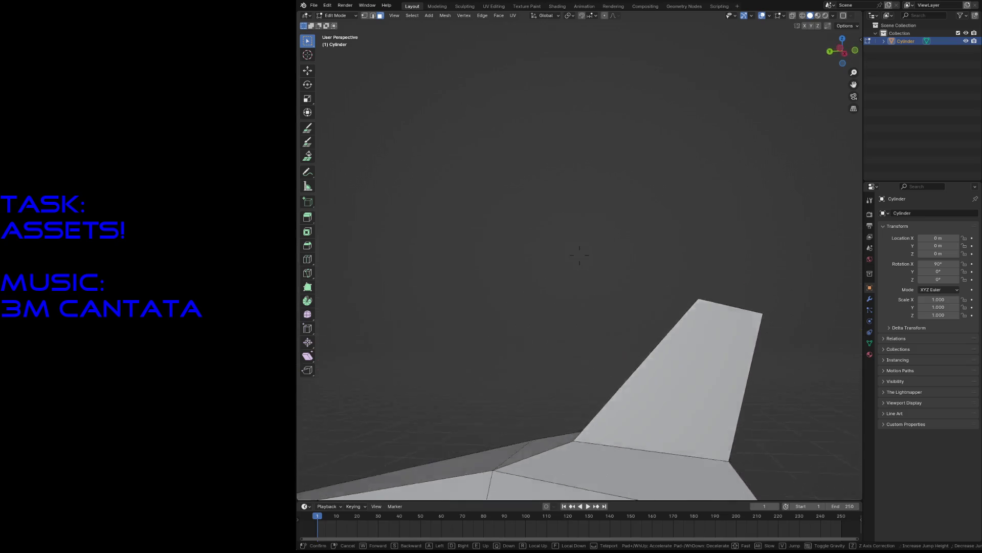
click(630, 201)
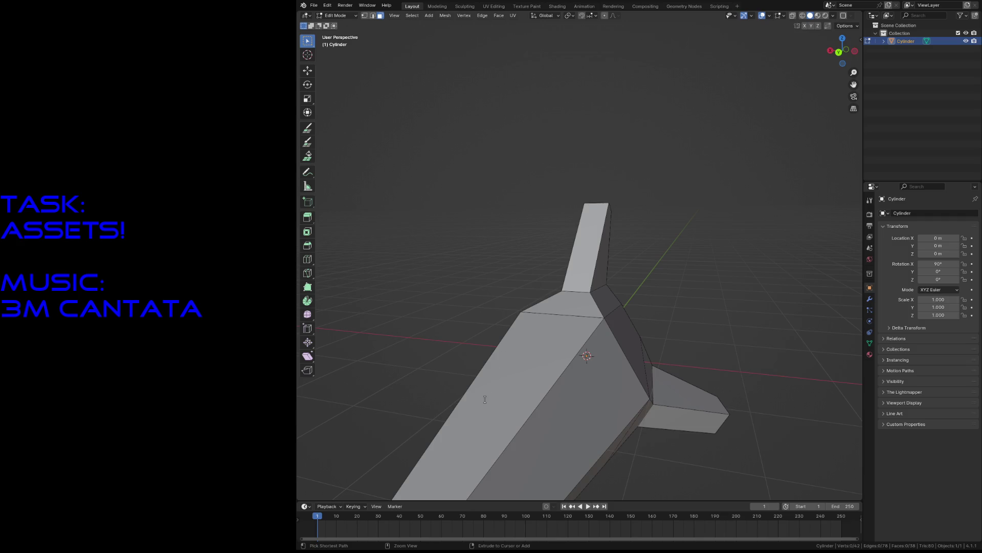
- Save the file and fly the view around the ship for a better angle
key(ctrl+s)
key(shift+grave)
key(w)
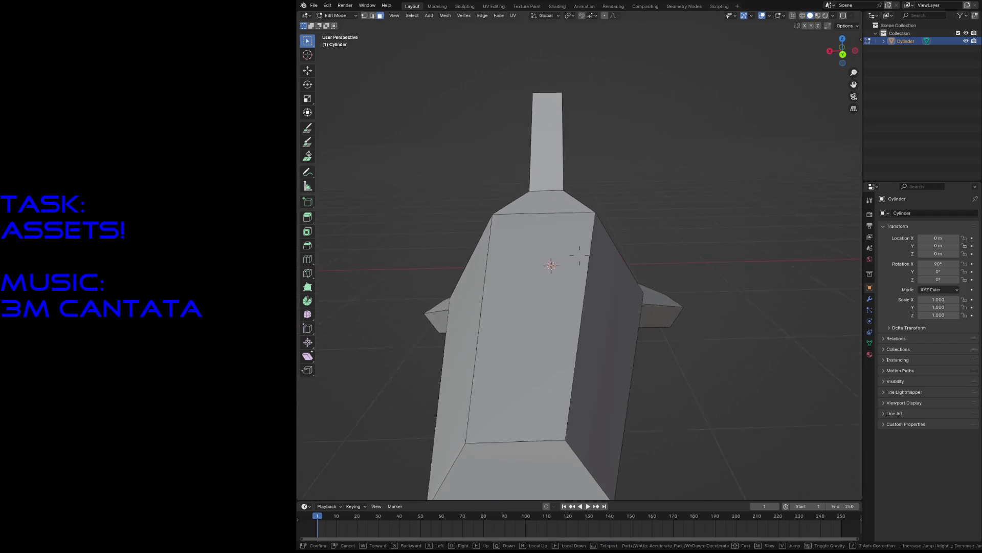
key(s)
key(w)
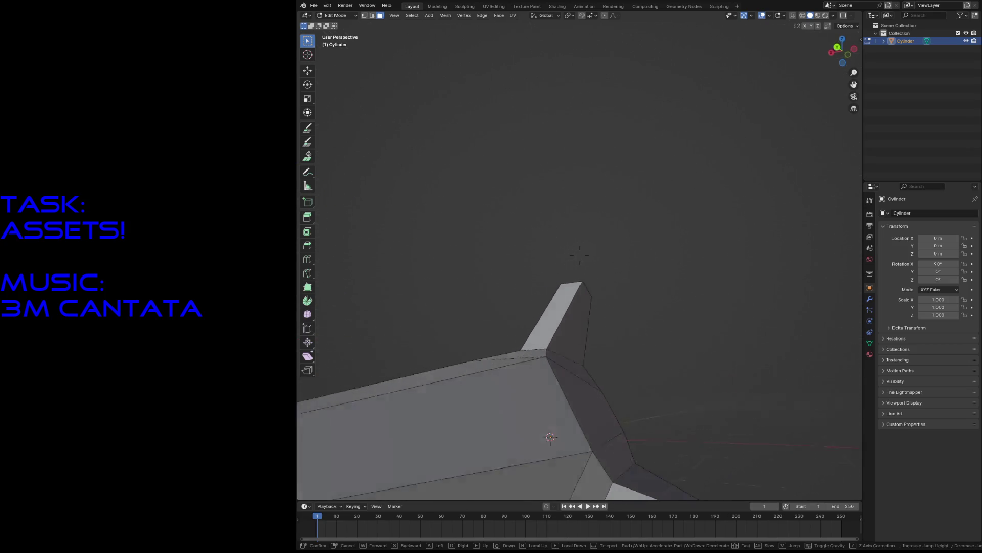
key(s)
click(788, 416)
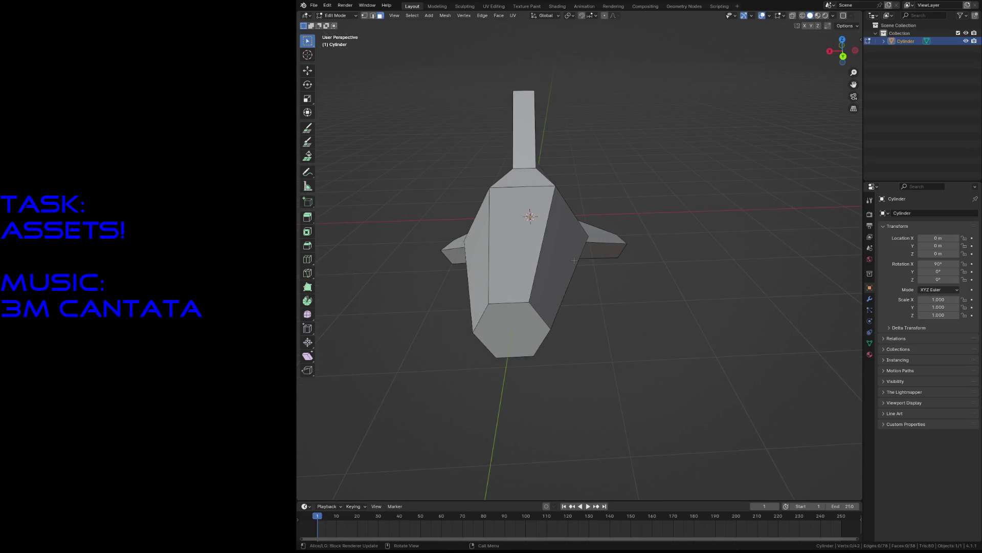
- Symmetrize the whole ship mesh across the X axis
key(Tab)
key(F3)
key(Escape)
key(Tab)
key(F3)
text(symme)
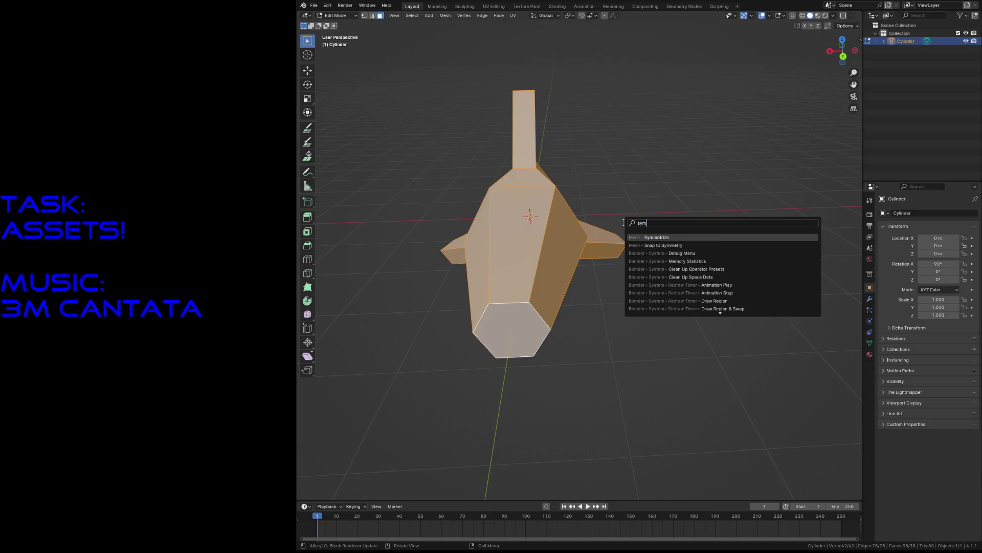
key(Return)
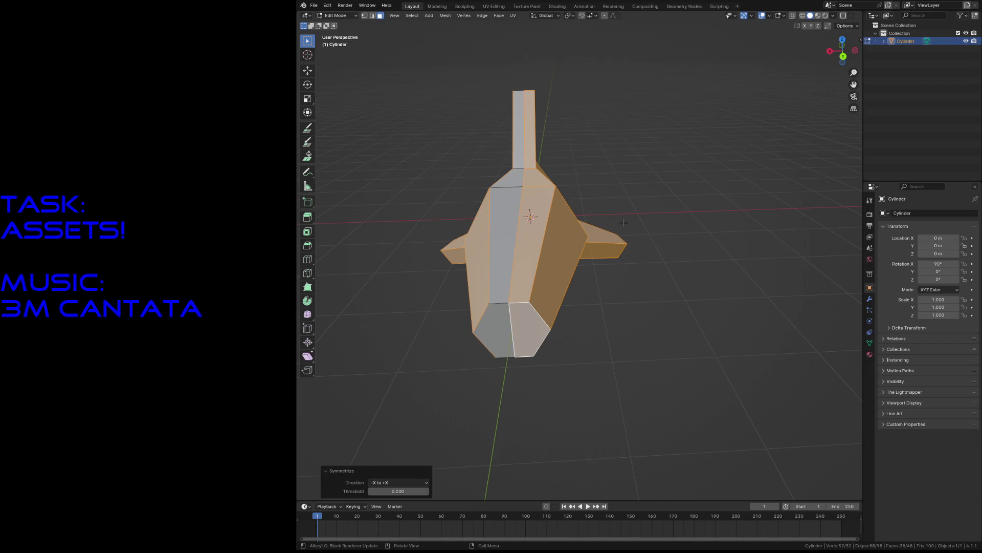
- Clear the selection and switch the viewport to wireframe shading
key(alt+a)
key(shift+grave)
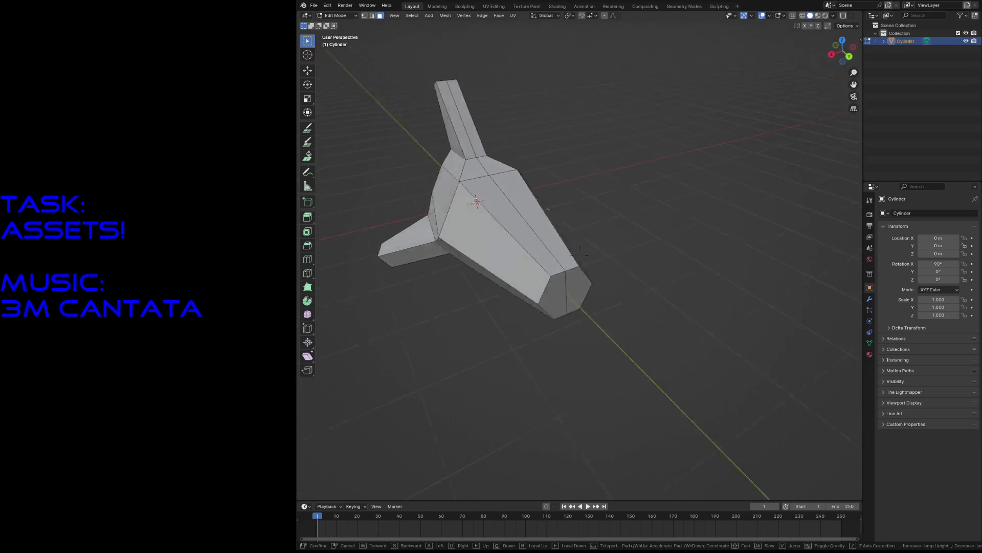
click(640, 281)
key(z)
click(508, 208)
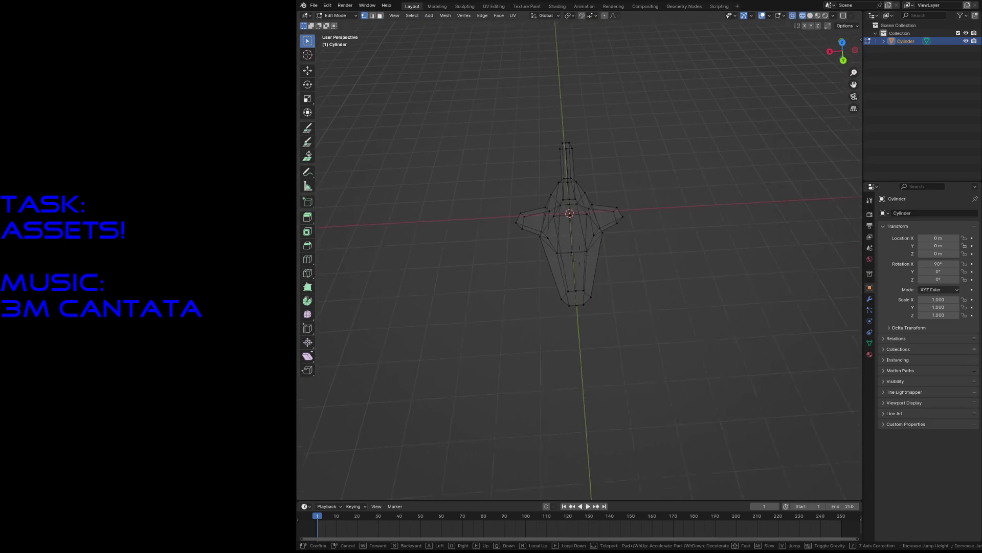
- From top view, delete the vertices of the ship's right half
key(a)
key(KP_7)
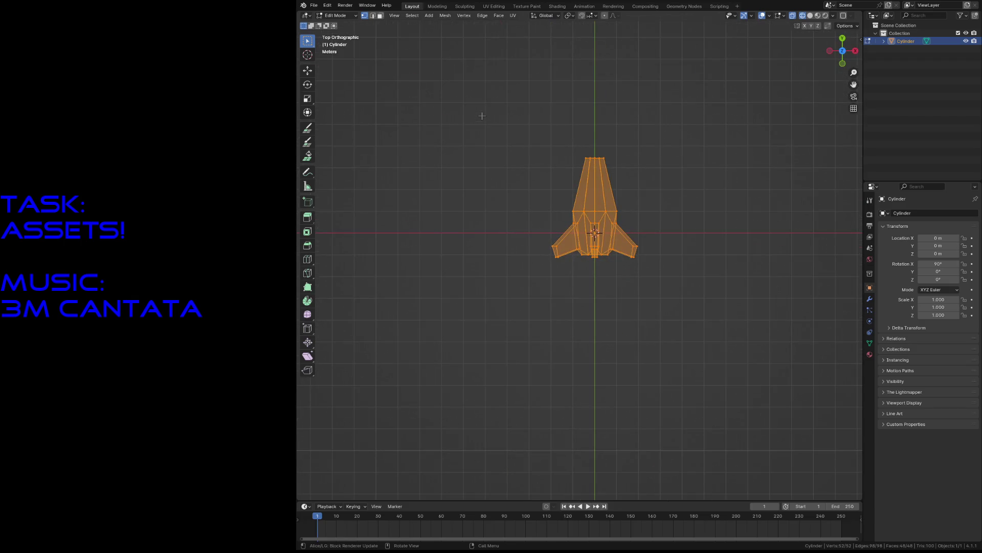
key(alt+a)
drag(673, 127, 596, 324)
key(x)
click(596, 324)
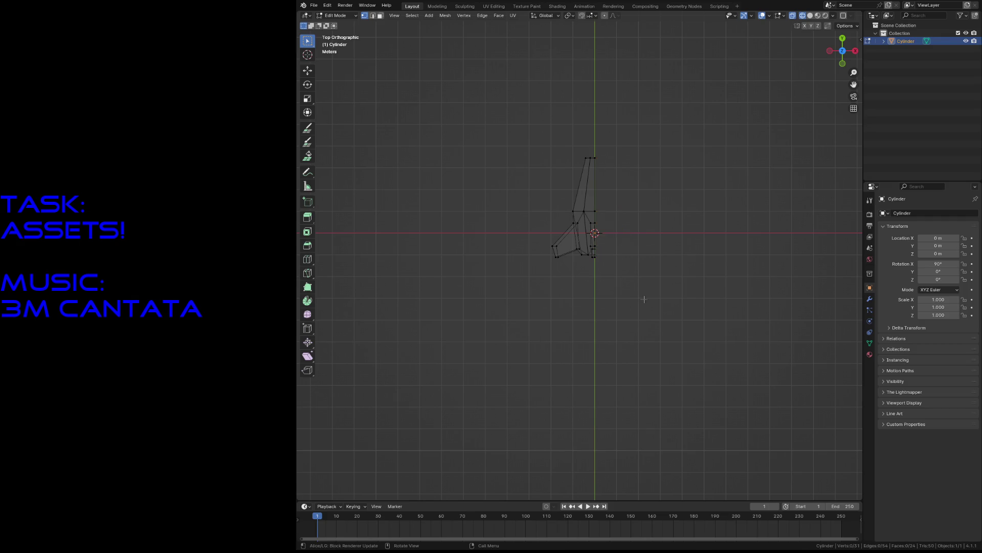
- Add a Mirror modifier to the ship from the Modifiers tab
click(870, 299)
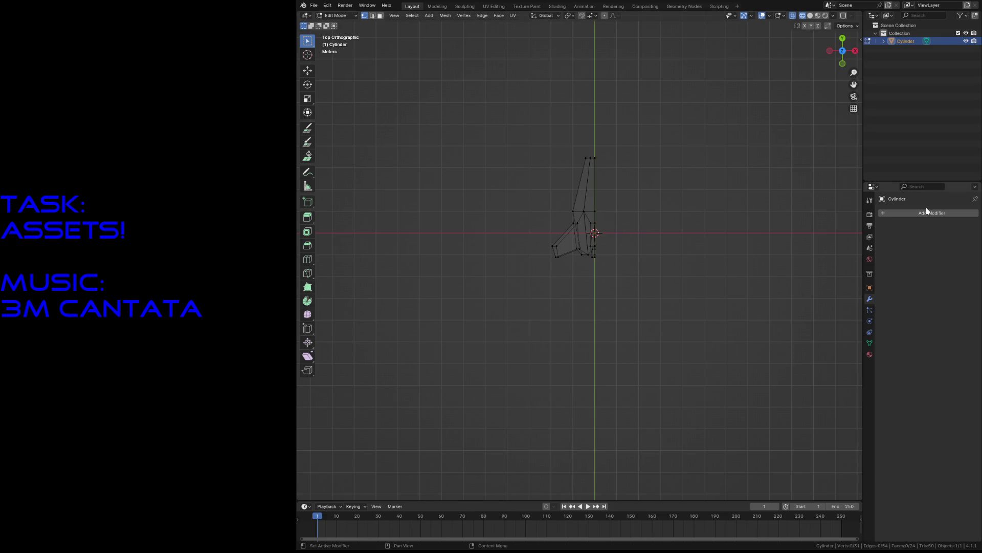
click(925, 214)
mouse_move(905, 238)
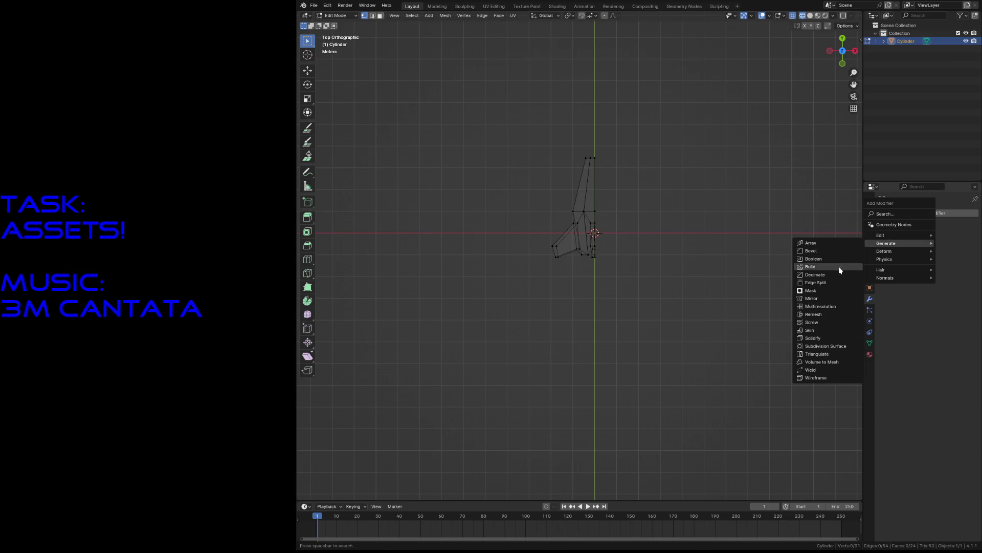
click(837, 299)
- Return to solid shading, go to object mode, and save robot2.blend
key(z)
click(714, 248)
key(shift+grave)
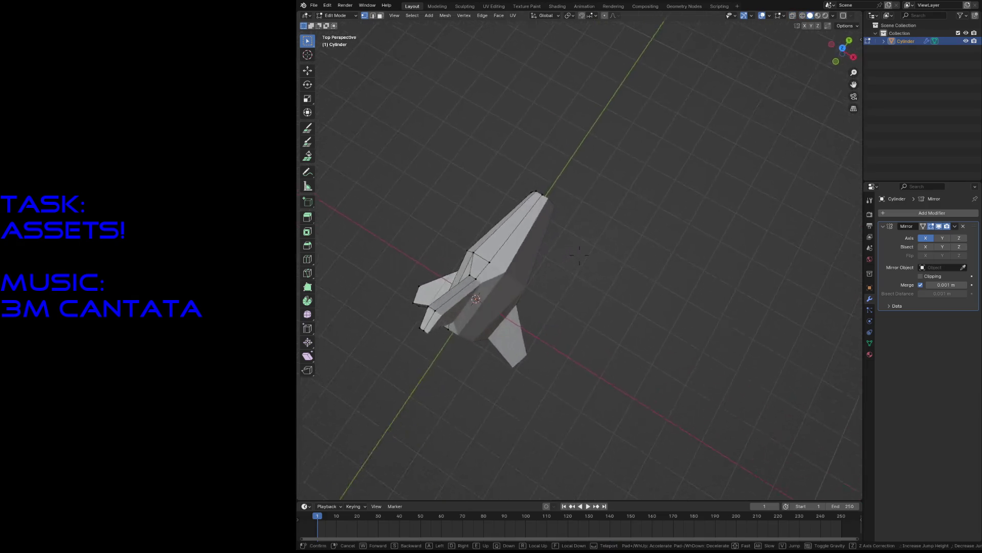
key(s)
key(w)
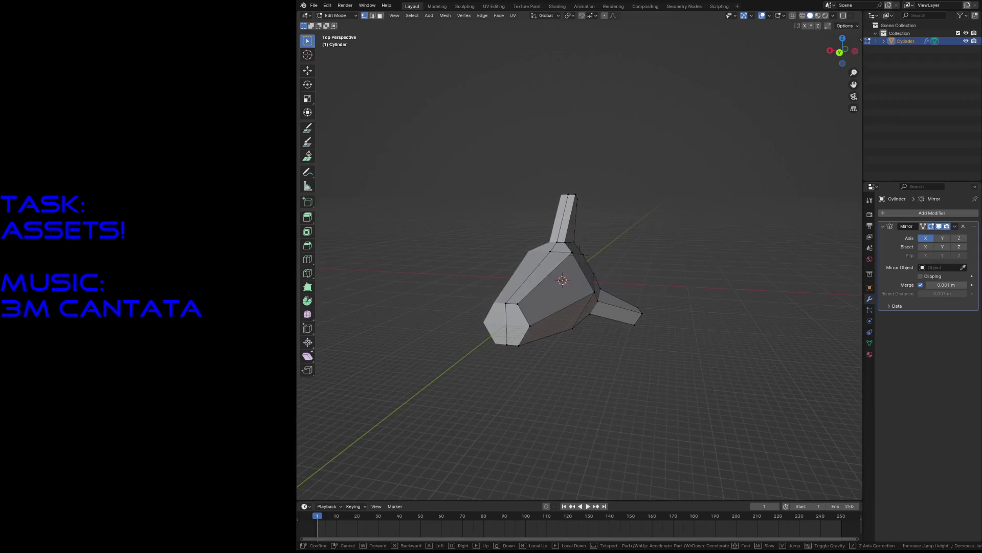
key(Return)
key(Tab)
key(ctrl+s)
click(714, 259)
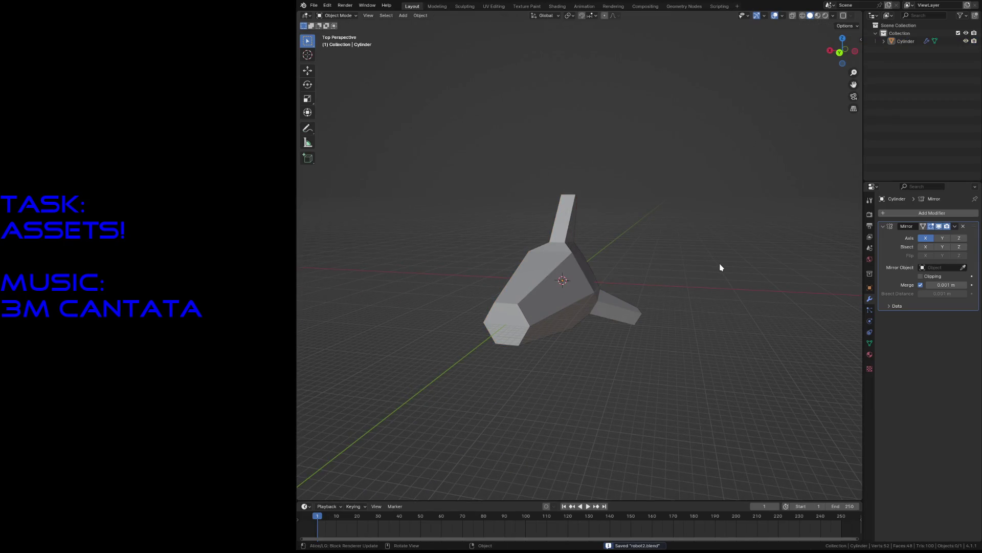
- Switch to the UV Editing workspace and bring the ship's body up close
click(493, 6)
key(shift+grave)
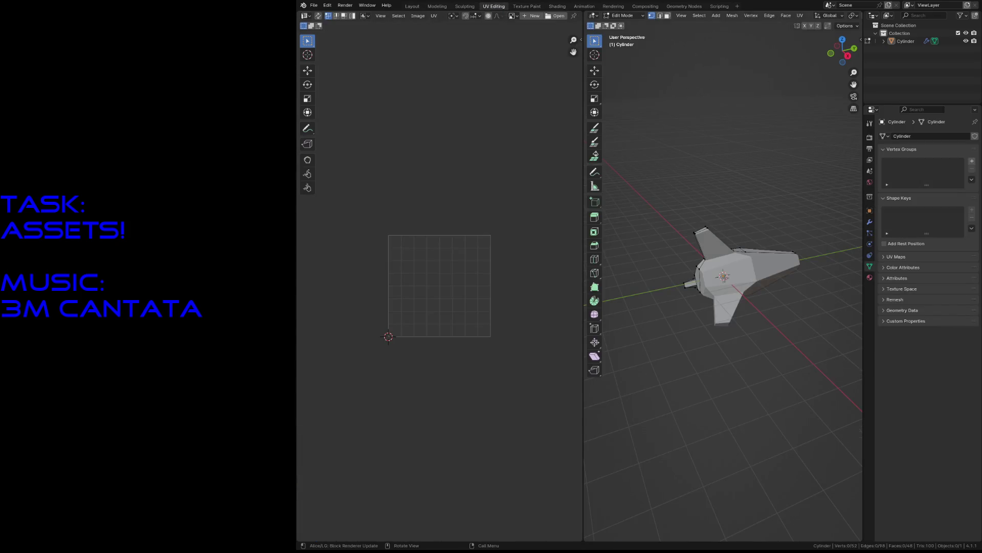
key(w)
key(Return)
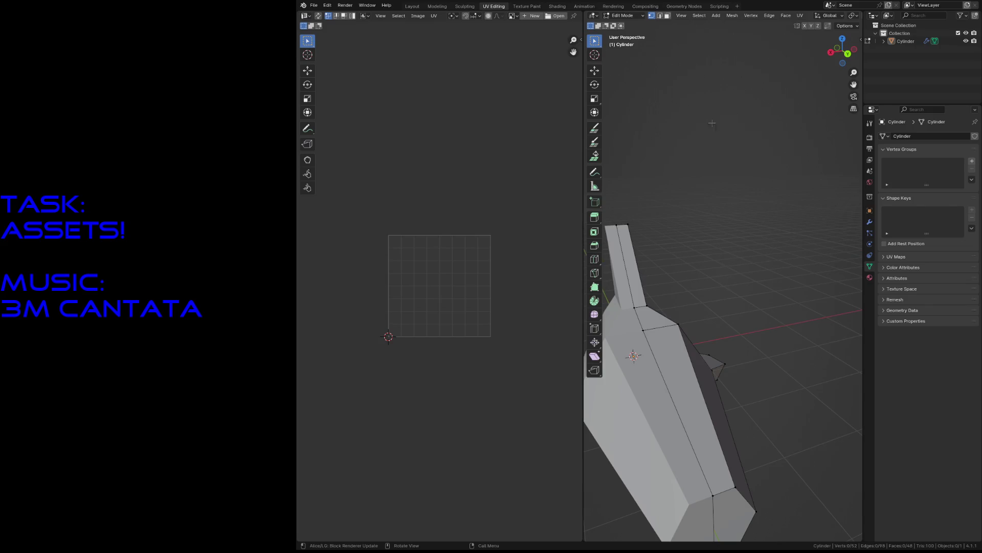
click(850, 27)
click(434, 15)
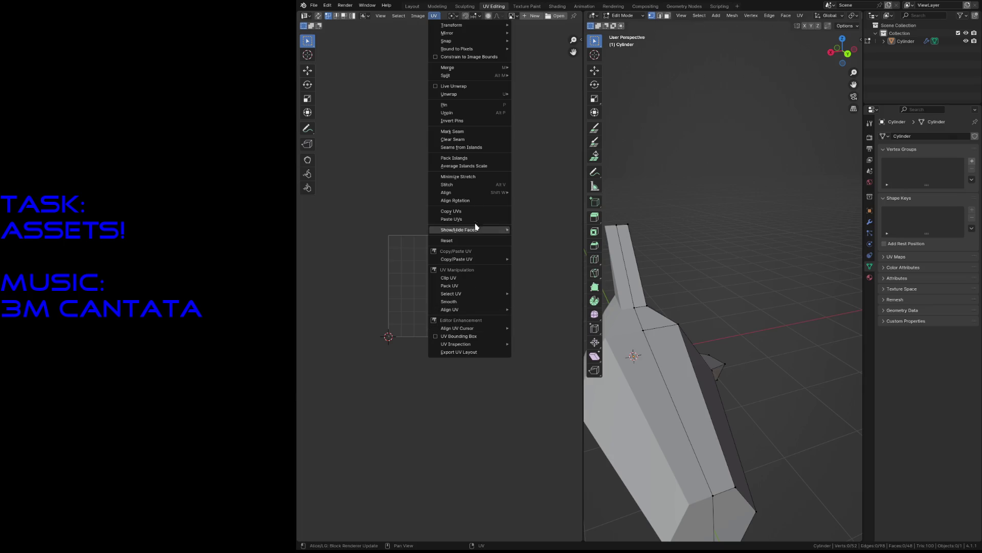
click(461, 85)
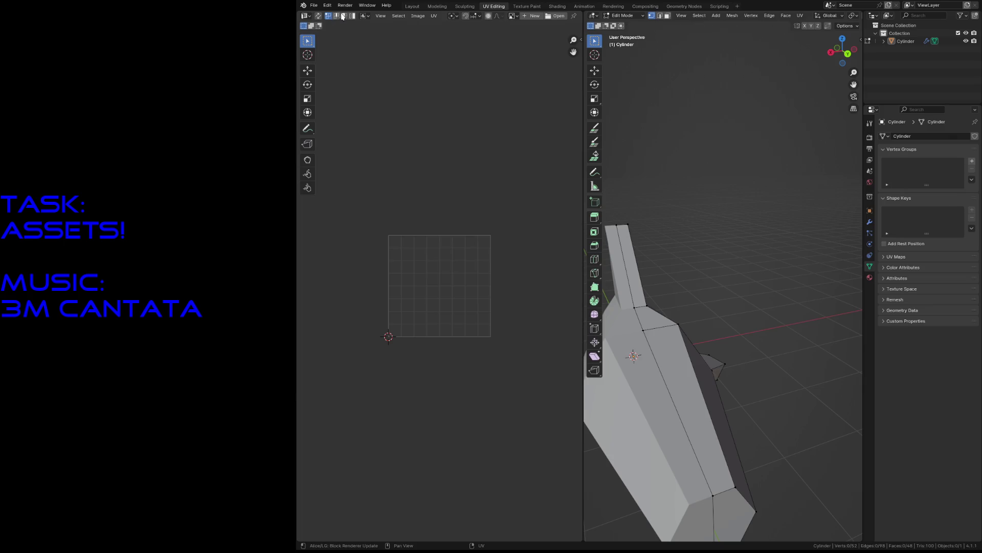
- Turn on UV Sync Selection, then select the hexagonal end's bottom edge in edge mode
click(318, 16)
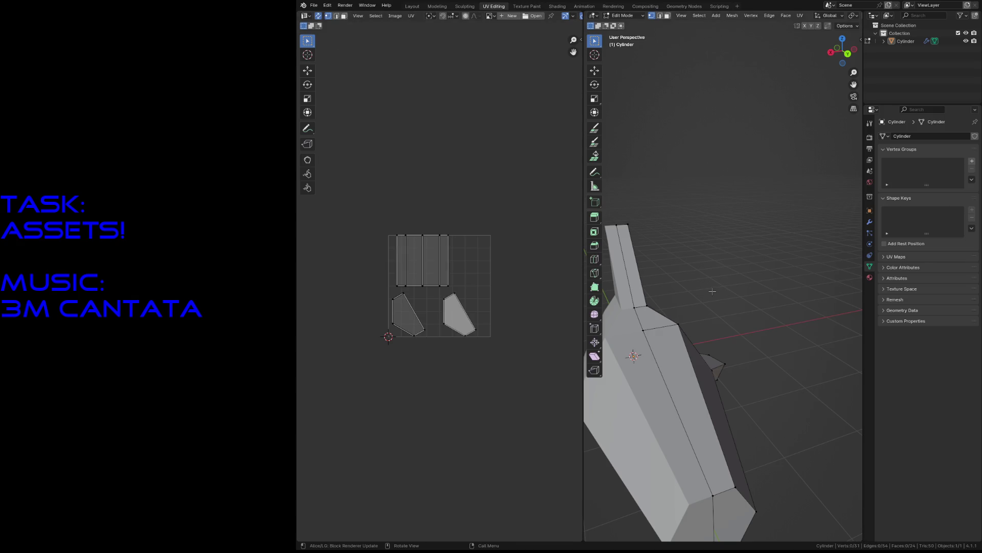
key(shift+grave)
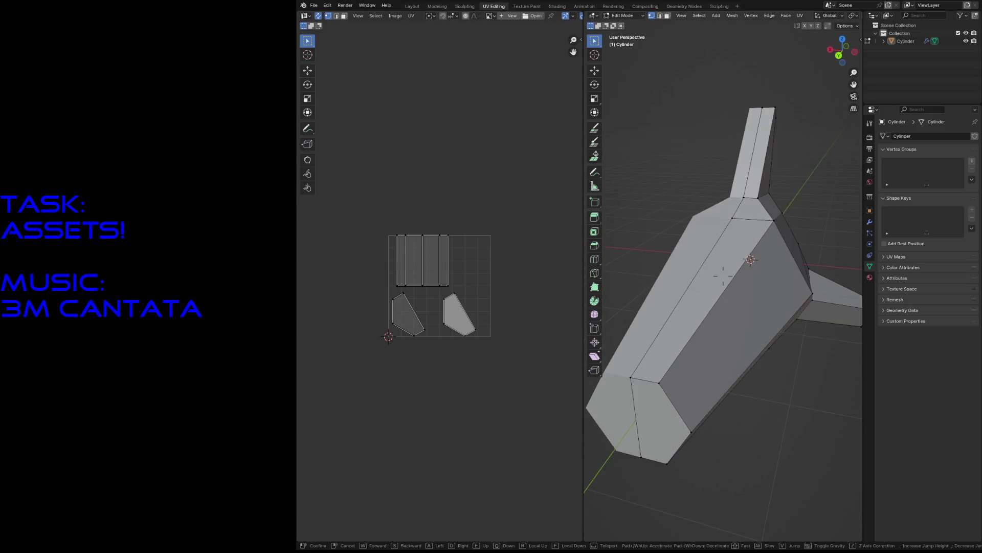
click(712, 291)
key(2)
click(697, 298)
- Mark the selected hexagonal end edges as seams
shift+click(718, 271)
shift+click(701, 209)
right_click(700, 209)
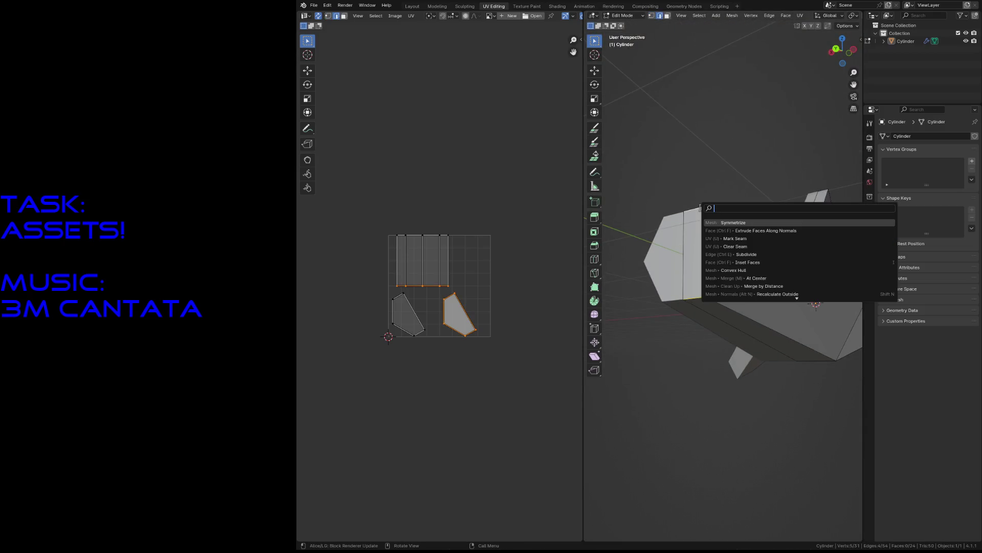
click(729, 237)
click(722, 170)
- Mark another pair of body edges as seams from a wider view
key(shift+grave)
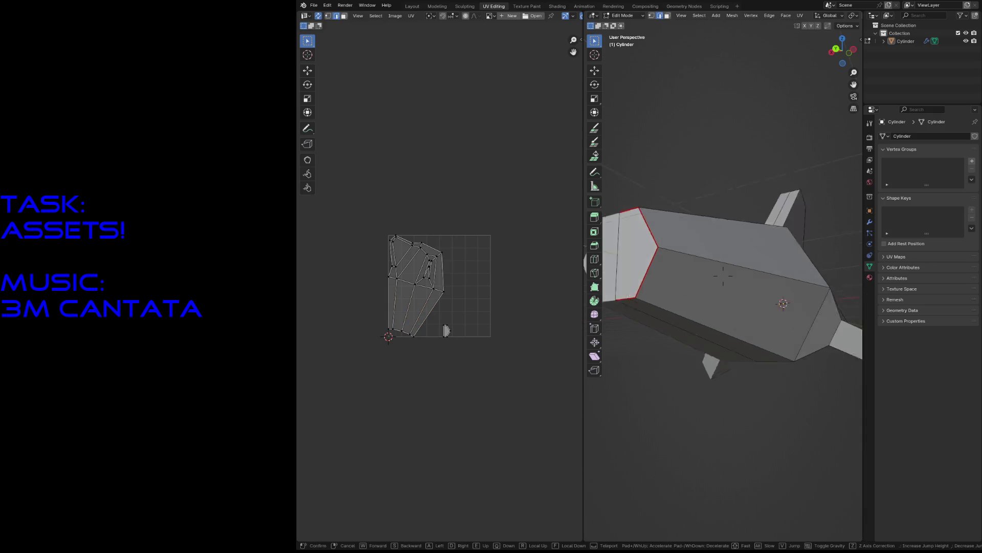
key(w)
key(s)
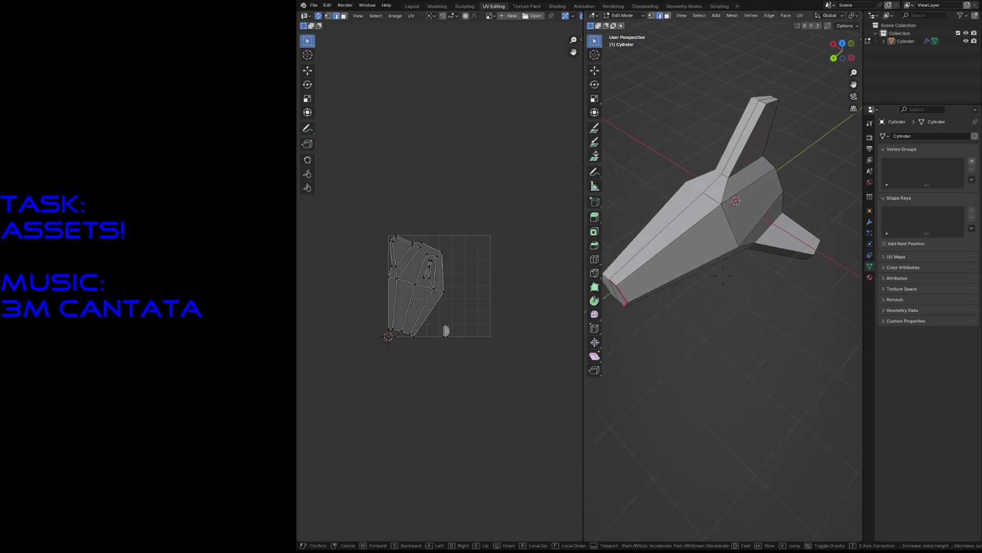
click(725, 118)
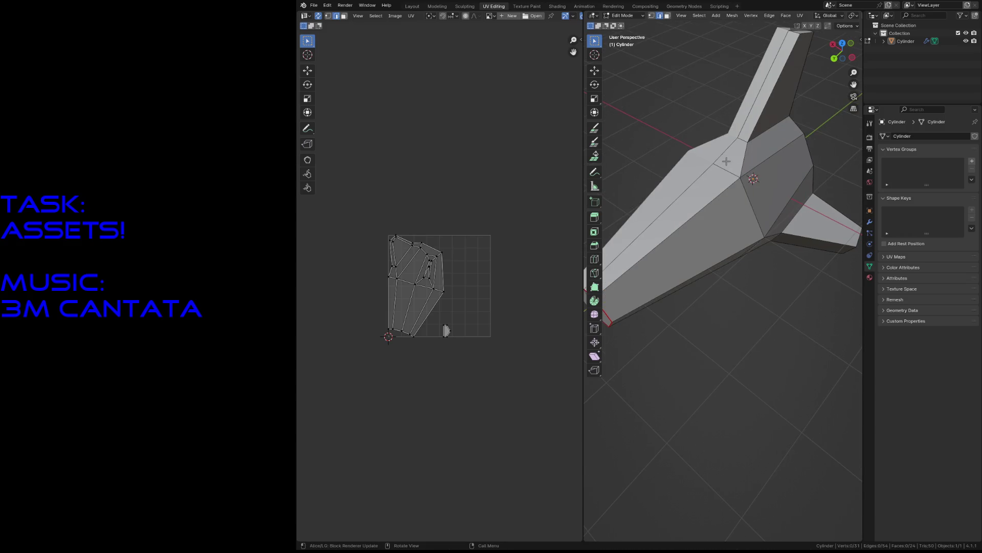
shift+click(770, 154)
mouse_move(770, 153)
middle_down()
mouse_move(737, 154)
mouse_move(768, 153)
middle_up()
key(F3)
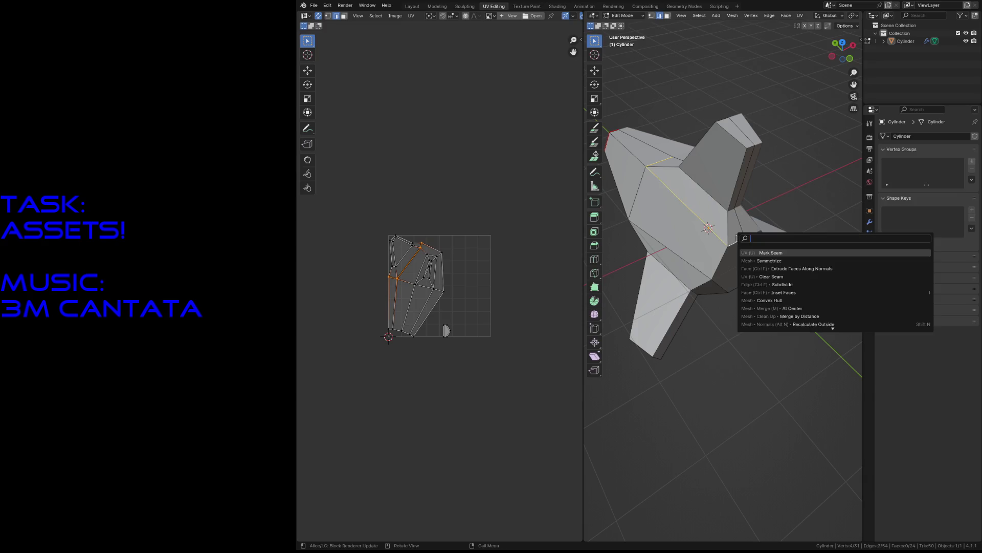
click(763, 252)
- Mark two more body edges as seams
click(715, 281)
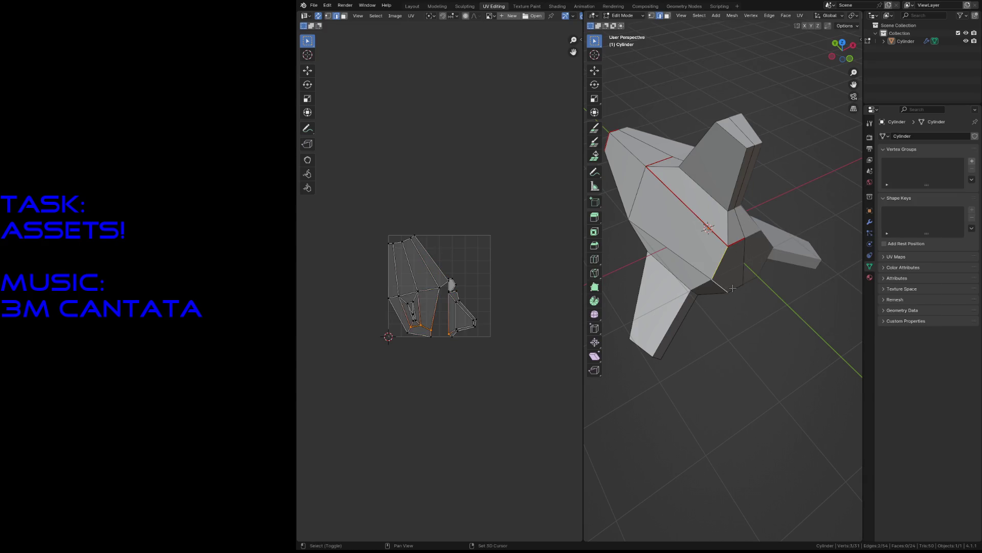
shift+click(732, 288)
key(F3)
click(767, 302)
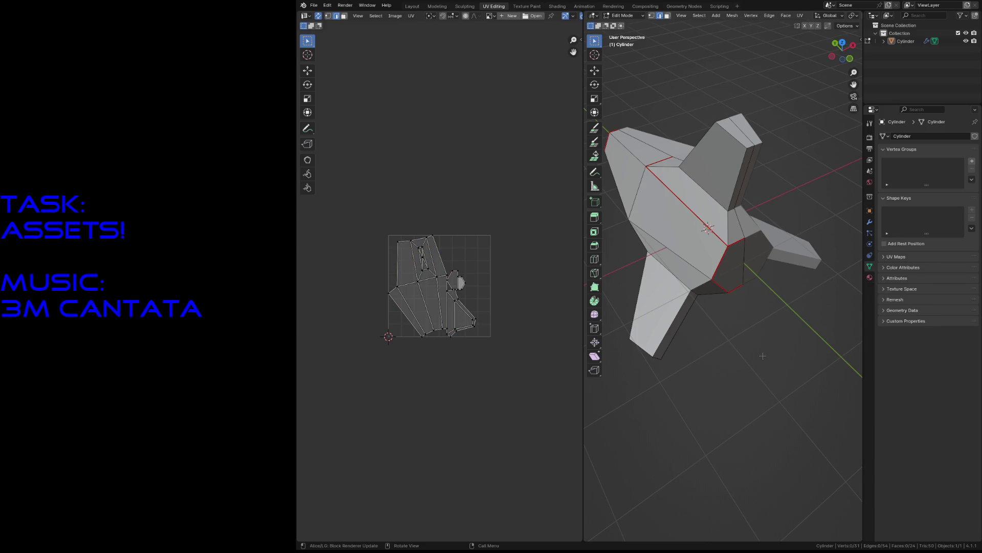
- From a side view, select two further edges along the ship's body
key(shift+grave)
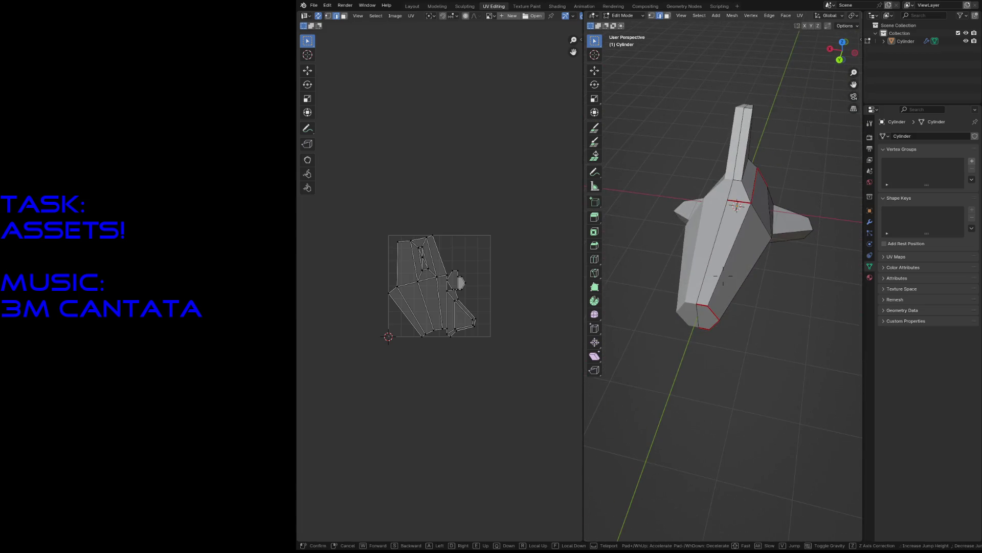
key(w)
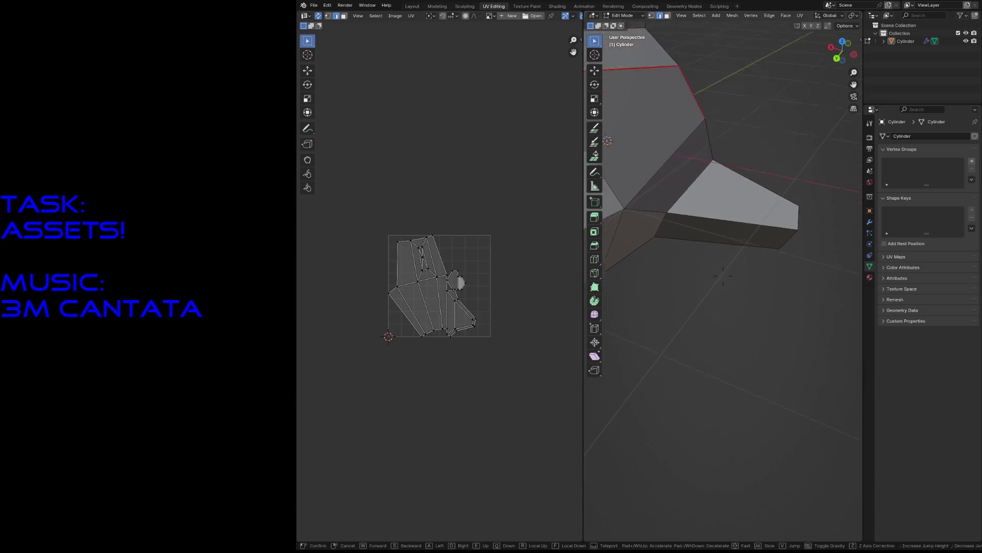
key(s)
click(755, 299)
click(751, 283)
shift+click(705, 312)
key(shift+grave)
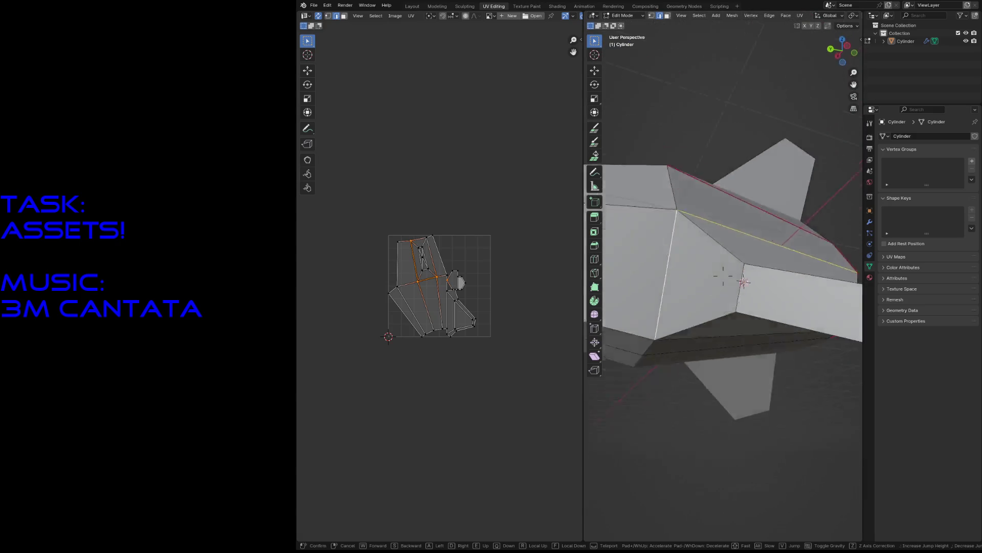
key(Escape)
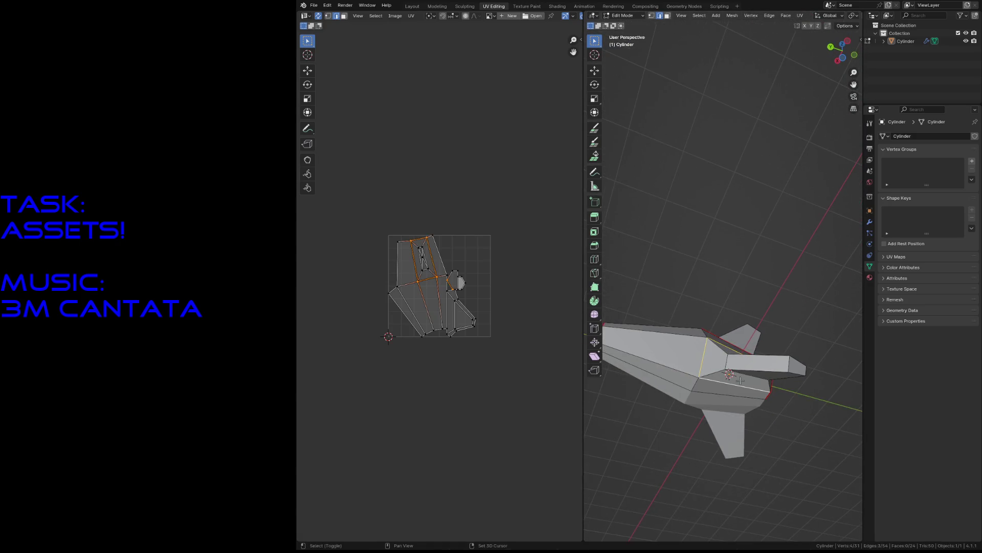
- Mark the selected body edges as seams, then inspect the hull from several angles
key(u)
click(809, 464)
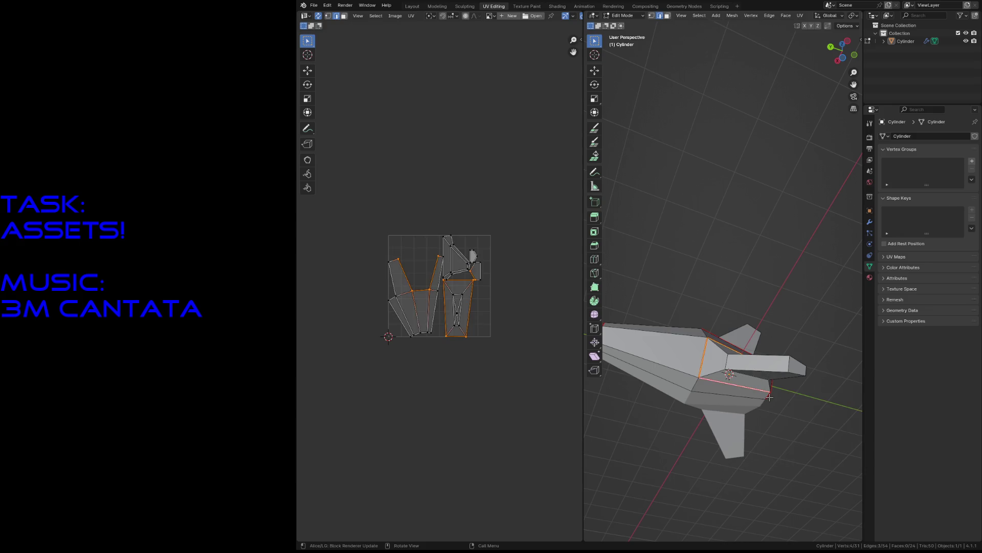
key(shift+grave)
key(w)
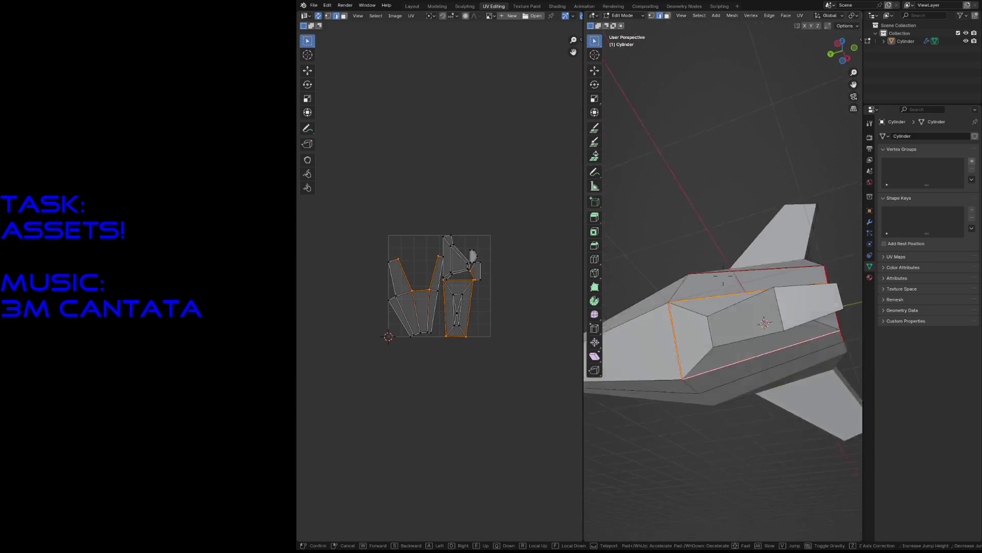
key(s)
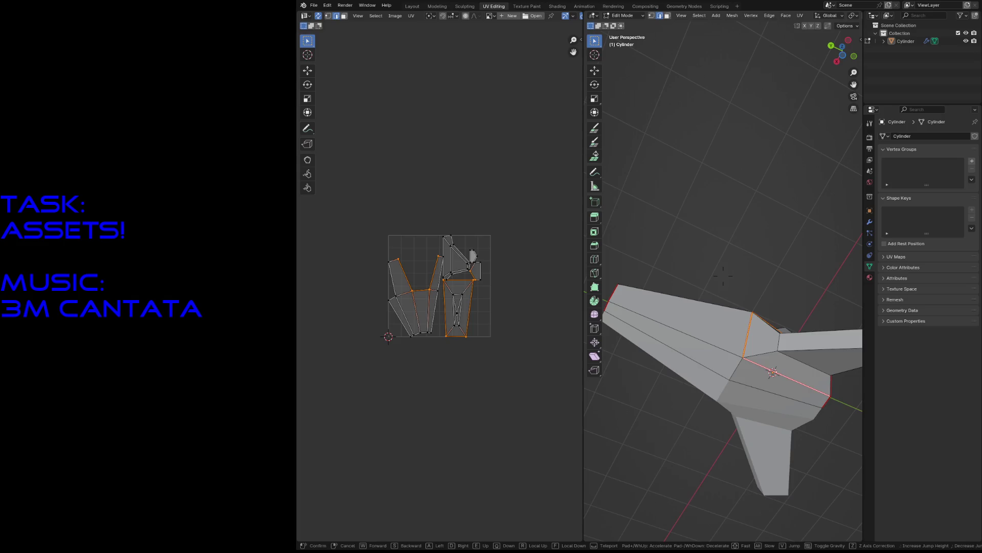
key(w)
key(s)
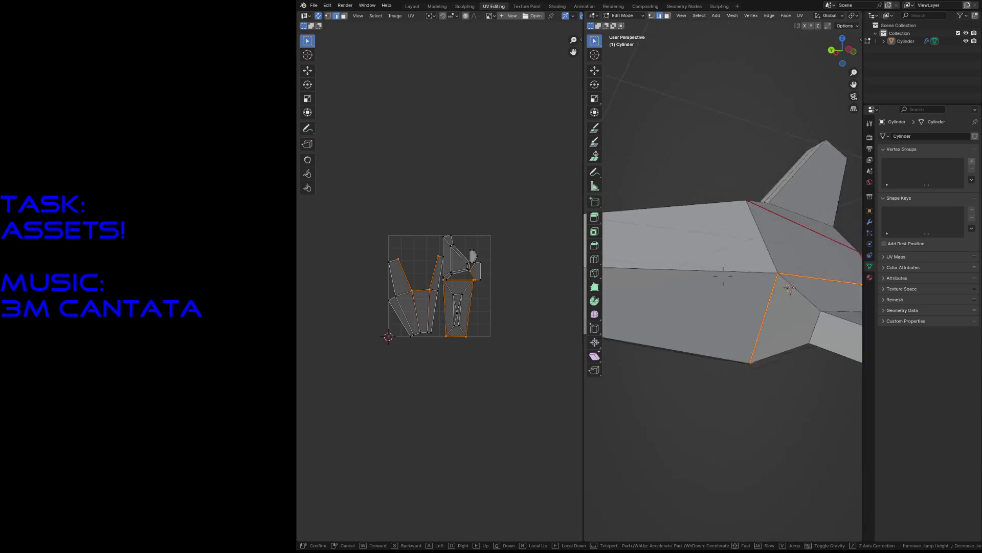
key(w)
key(s)
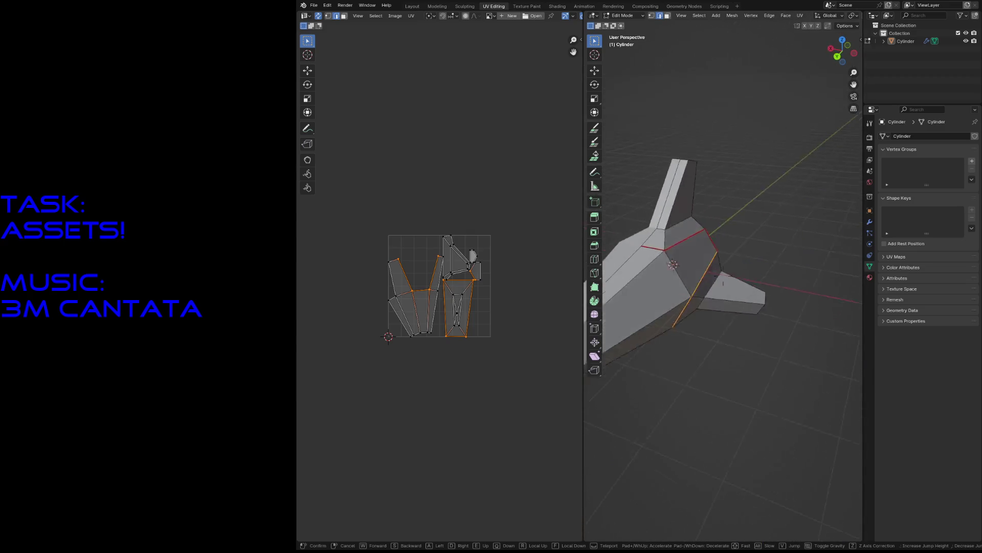
key(w)
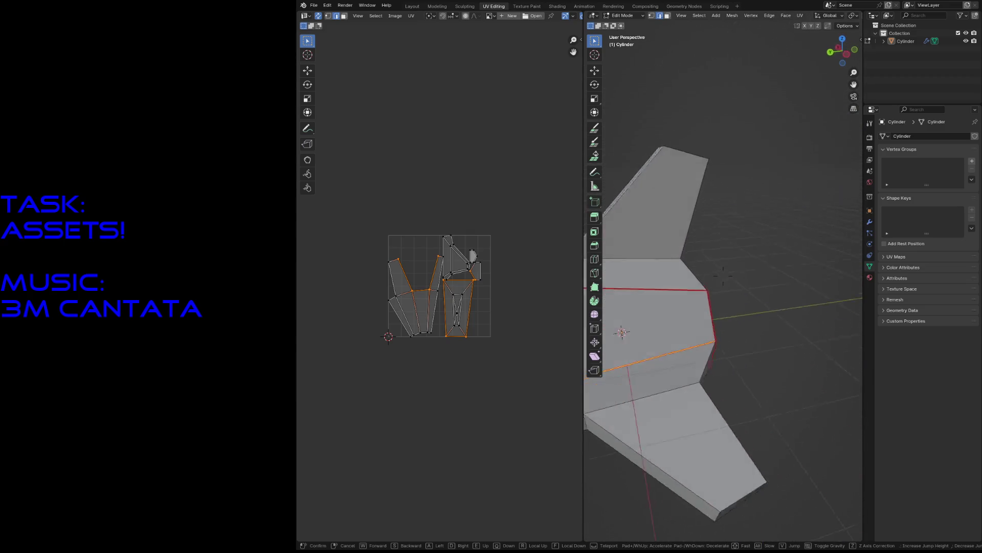
key(s)
click(765, 414)
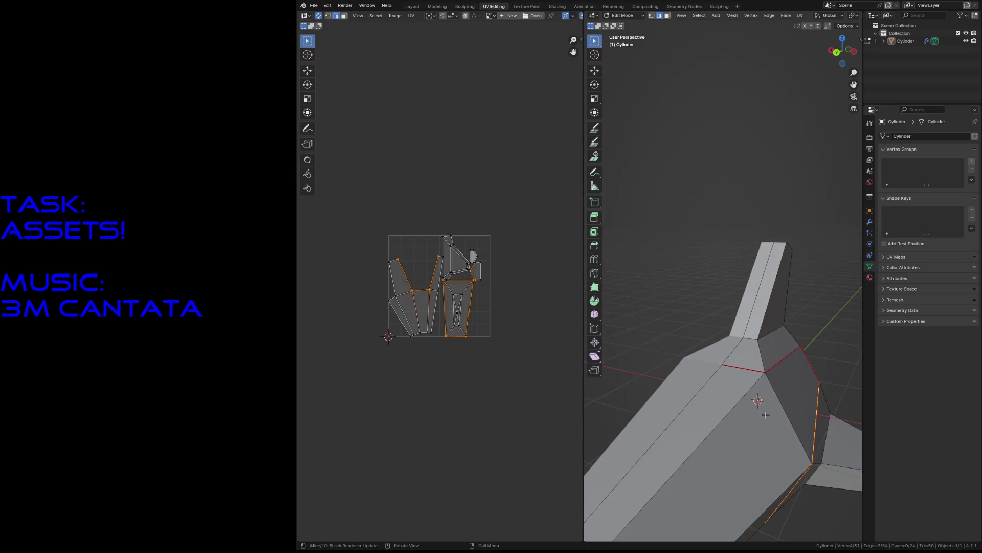
- Select the neck-base edge and the arm-end edge of the hull
click(757, 339)
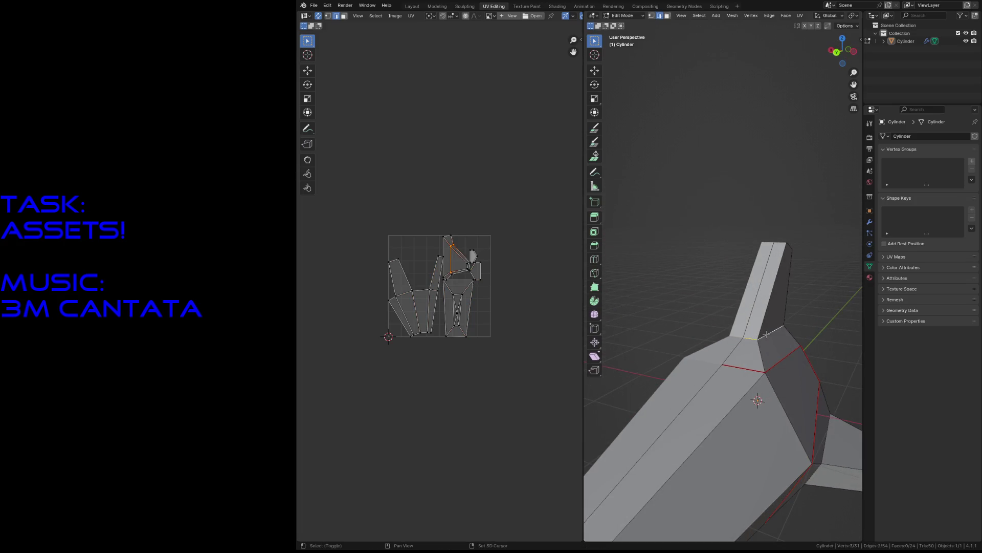
middle_drag(770, 159, 737, 222)
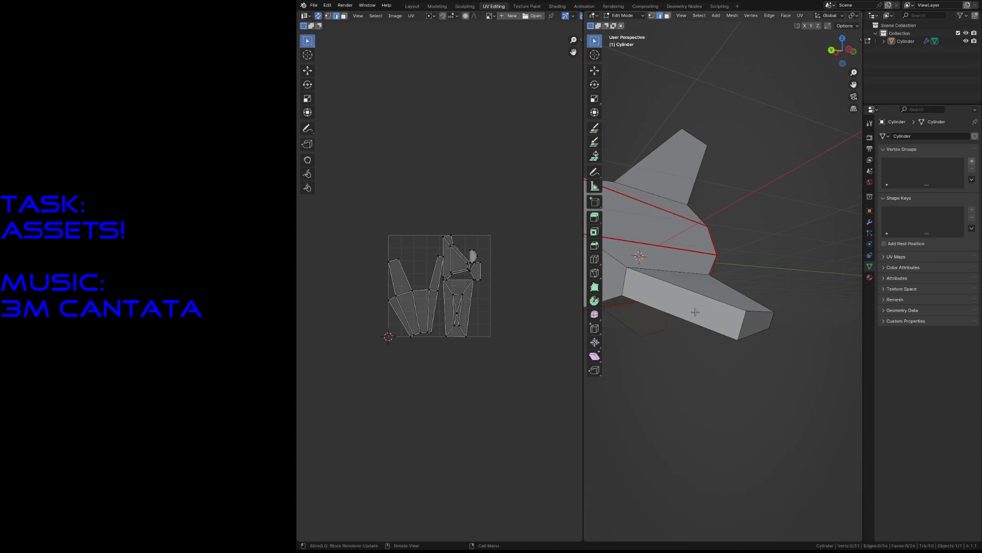
key(Tab)
click(736, 303)
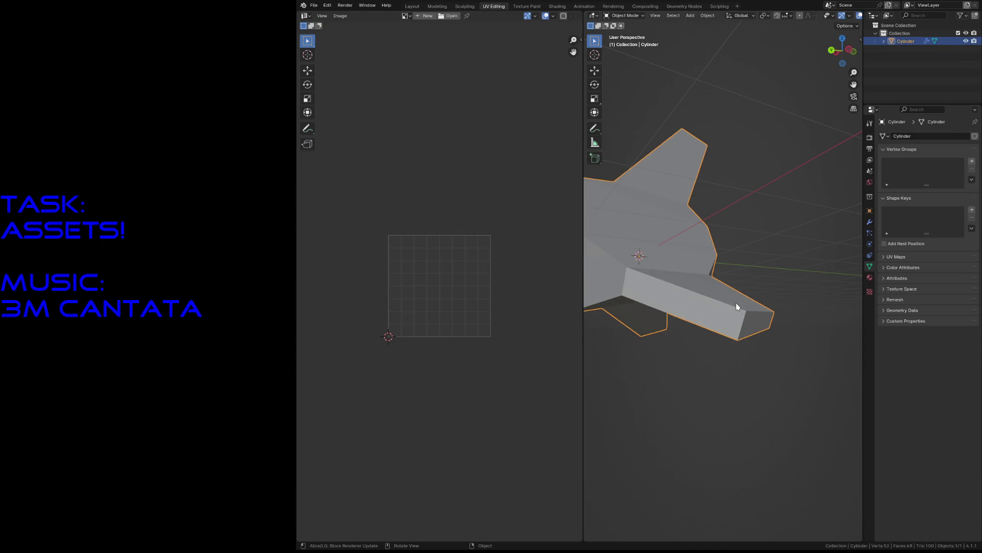
key(Tab)
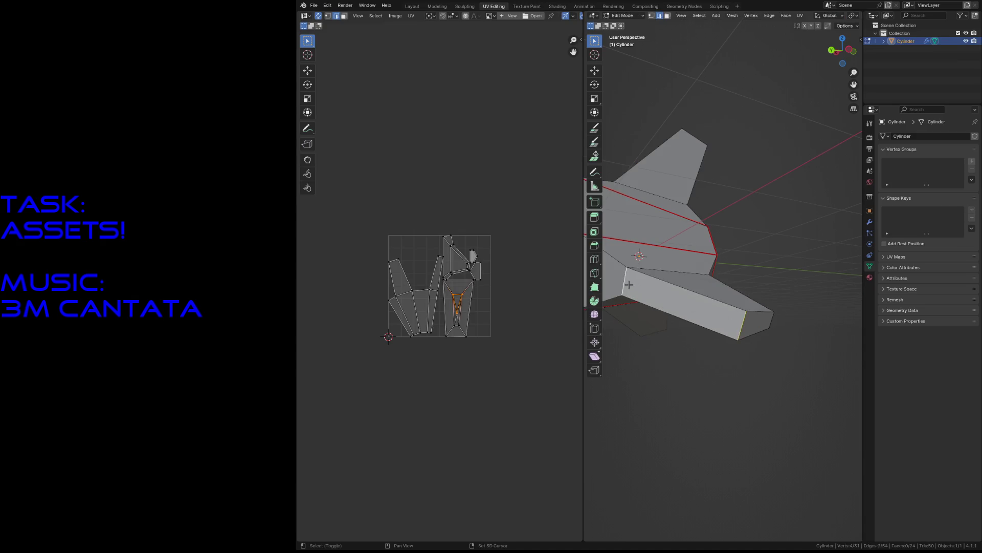
shift+click(773, 320)
middle_drag(774, 319, 697, 277)
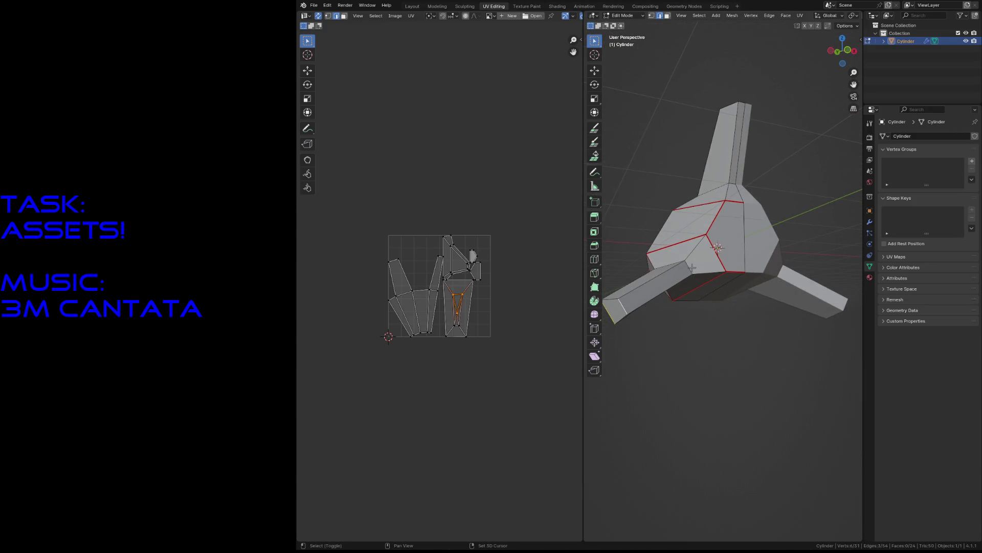
- Subdivide the selected arm edges where the wing meets the hull
shift+click(718, 249)
key(F3)
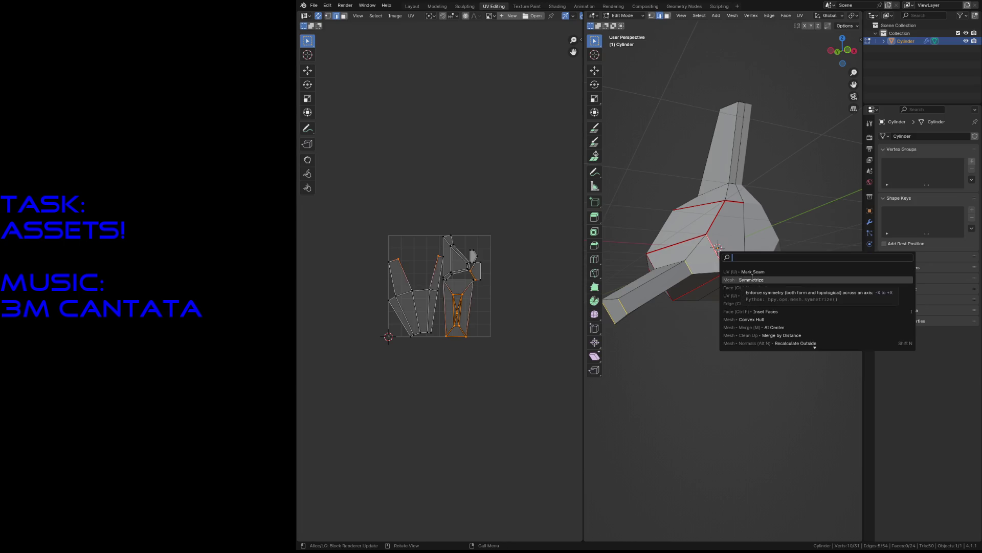
click(761, 304)
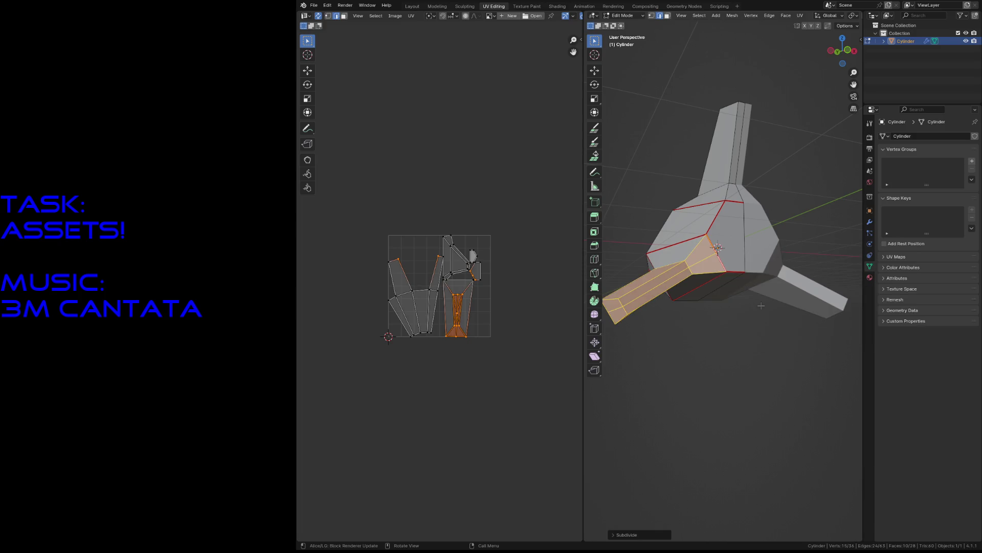
click(730, 356)
key(shift+grave)
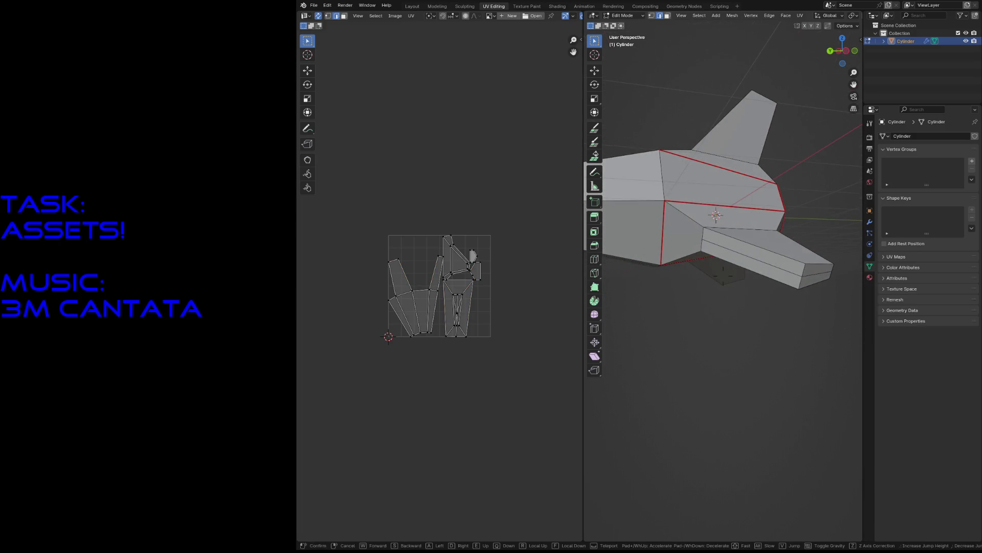
click(694, 276)
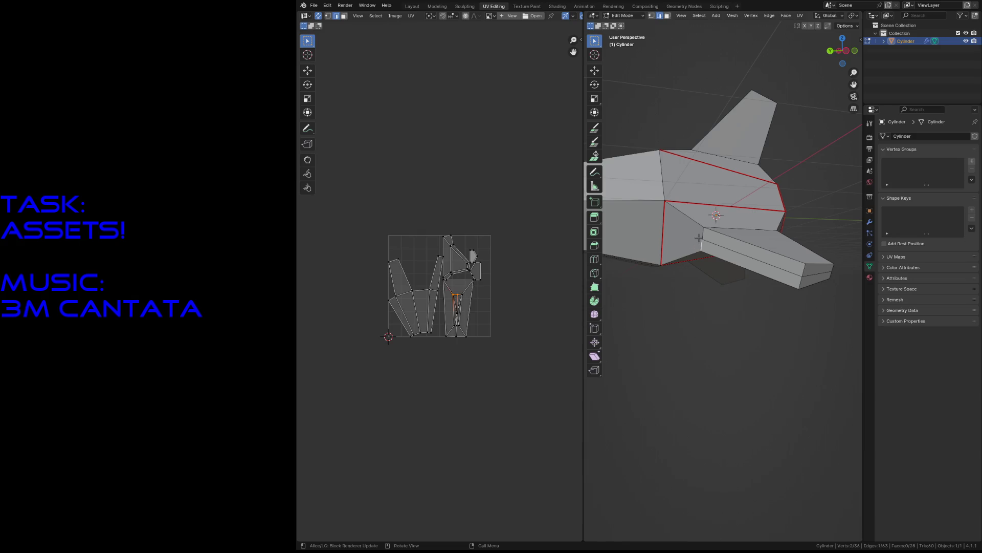
- Subdivide the vertical hull-side edge and add a knife cut across it
click(665, 237)
key(F3)
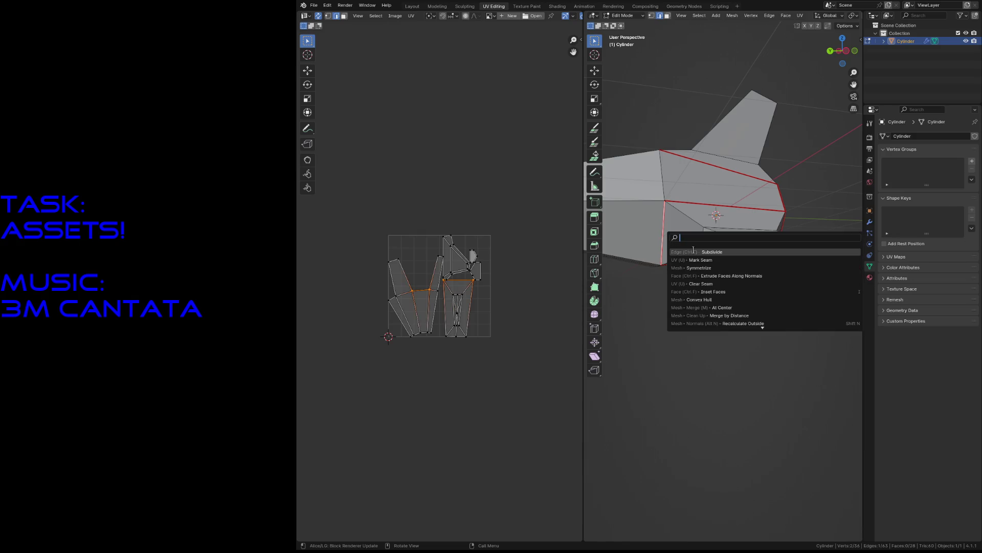
click(693, 252)
key(k)
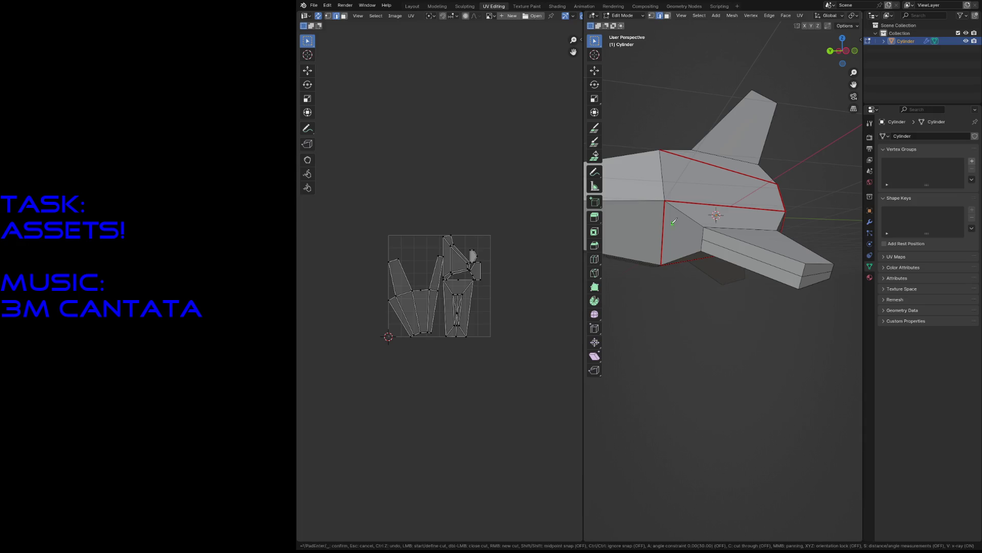
click(703, 237)
- Inspect the cut mesh from several angles and save robot2.blend
key(Return)
key(shift+grave)
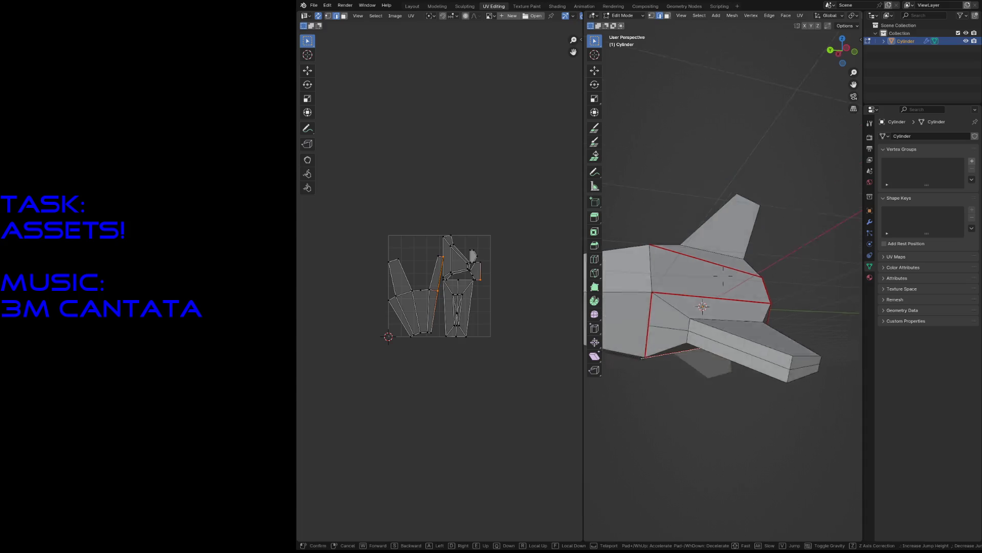
key(w)
key(s)
key(w)
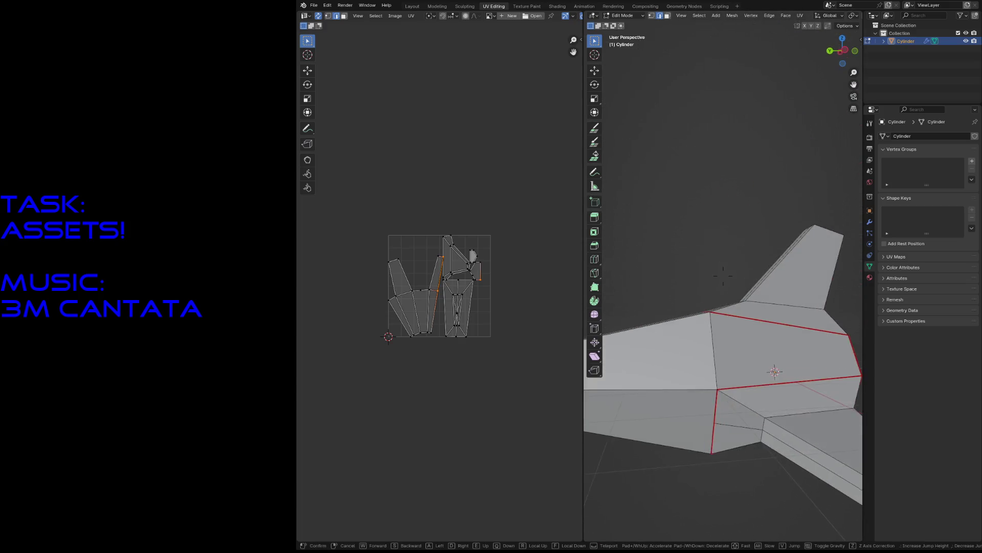
key(s)
key(w)
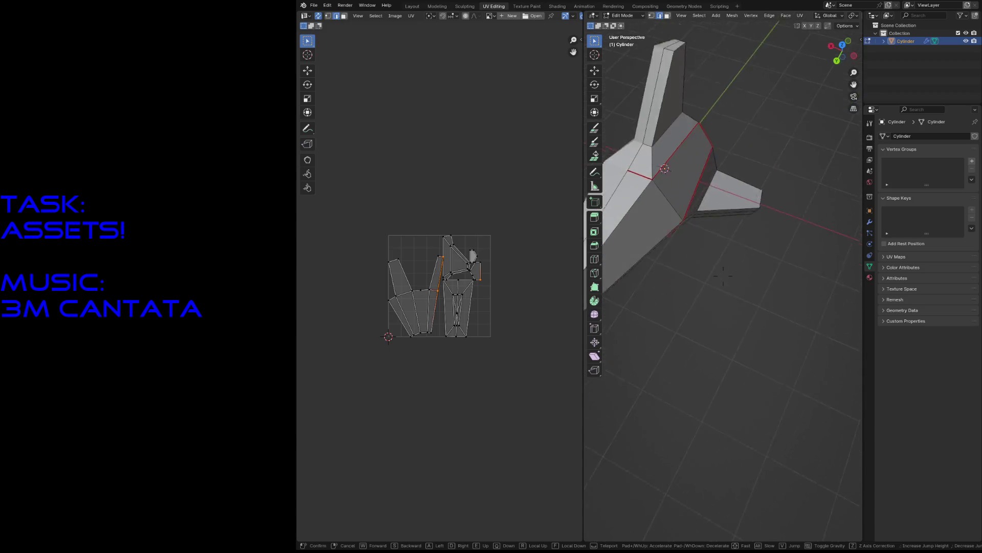
key(s)
key(w)
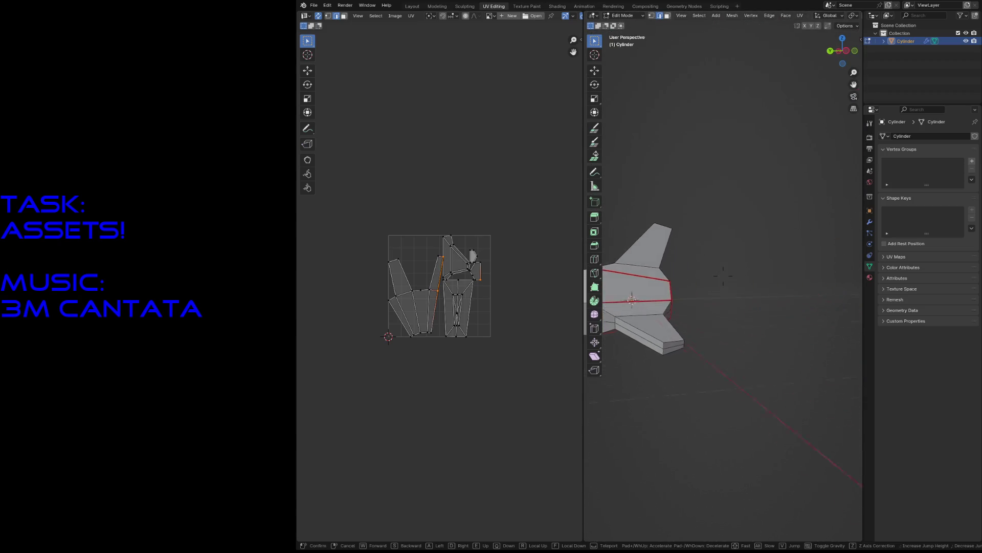
key(s)
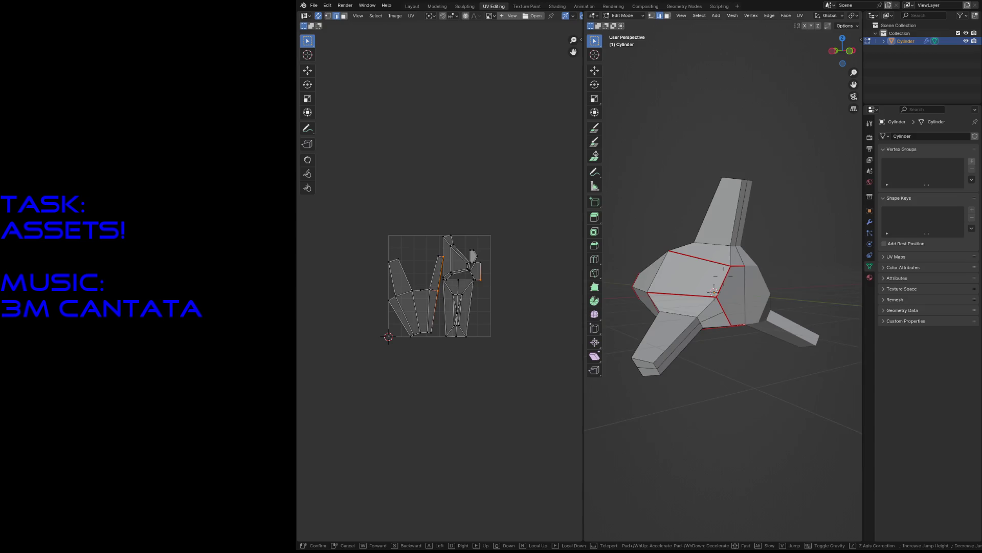
click(671, 278)
key(ctrl+s)
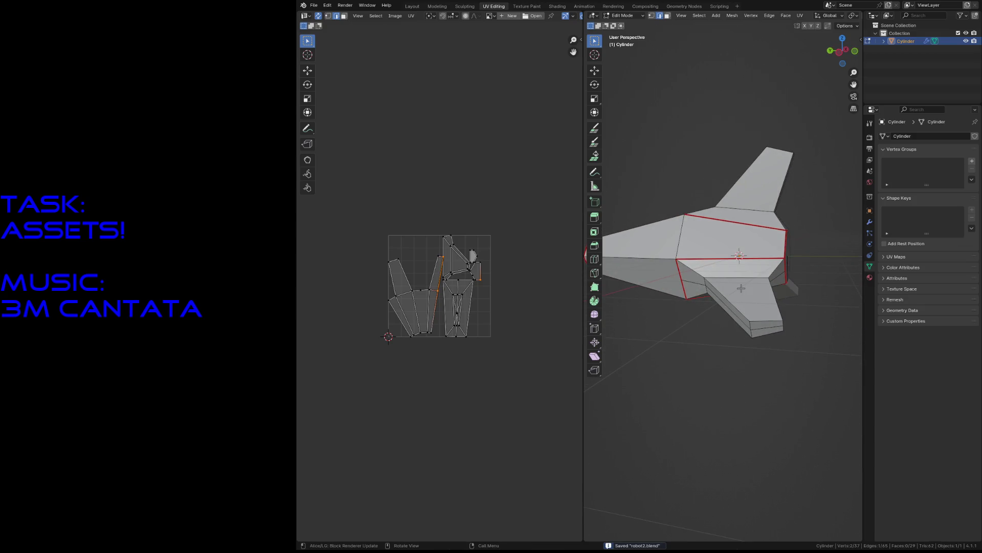
- Select three edges along the wing, including the wing-tip edge
click(698, 287)
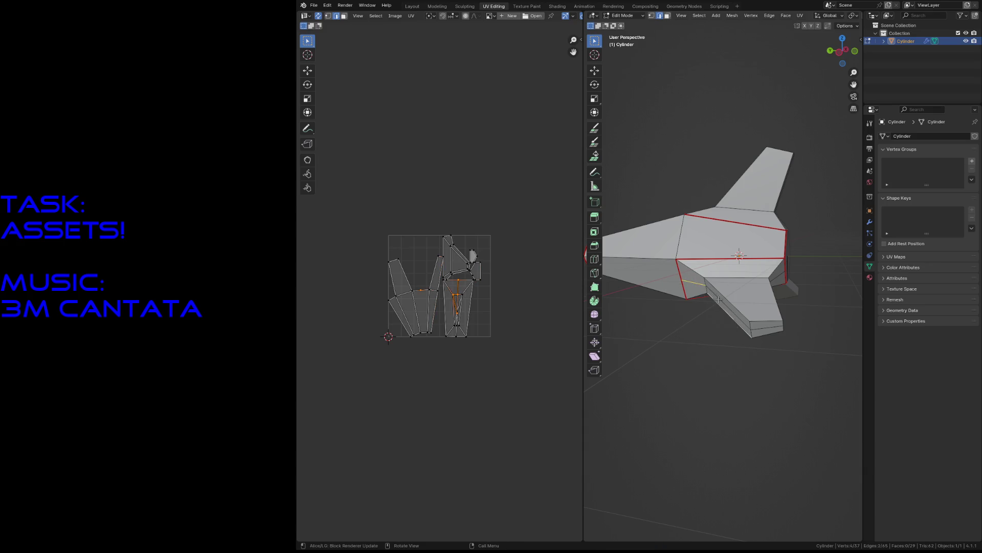
shift+click(769, 328)
middle_drag(769, 328, 731, 260)
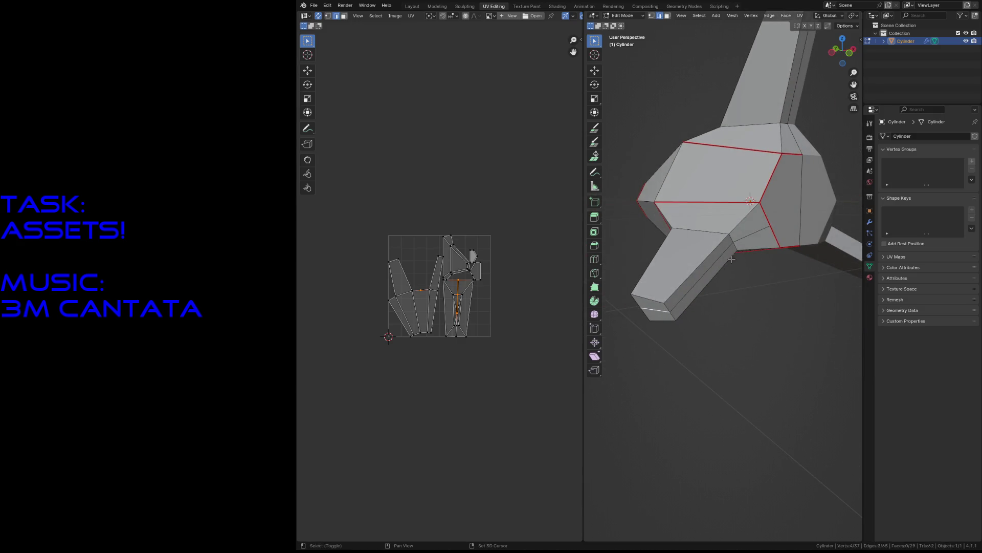
shift+click(752, 234)
- Unwrap the mesh with the new wing seams and check the resulting wing islands in the UV layout
key(u)
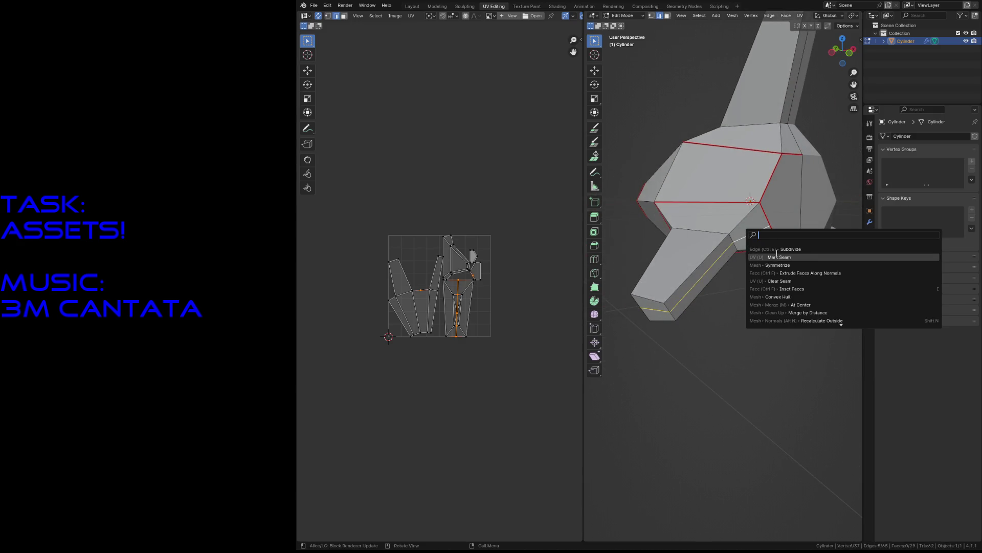
click(778, 254)
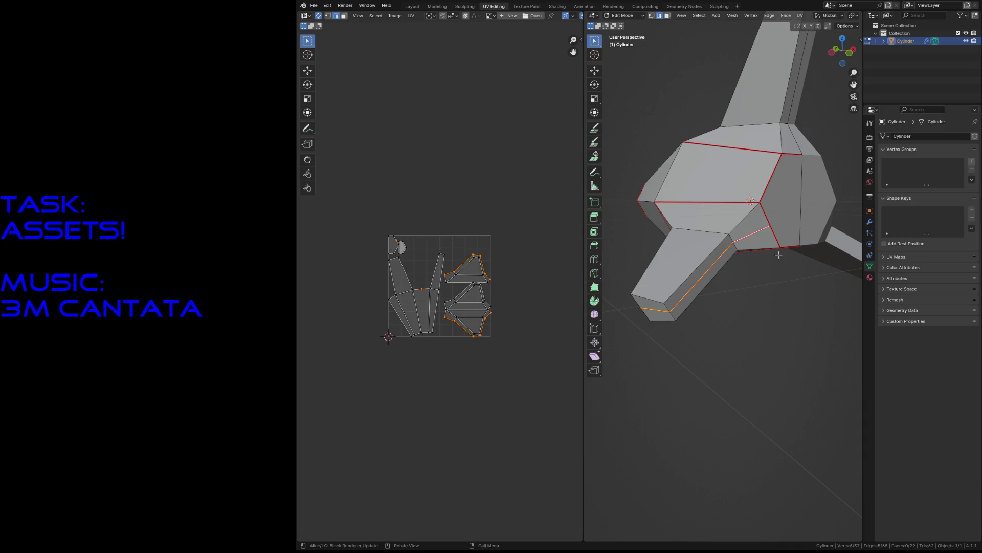
click(723, 314)
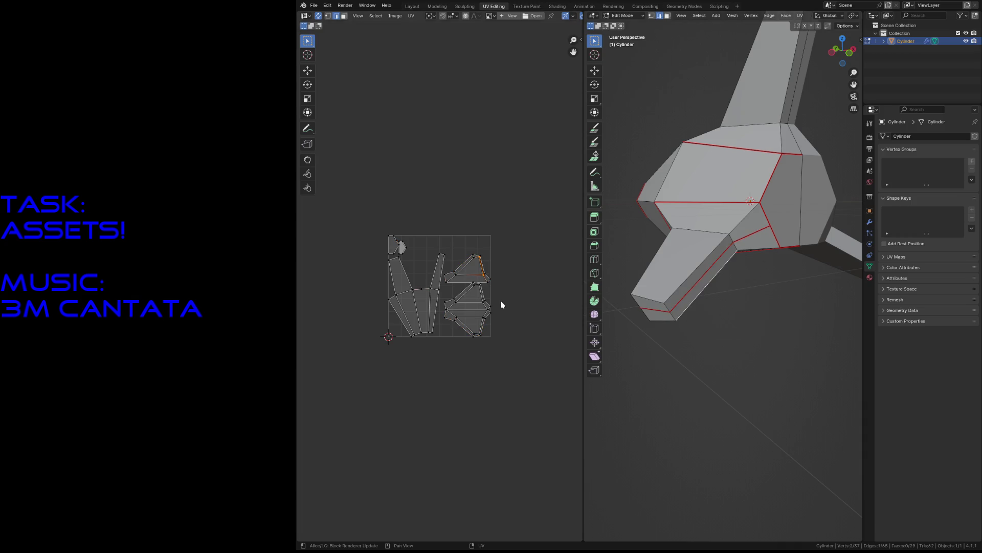
scroll(501, 305, up, 6)
middle_drag(503, 306, 403, 284)
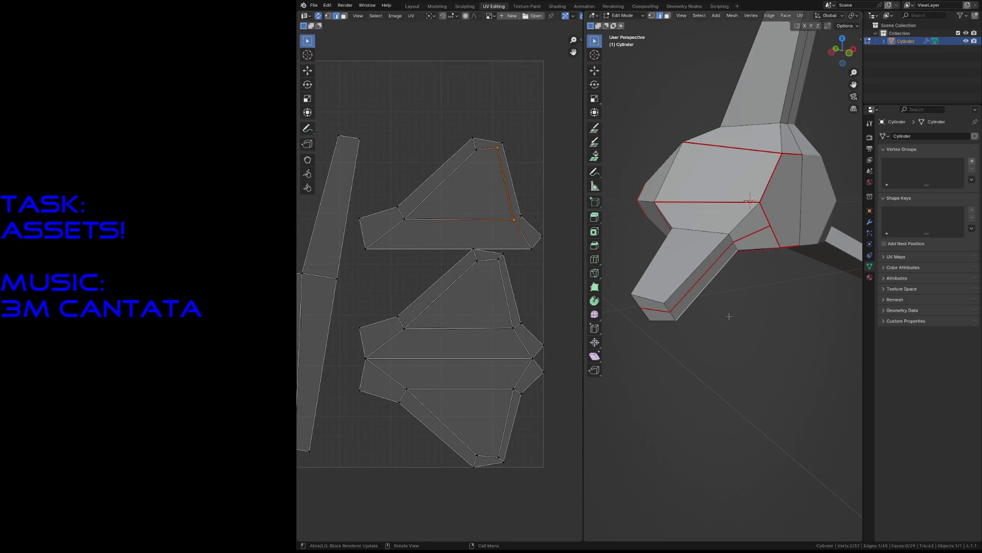
scroll(729, 316, down, 3)
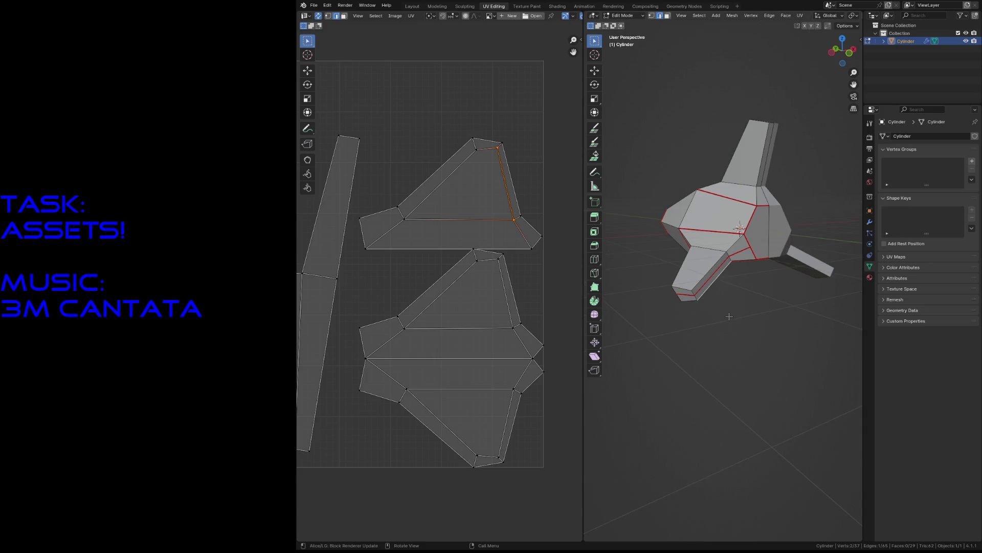
- Walk around the ship, then mark two selected body edges as seams
key(shift+grave)
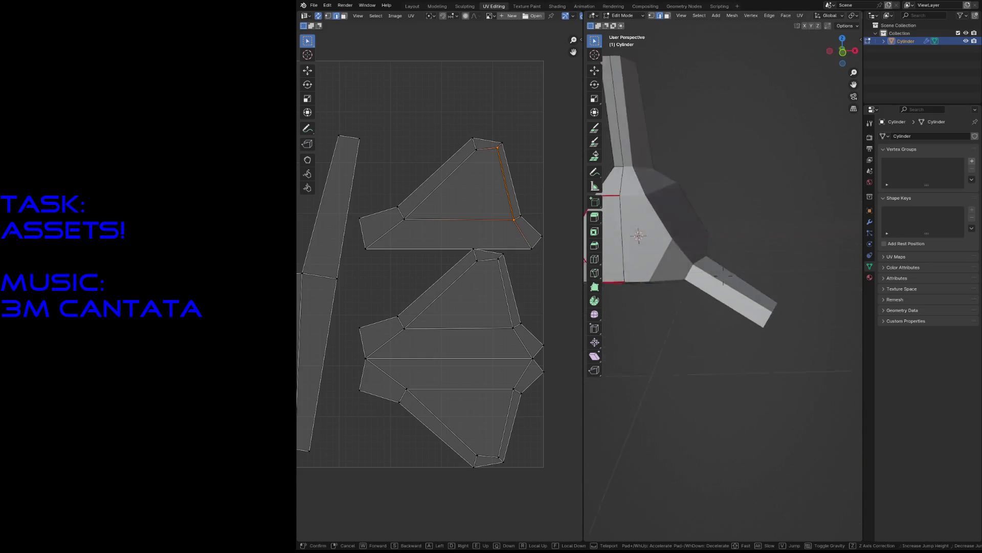
key(w)
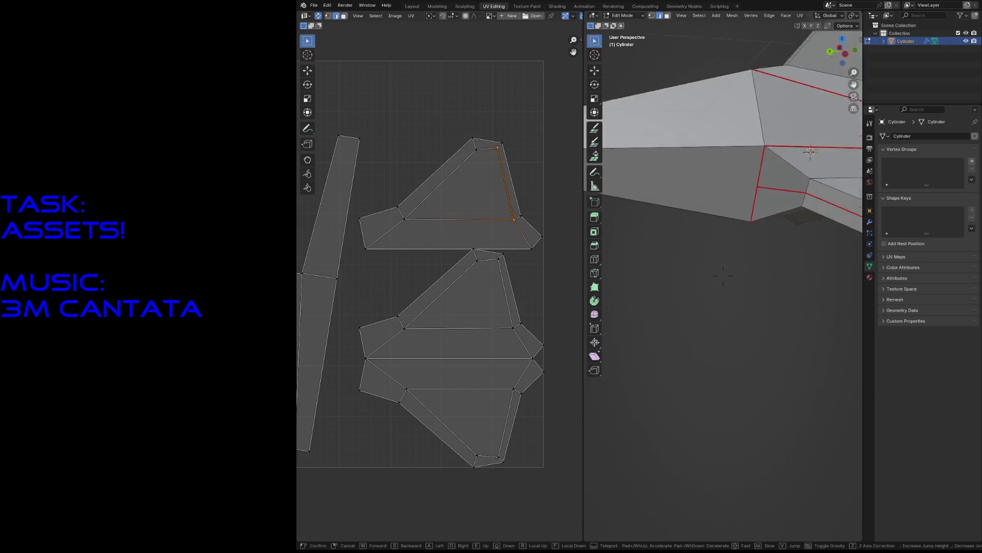
key(s)
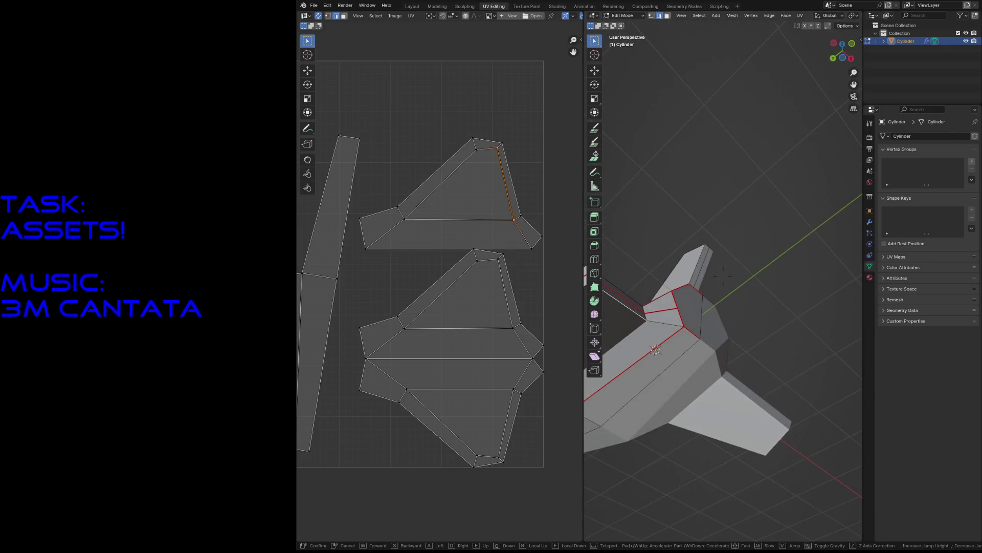
key(w)
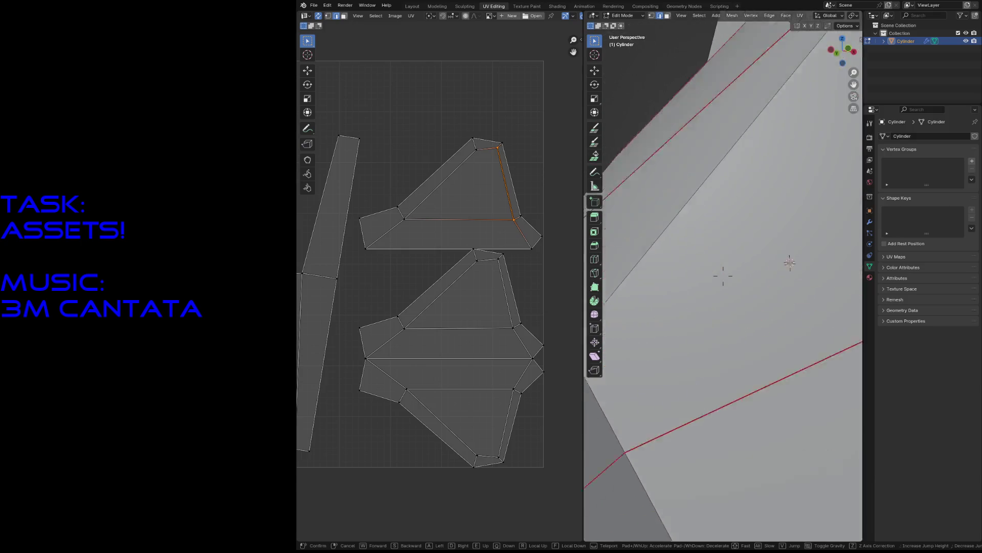
key(Escape)
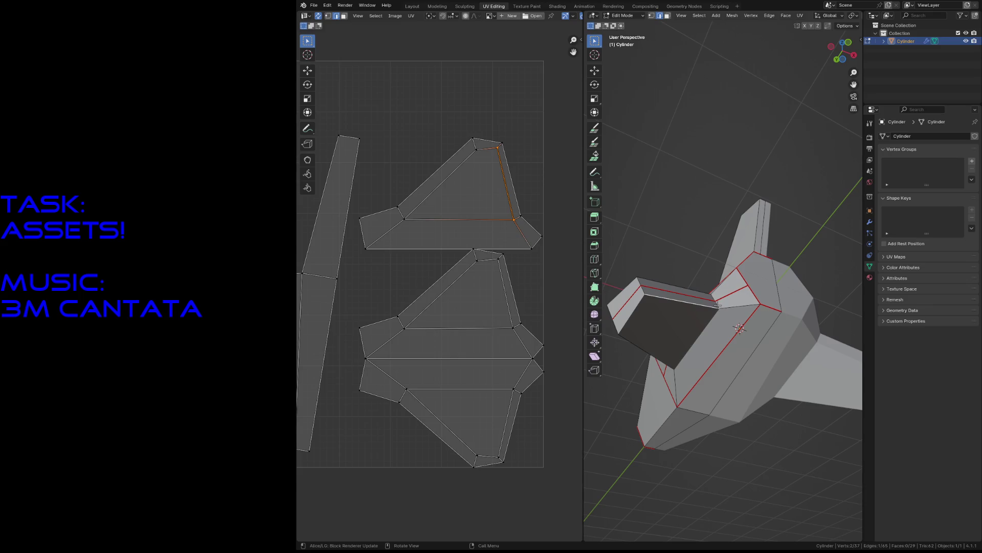
shift+click(719, 303)
shift+click(716, 296)
key(u)
click(753, 323)
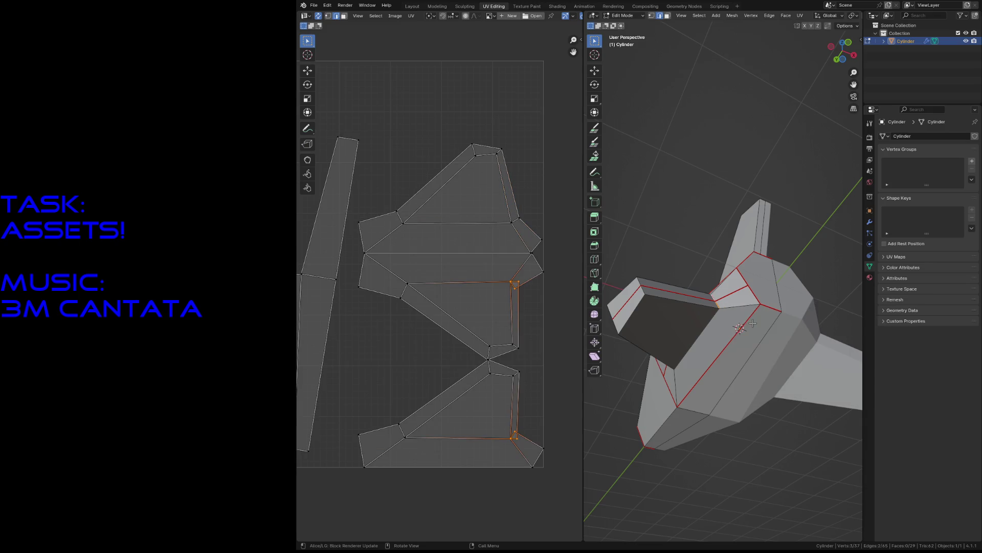
- Mark the vertical edge on the ship's side as a seam via Mark Seam
mouse_move(733, 338)
middle_down()
mouse_move(752, 327)
mouse_move(733, 338)
middle_up()
click(727, 275)
key(F3)
click(744, 307)
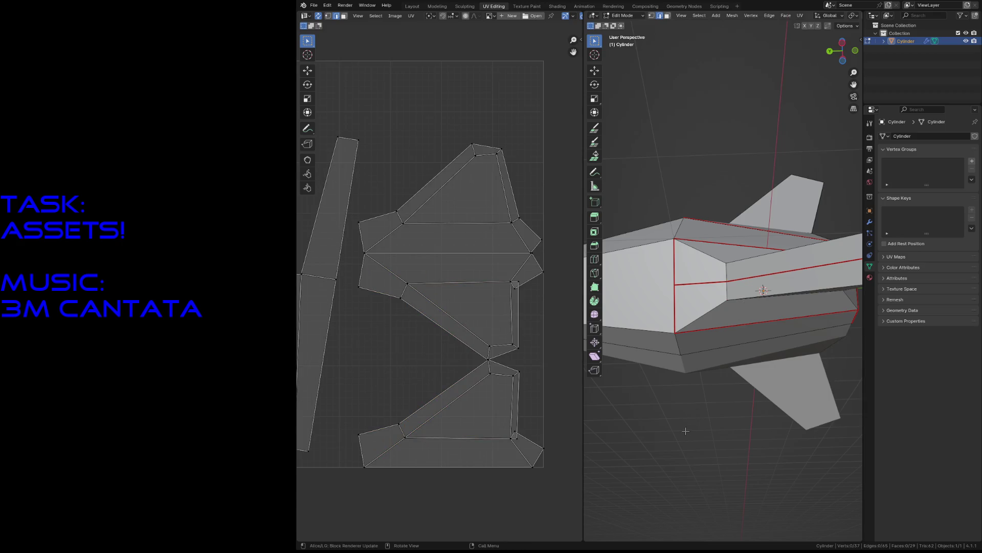
- Select another vertical edge on the body and save robot2.blend
key(shift+grave)
key(Return)
click(690, 303)
click(749, 301)
key(ctrl+s)
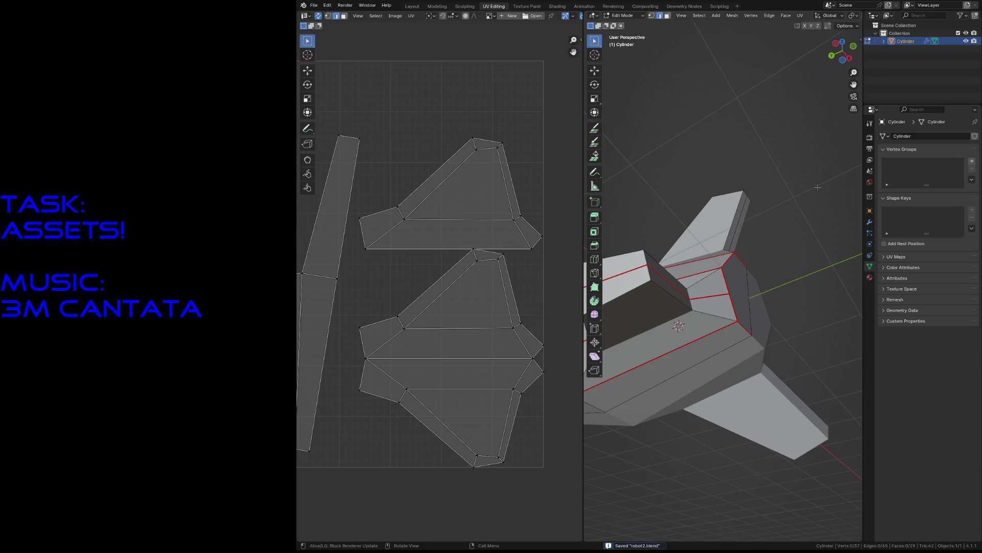
- From a new viewing angle, select the next body edge to become a seam
click(665, 291)
key(F3)
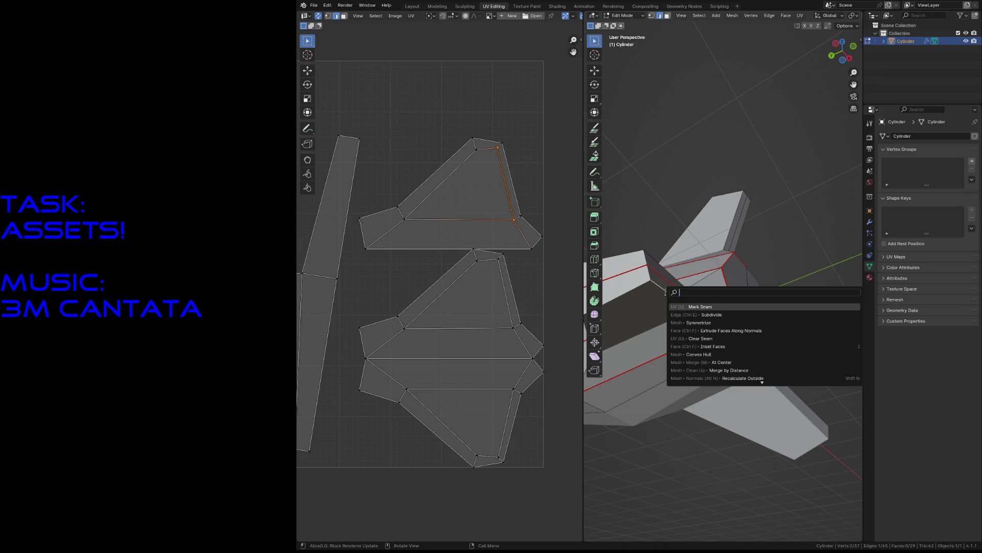
key(Escape)
key(shift+grave)
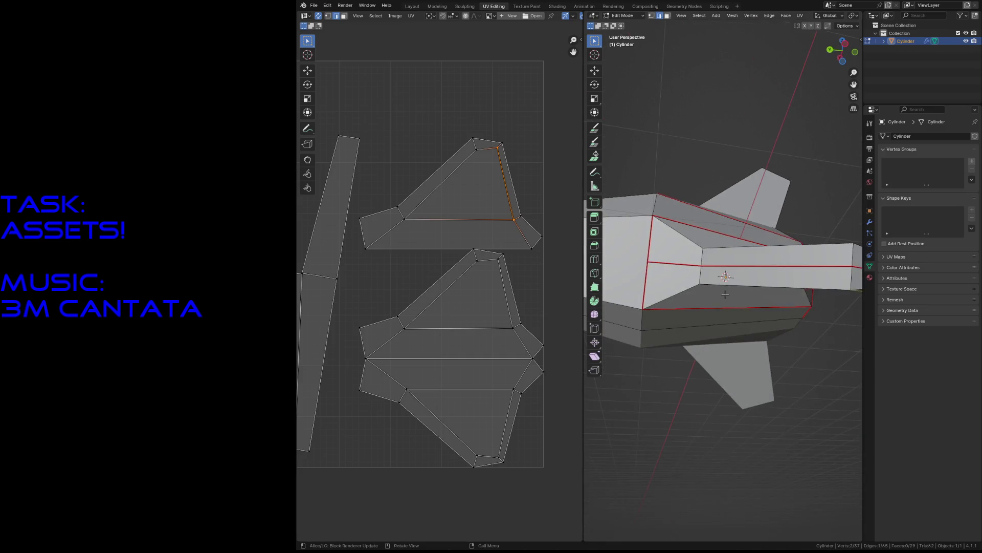
mouse_move(723, 277)
click(723, 276)
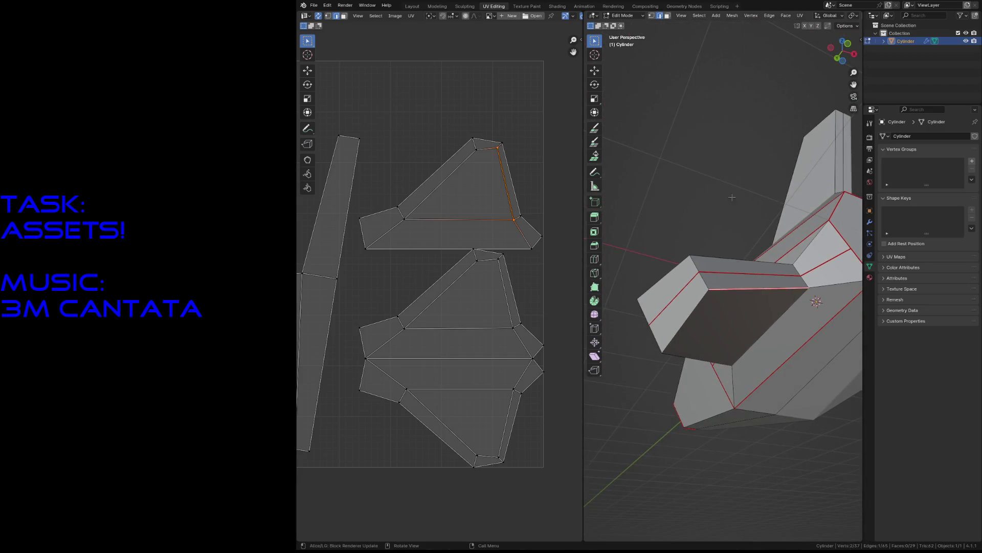
click(730, 191)
click(769, 292)
key(F3)
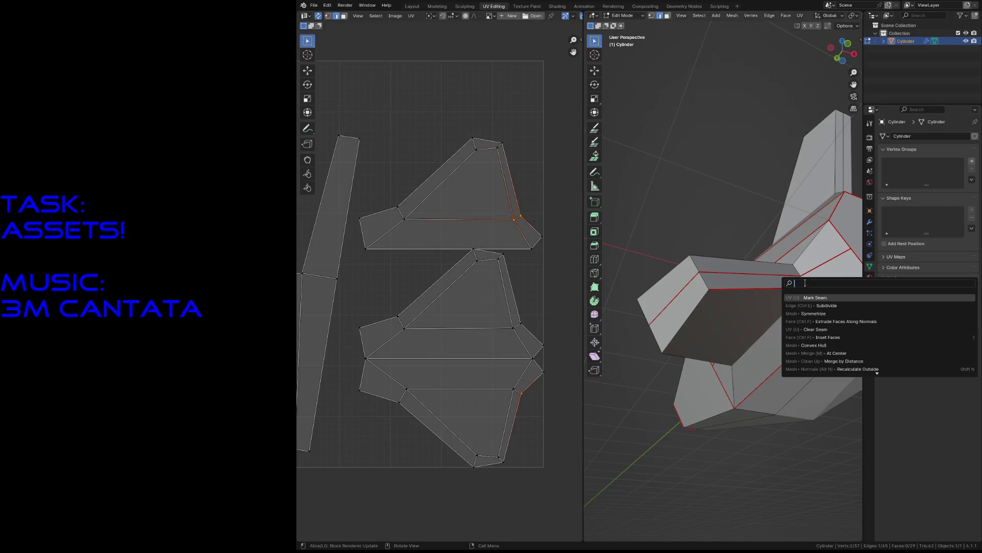
- Mark the selected edge and the mesh's top edge loop as seams
click(831, 297)
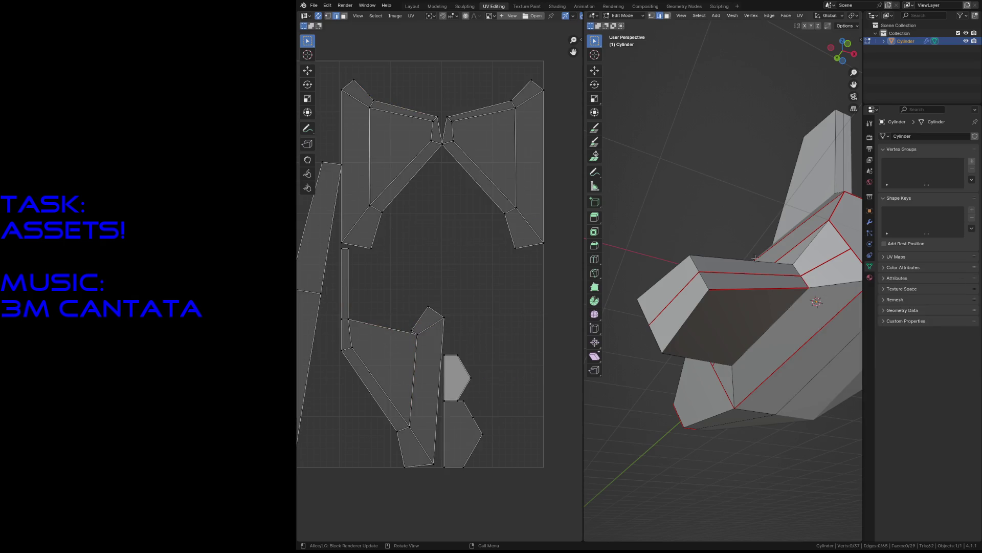
alt+click(770, 264)
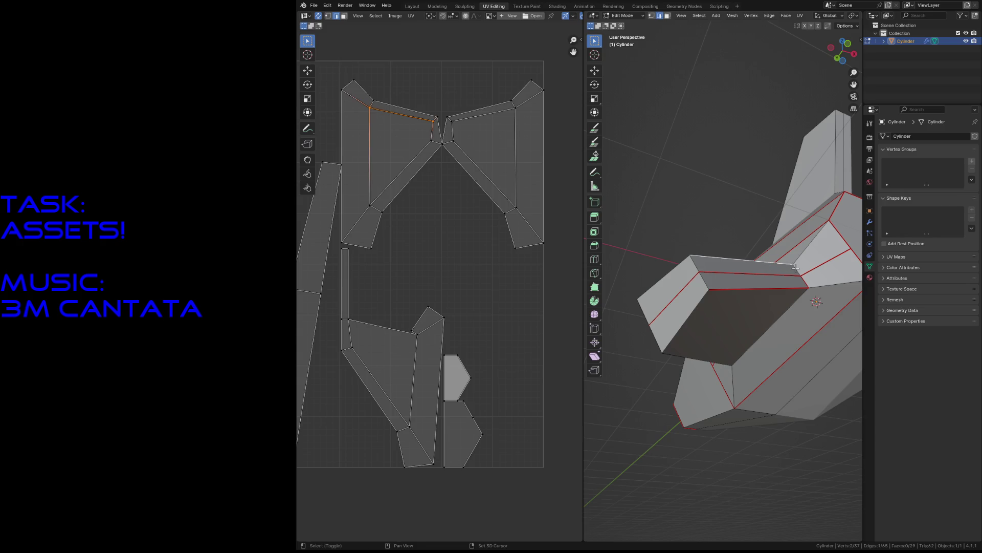
key(F3)
key(Return)
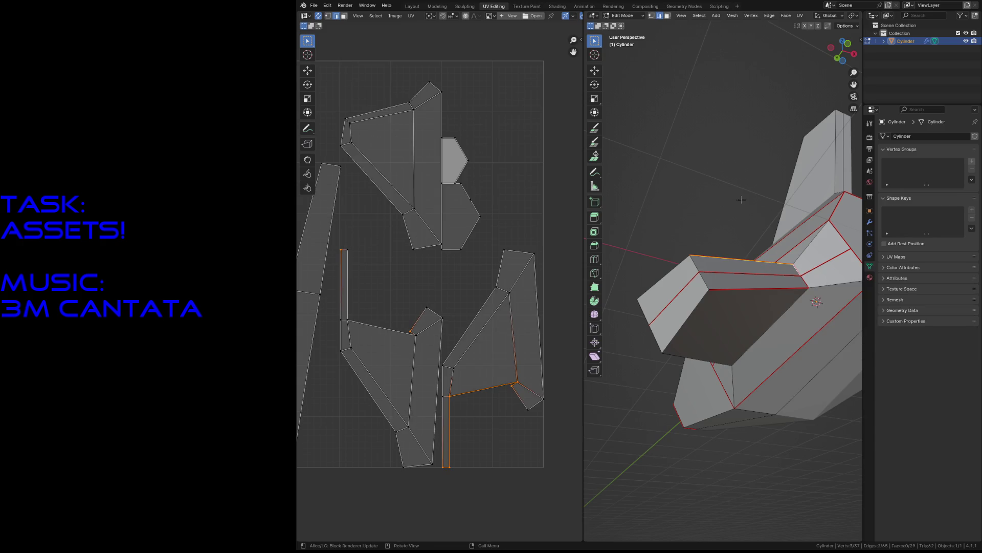
- Select an edge loop on the upper arm and mark it as a seam
click(697, 152)
key(shift+grave)
key(w)
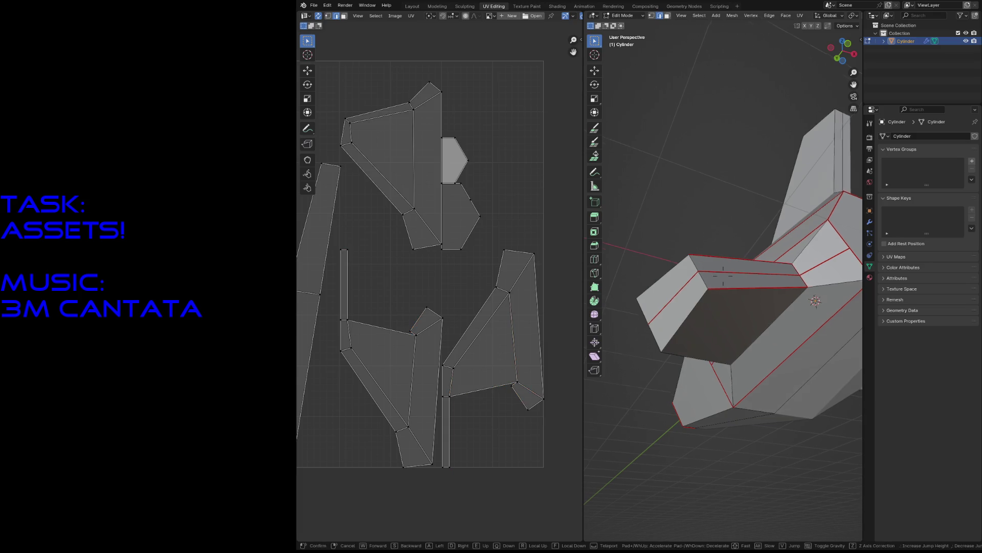
key(Escape)
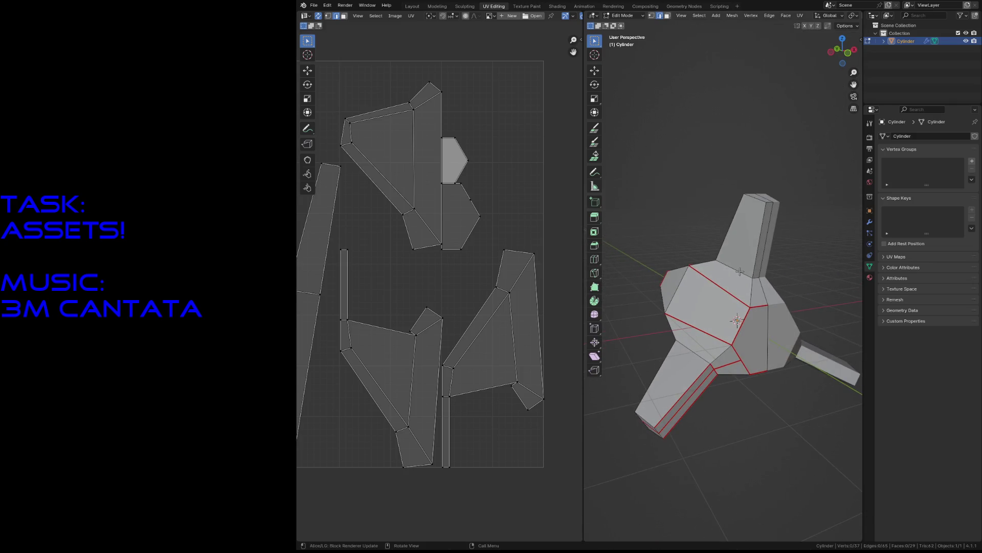
alt+click(757, 276)
key(u)
click(772, 332)
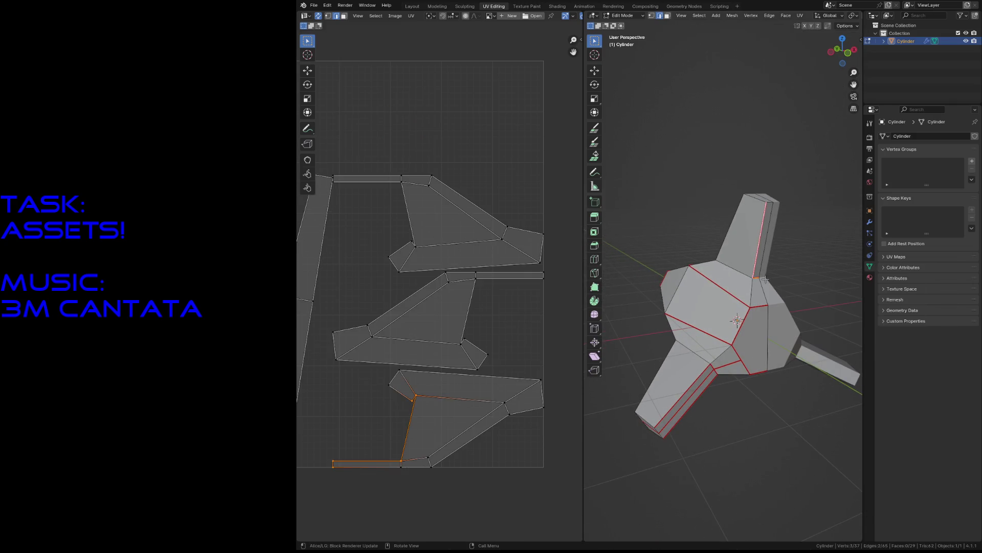
- Inspect the new arm islands in the UV layout and walk around the mesh from several angles
click(649, 193)
key(shift+grave)
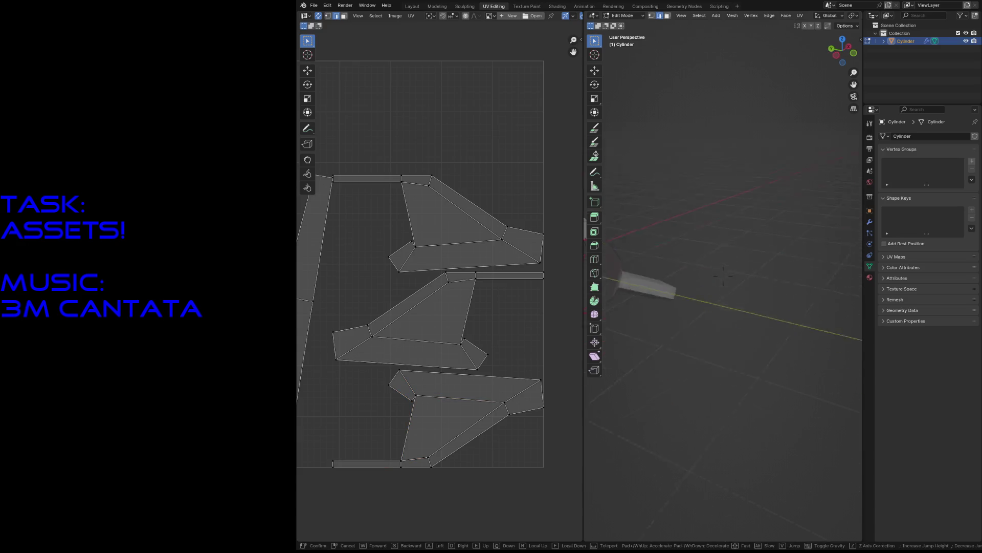
key(w)
key(Return)
scroll(391, 241, down, 2)
middle_drag(391, 240, 474, 229)
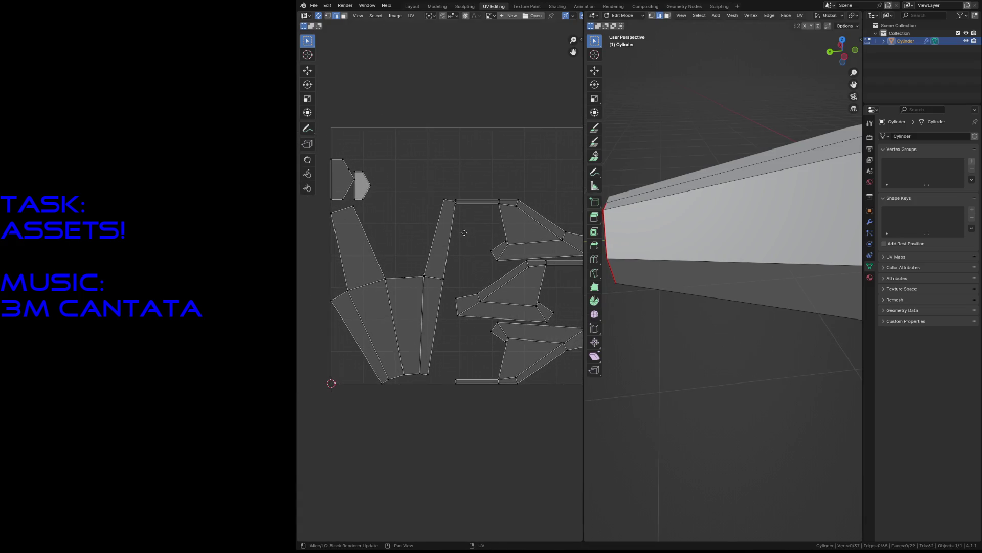
key(shift+grave)
key(s)
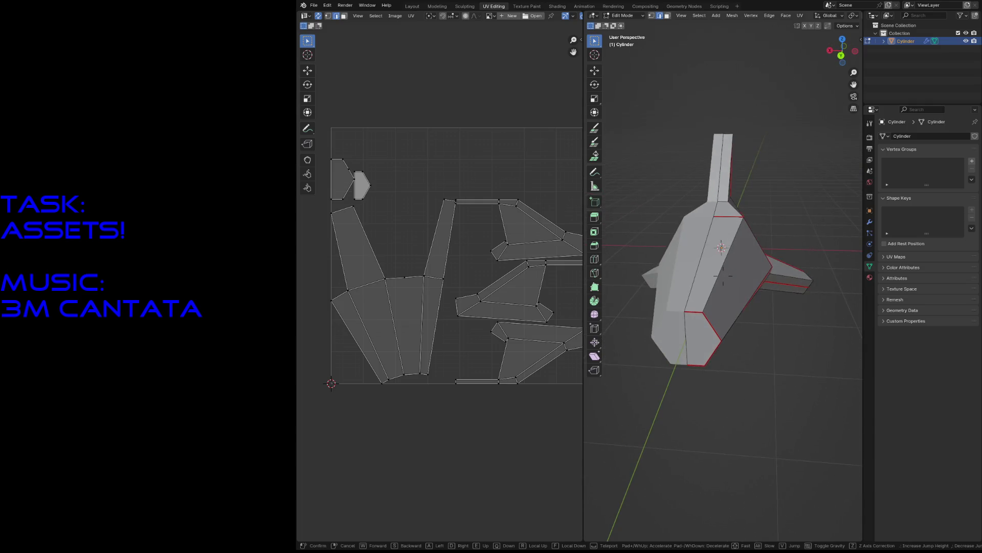
key(w)
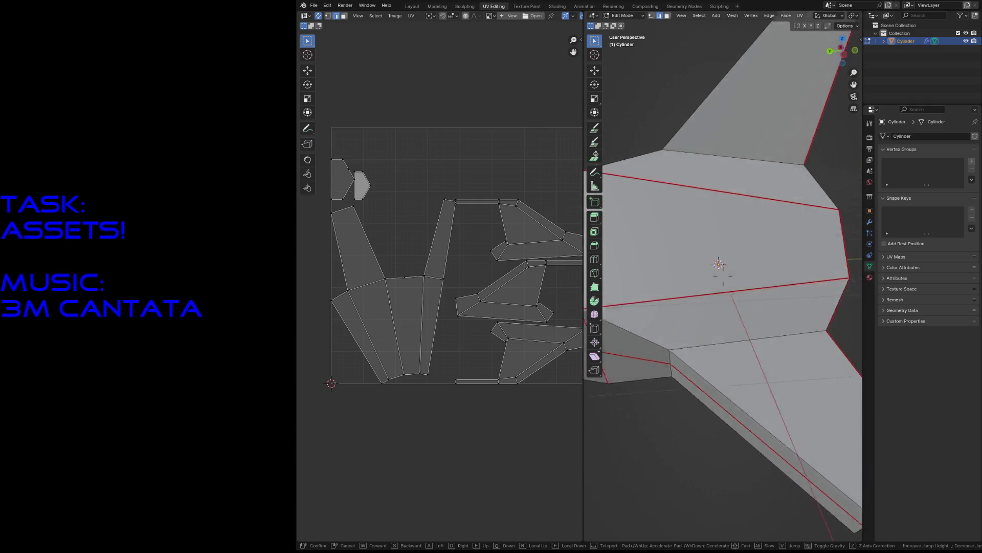
key(s)
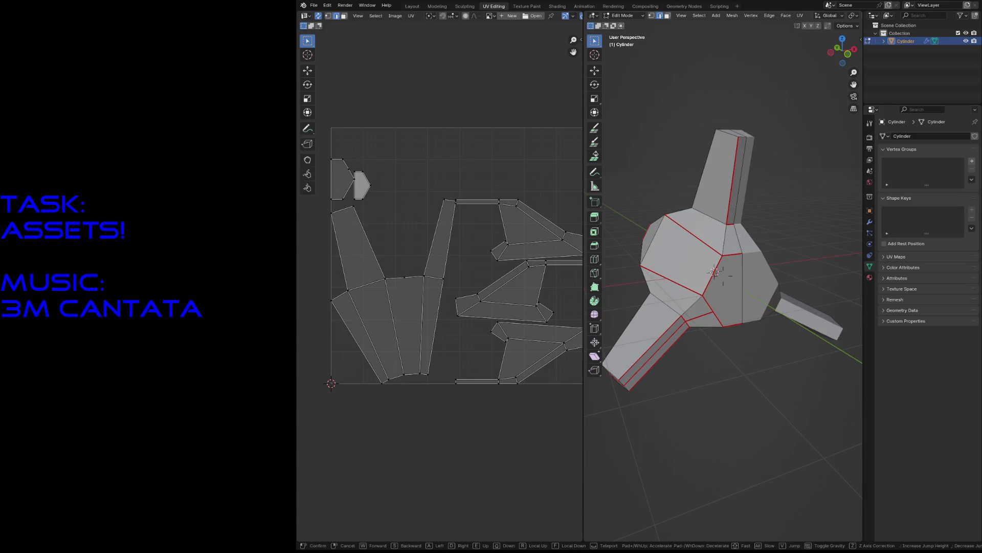
click(675, 299)
- Save robot2.blend, then box-select the lower-right UV island in face mode and rotate it
key(ctrl+s)
scroll(501, 287, down, 2)
scroll(459, 273, up, 1)
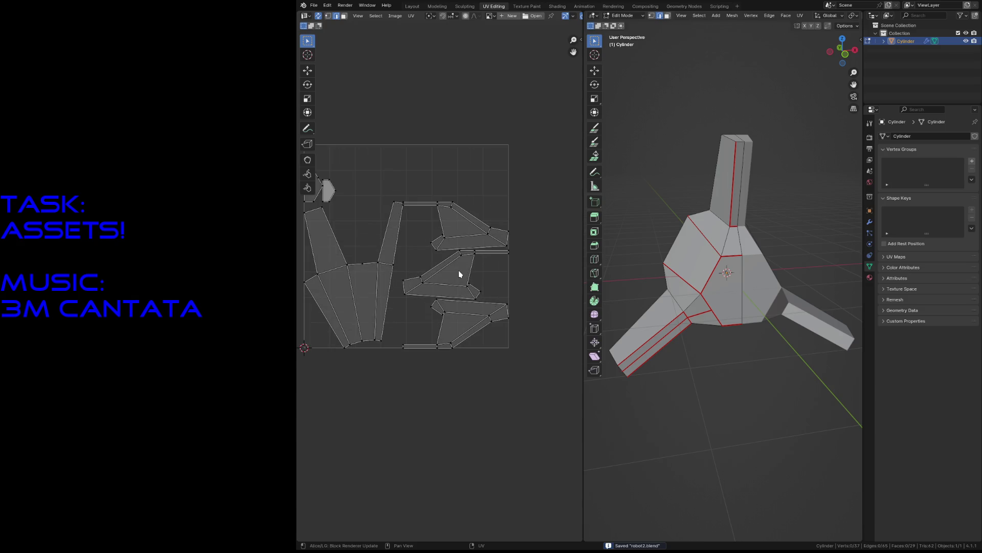
scroll(459, 274, up, 1)
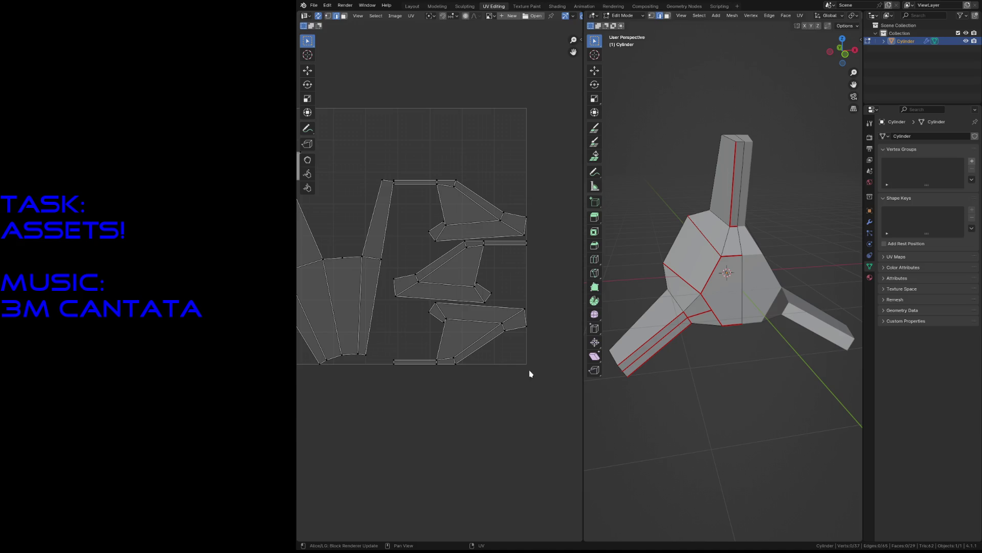
key(3)
drag(528, 388, 395, 314)
key(r)
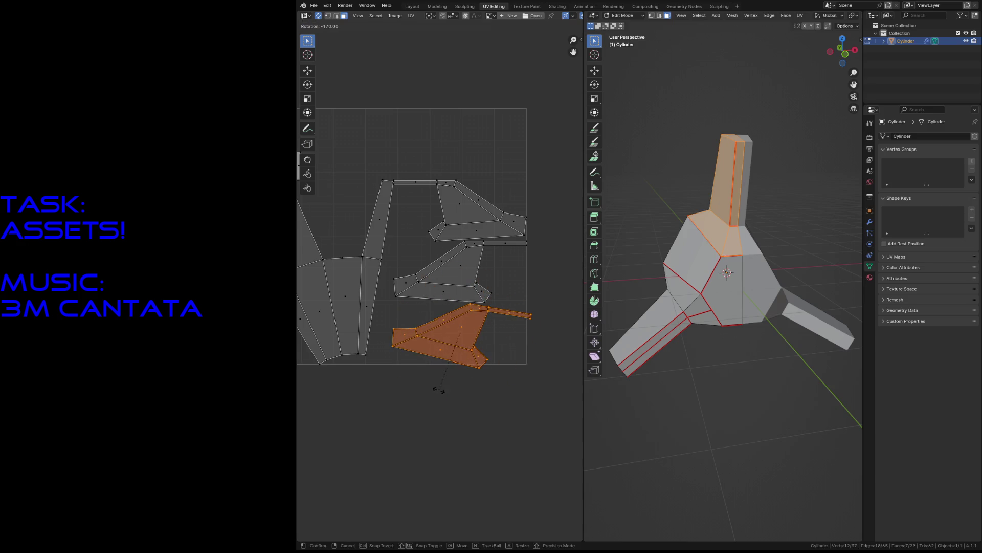
click(450, 390)
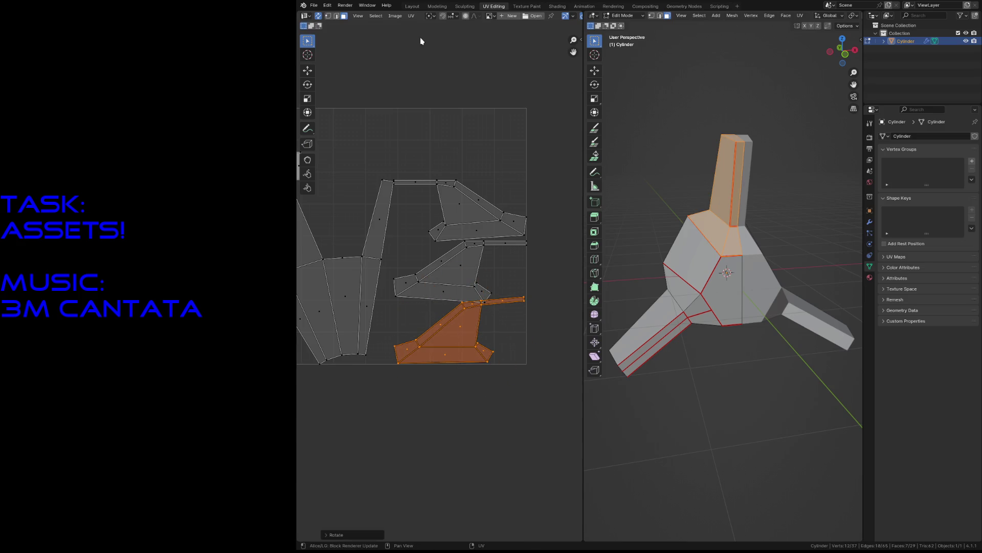
- Change the snap target, move the island, and give it a slight extra rotation
click(454, 18)
click(444, 46)
key(g)
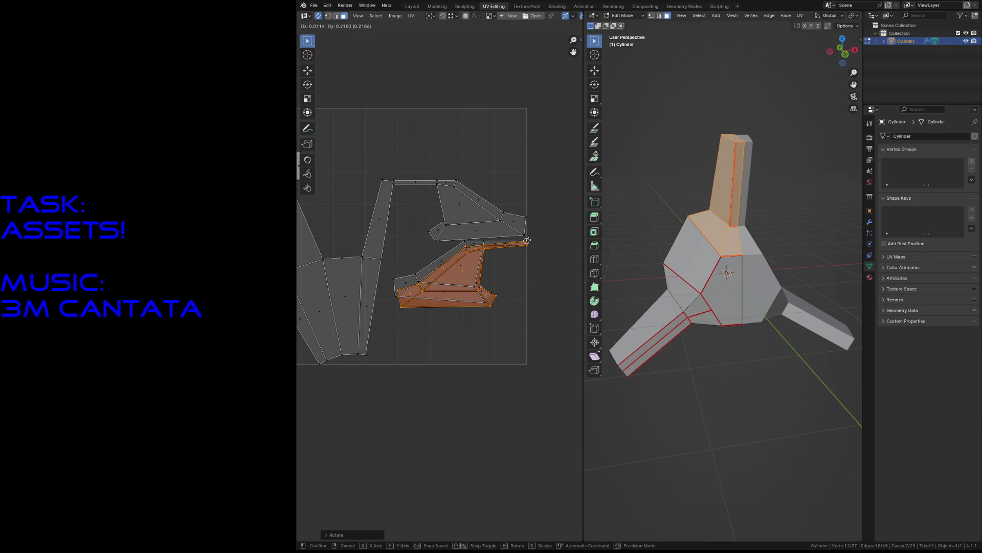
click(527, 240)
scroll(538, 295, up, 3)
key(r)
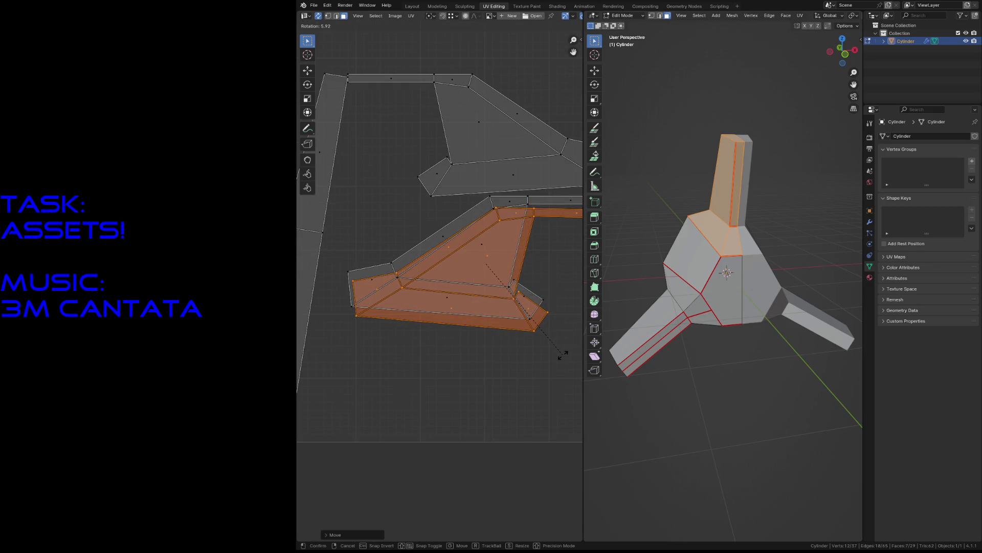
click(562, 355)
key(g)
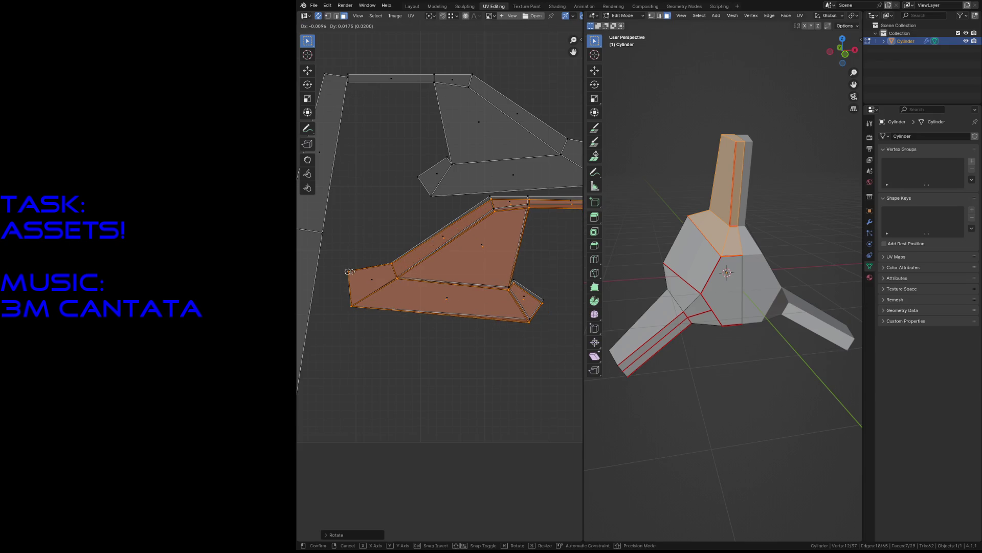
key(Escape)
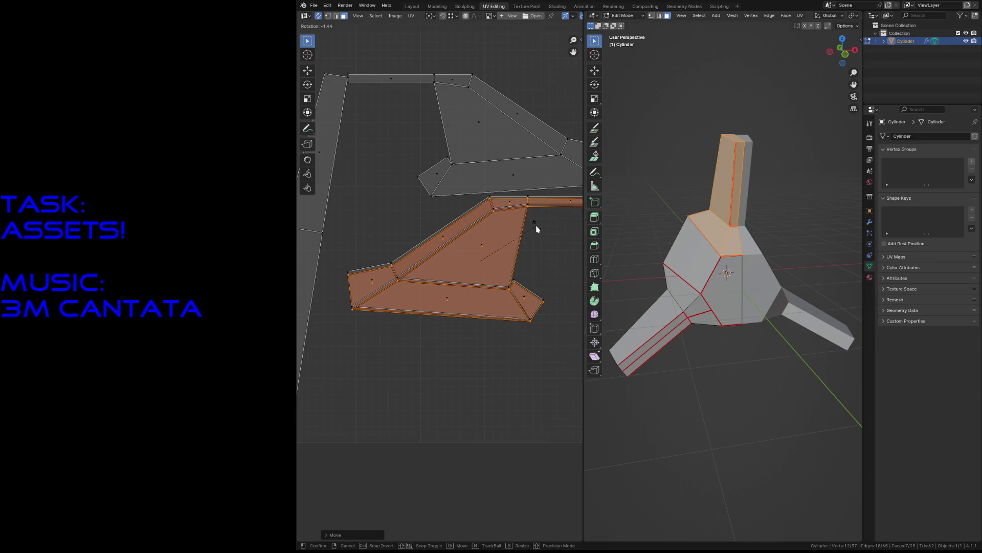
- Move the island beneath the other arm island and select the whole upper island
key(g)
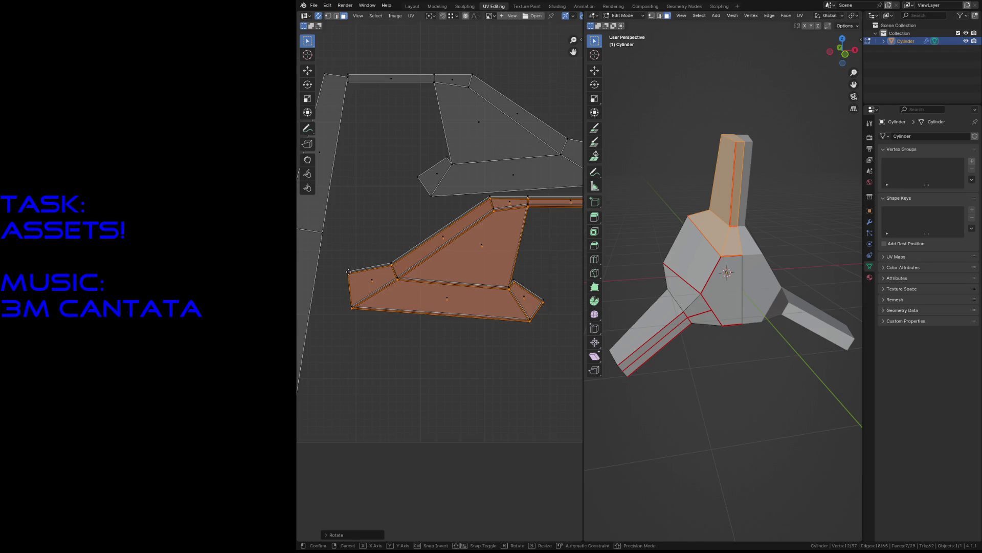
click(349, 272)
scroll(529, 236, down, 2)
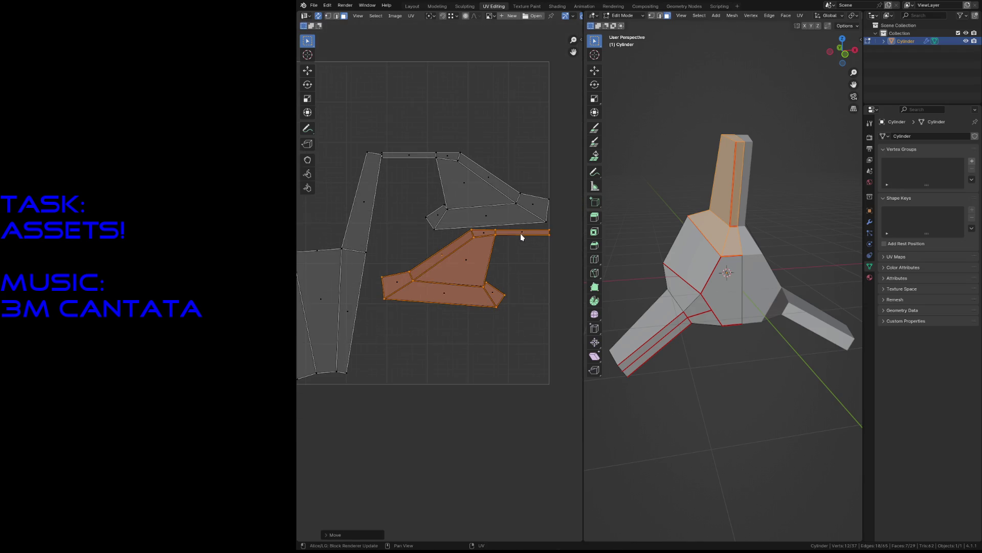
click(475, 194)
key(ctrl+l)
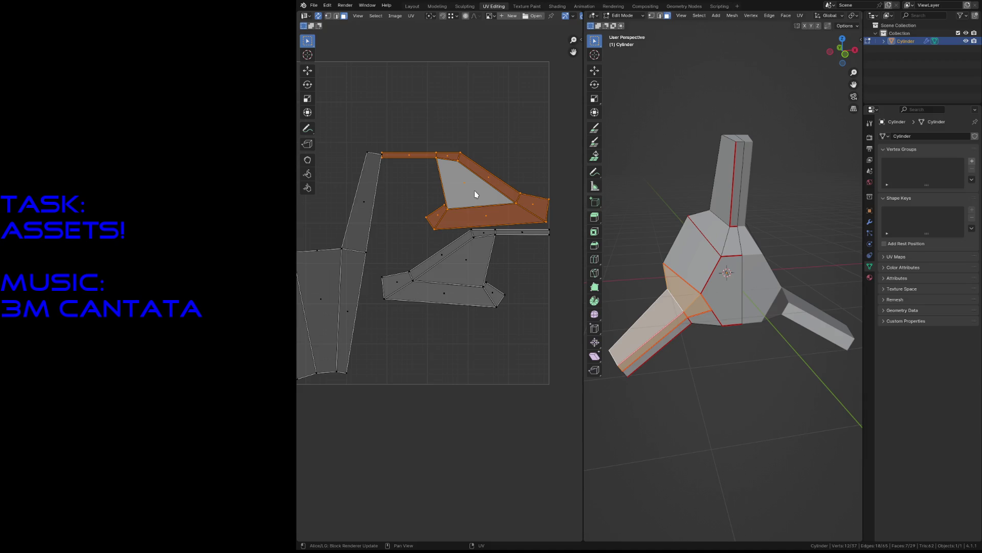
- Save, mirror the island with scale X -1, and move it over its matching island
key(ctrl+s)
text(sx)
text(-1)
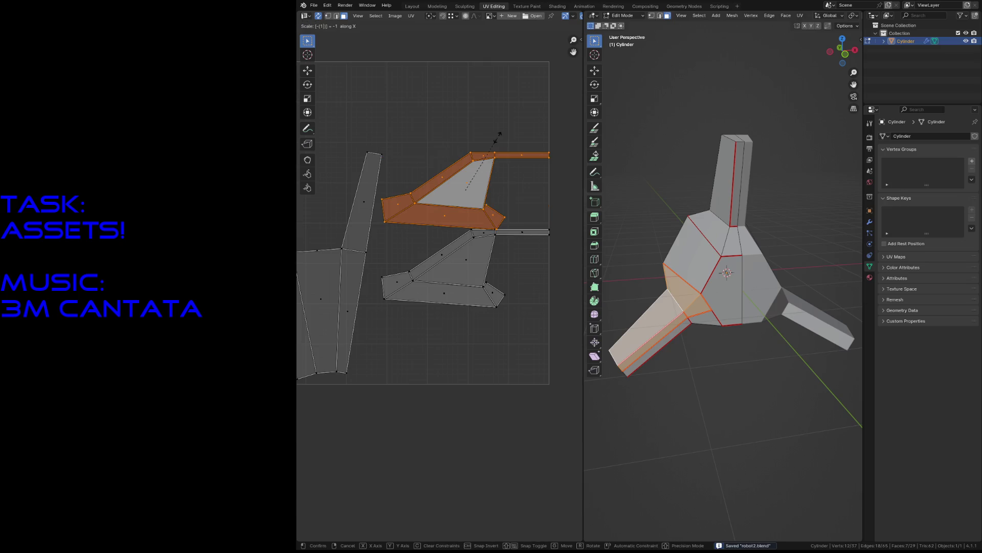
key(Return)
key(g)
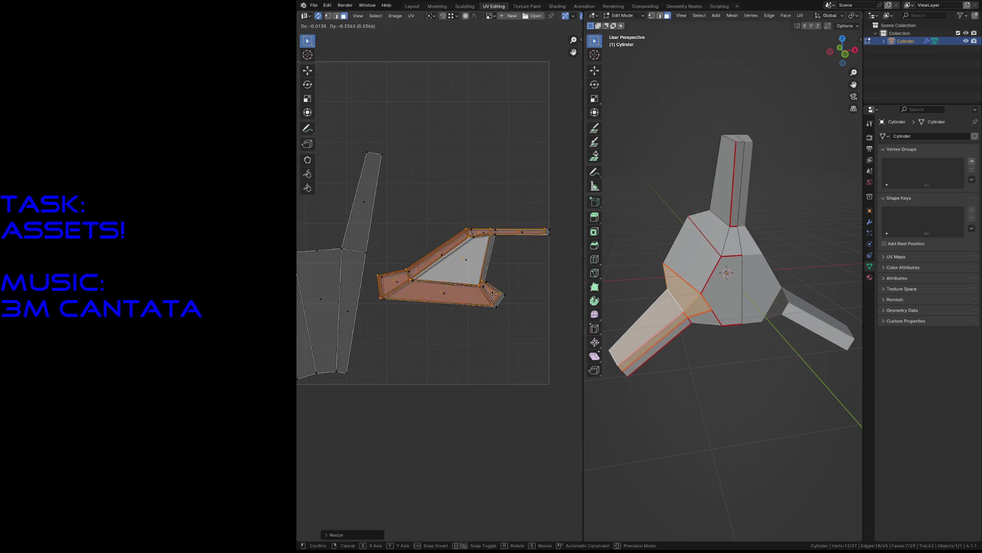
click(500, 293)
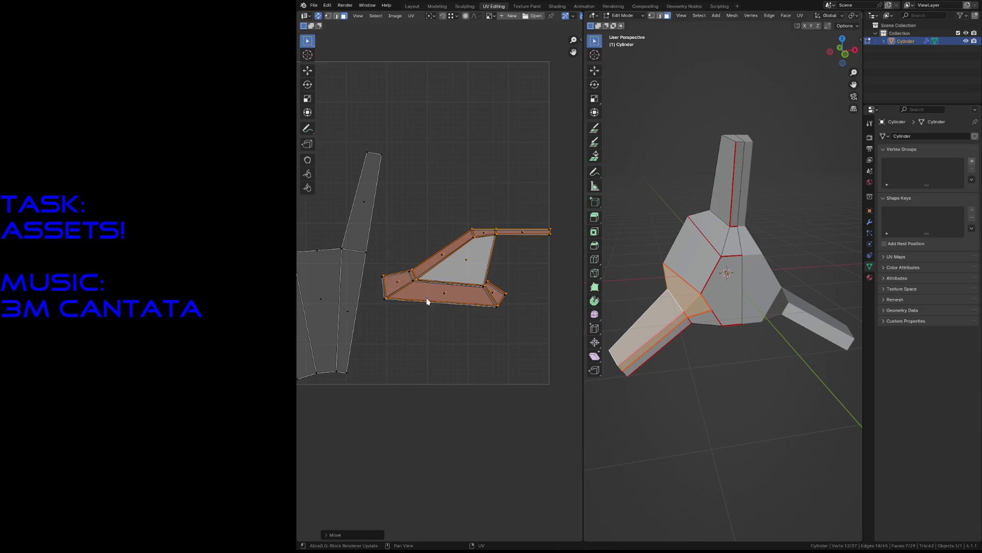
scroll(430, 297, up, 5)
scroll(331, 221, down, 2)
- Nudge the mirrored island for finer alignment with its twin
key(g)
click(353, 237)
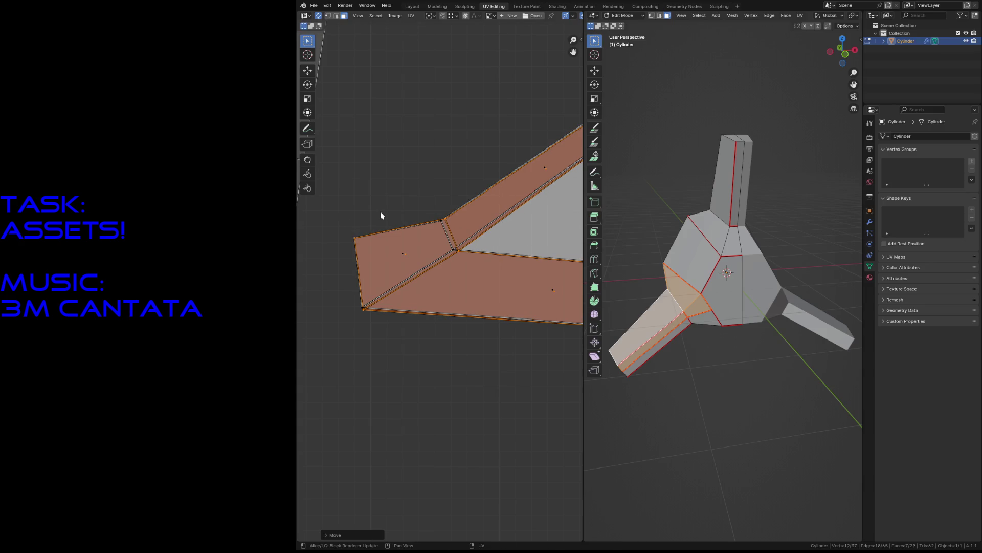
scroll(441, 286, down, 3)
middle_drag(526, 336, 447, 333)
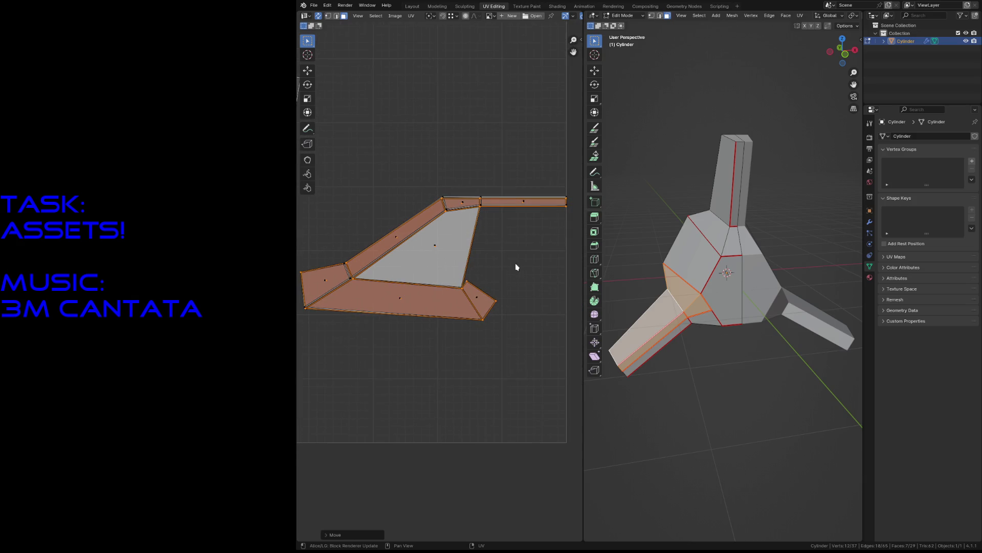
key(g)
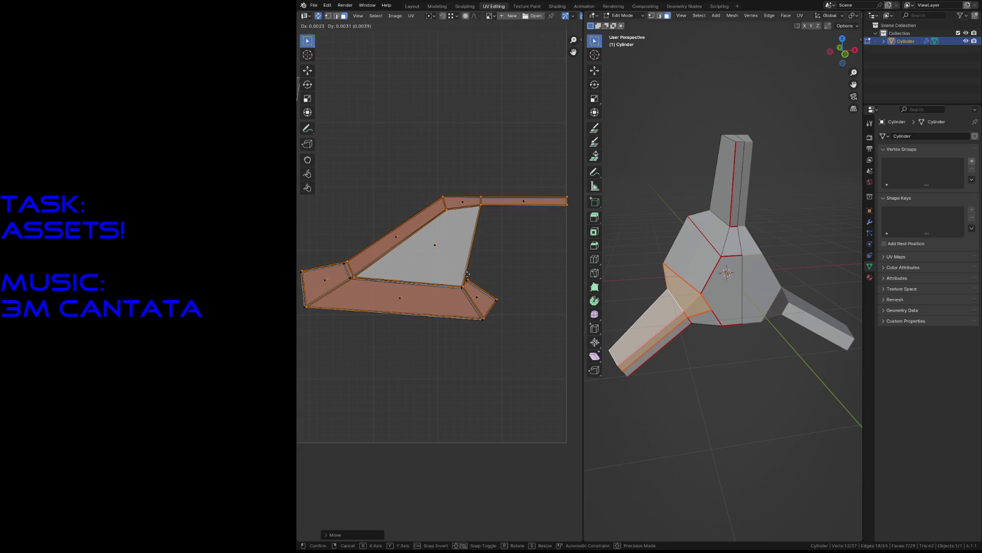
click(467, 276)
- Nudge and slightly rescale the island to match its twin, then select a small face
middle_drag(355, 288, 421, 281)
key(g)
click(474, 284)
key(s)
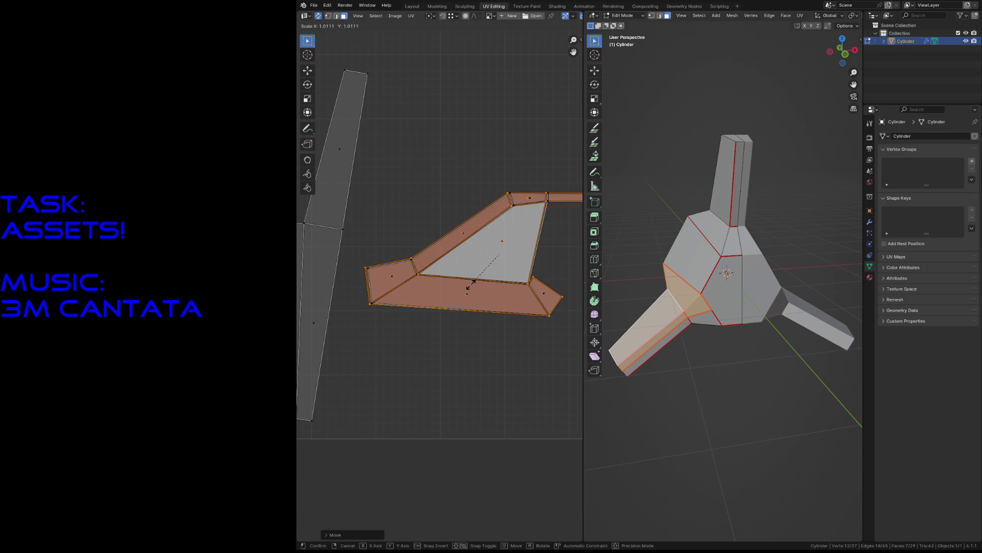
click(471, 284)
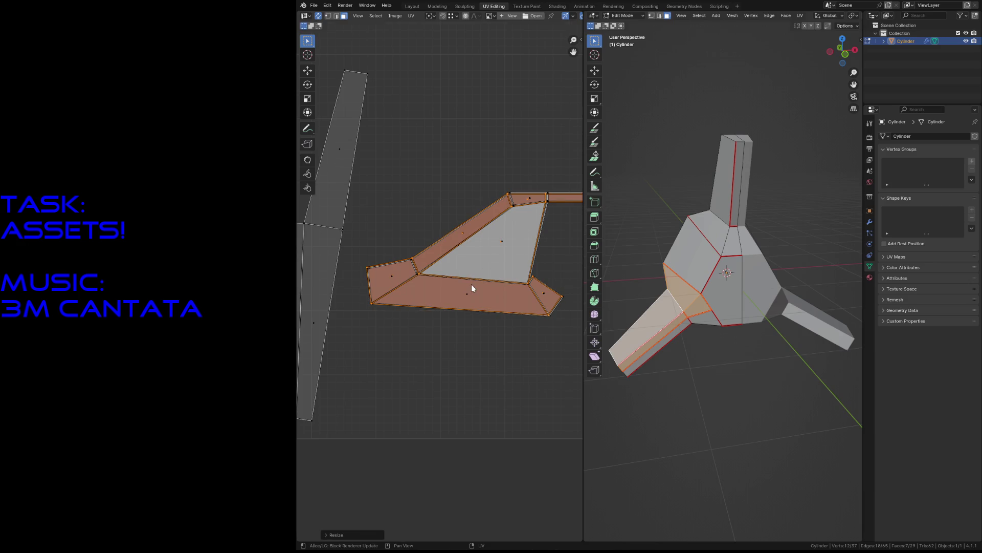
scroll(472, 284, down, 3)
click(499, 277)
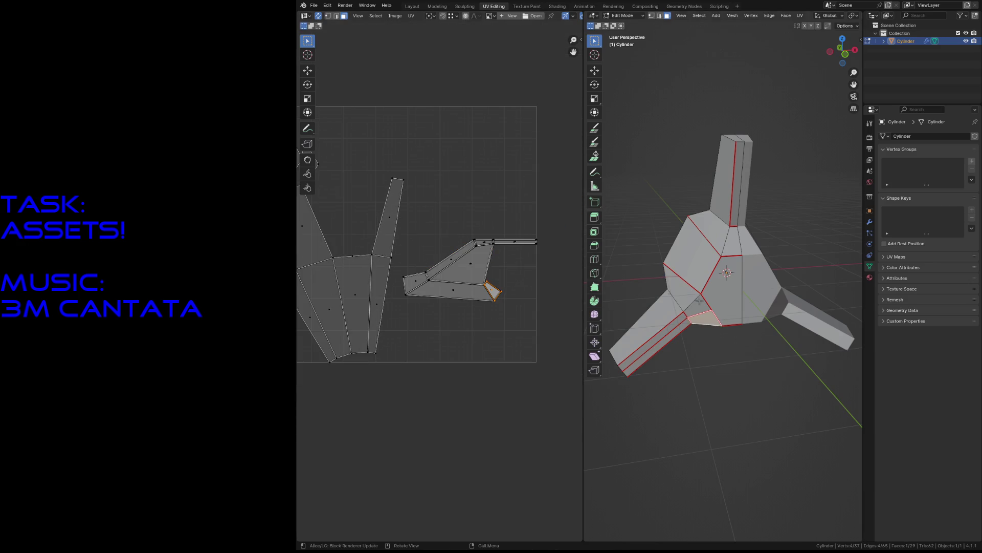
- Walk in close to the arm and hull, frame the mesh with Home, and save robot2.blend
click(732, 356)
key(shift+grave)
key(w)
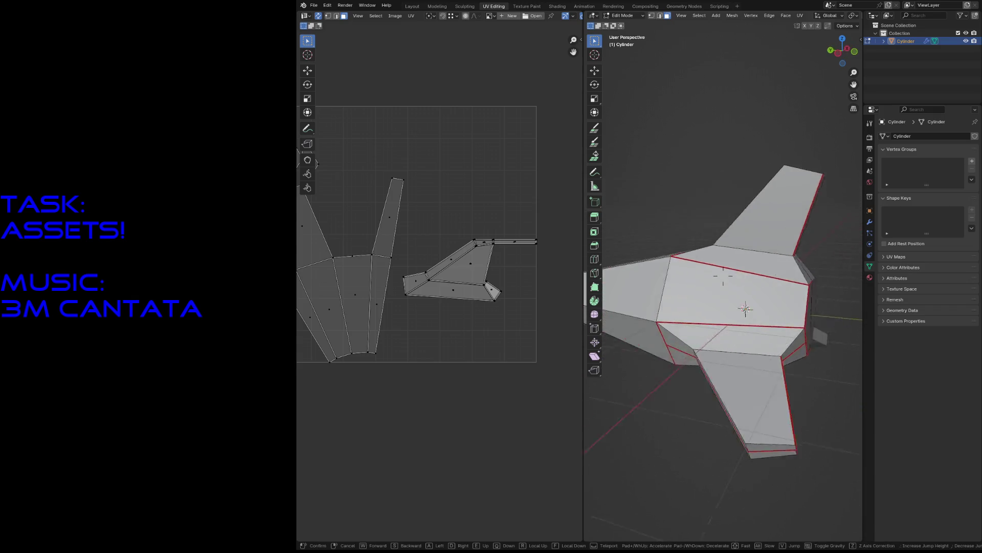
key(Return)
key(Home)
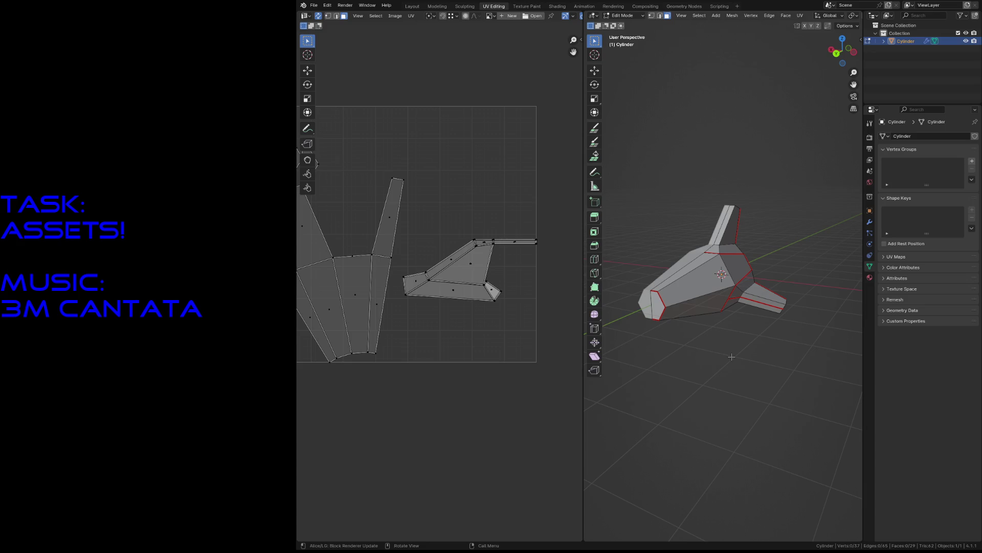
key(shift+grave)
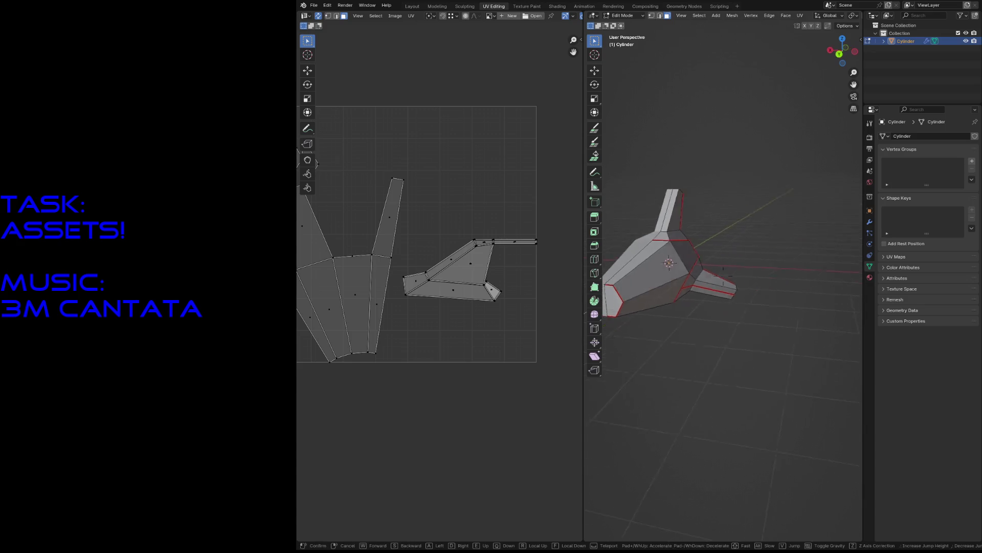
key(w)
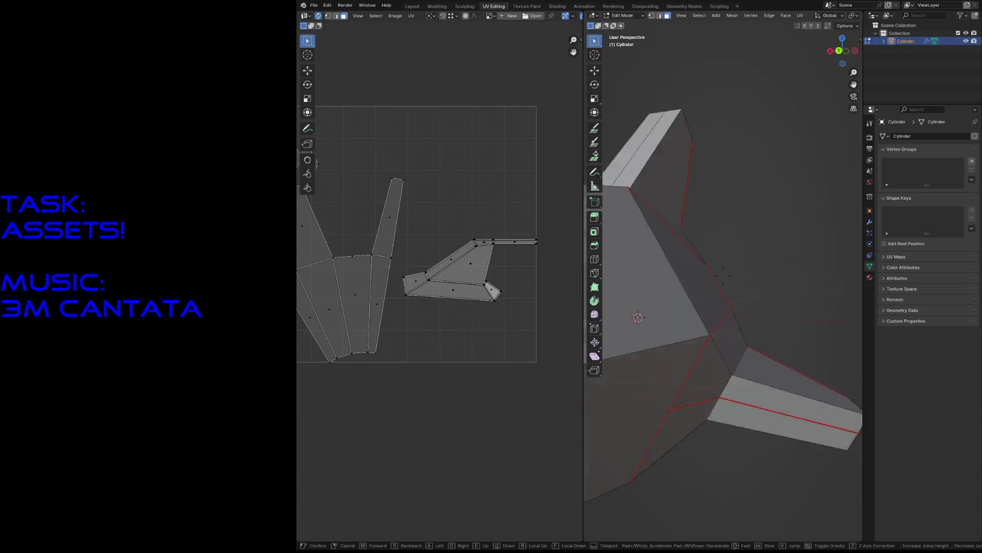
click(768, 357)
key(ctrl+s)
scroll(463, 271, down, 2)
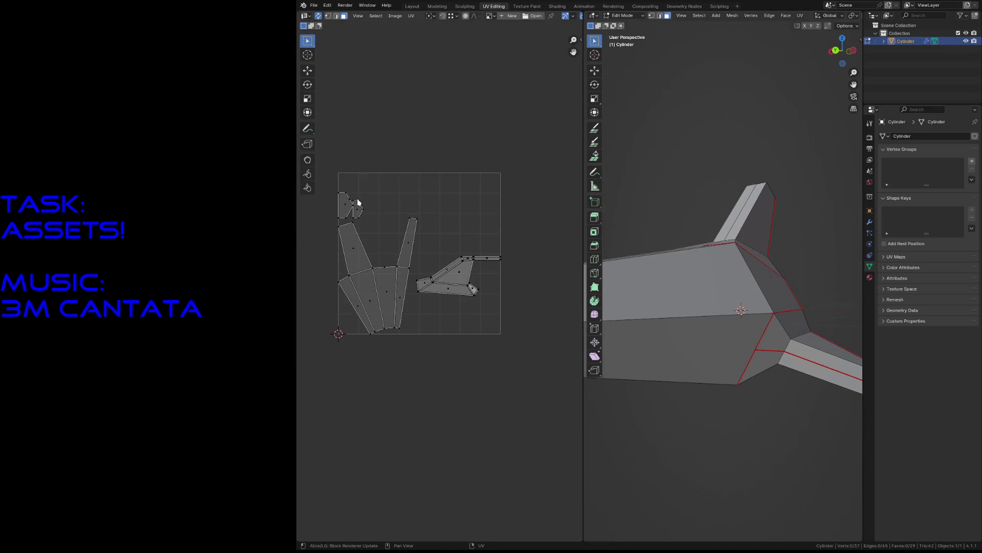
- Reposition the small UV island and move the linked hull island to a new place
mouse_move(360, 208)
mouse_down()
mouse_move(455, 208)
mouse_move(447, 239)
mouse_move(345, 209)
mouse_move(377, 219)
mouse_move(389, 242)
mouse_up()
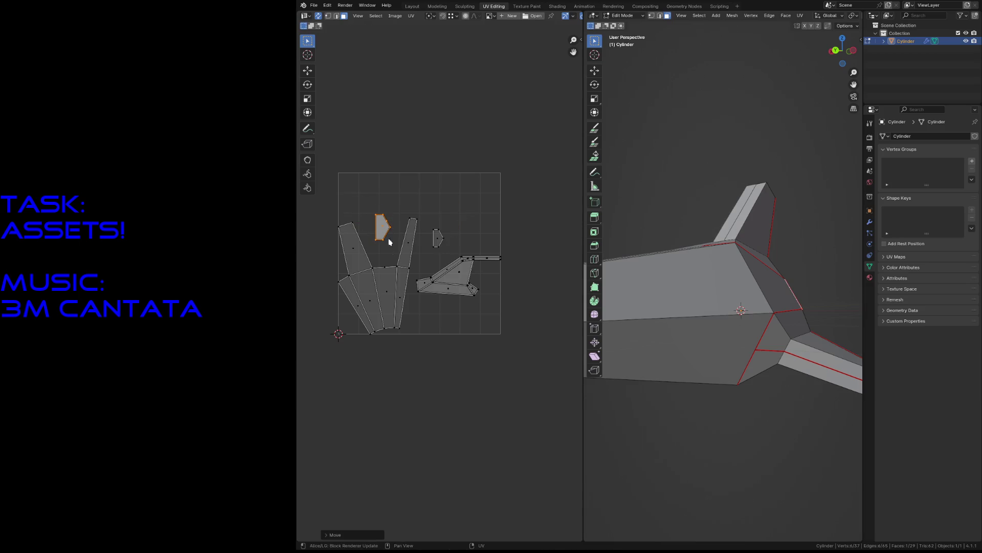
click(382, 315)
key(ctrl+l)
key(g)
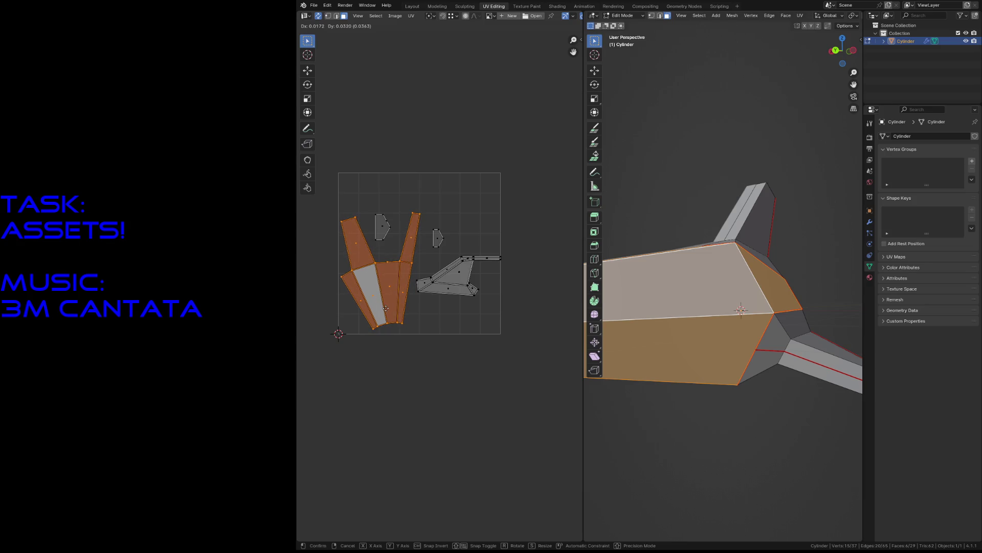
click(388, 307)
- Rotate the arm island 80 degrees upright and place it at the upper right
click(472, 299)
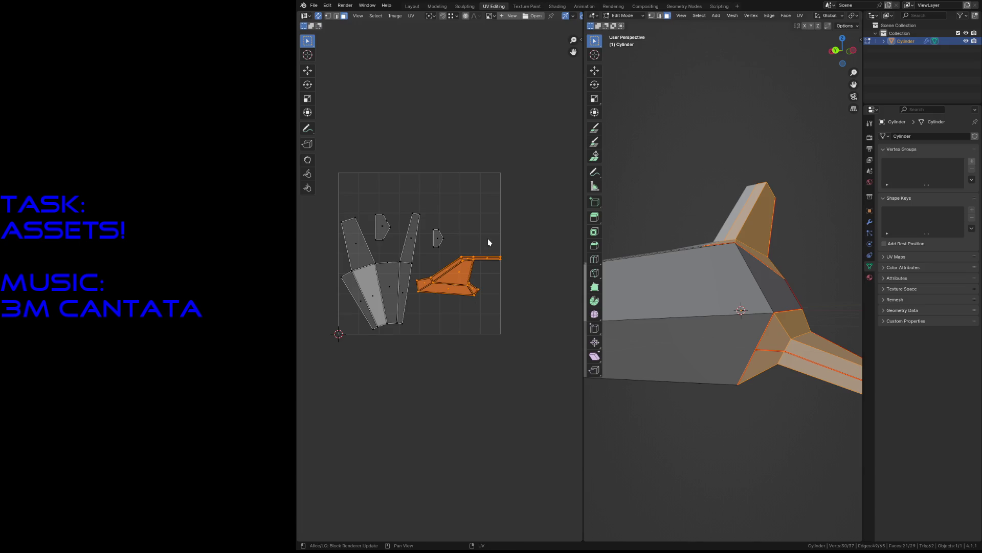
key(r)
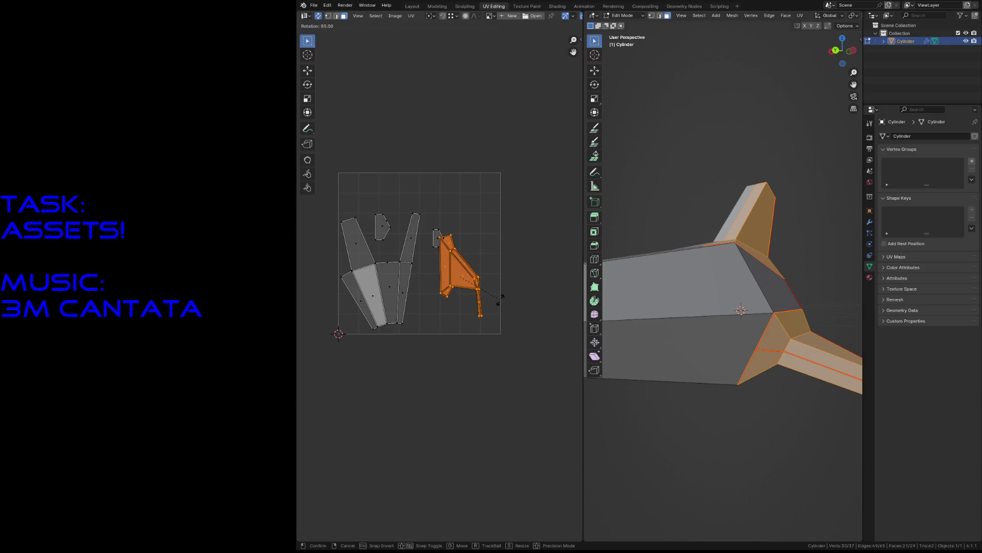
click(501, 299)
key(g)
click(465, 252)
- Move the two small islands down side by side inside the UV square
click(437, 238)
key(g)
click(458, 298)
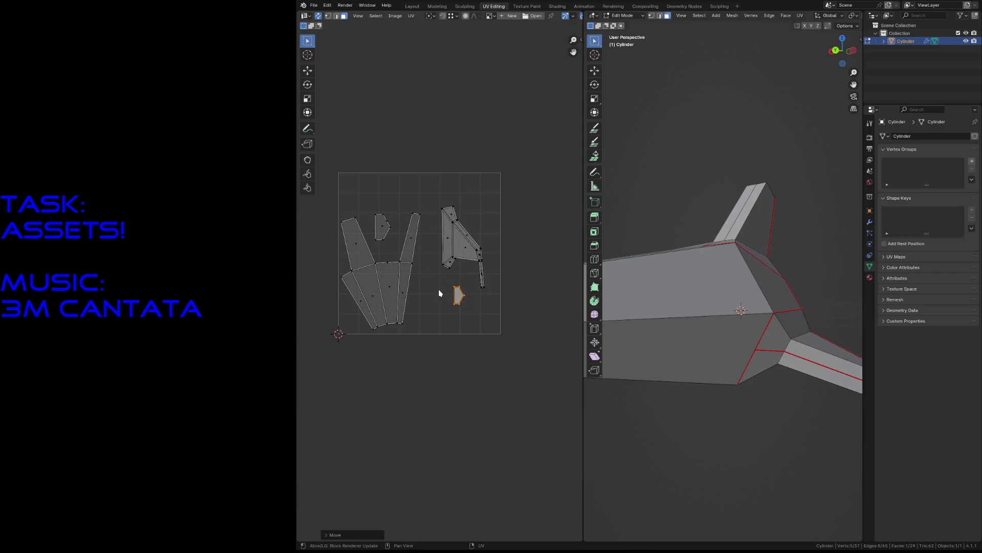
click(380, 234)
key(g)
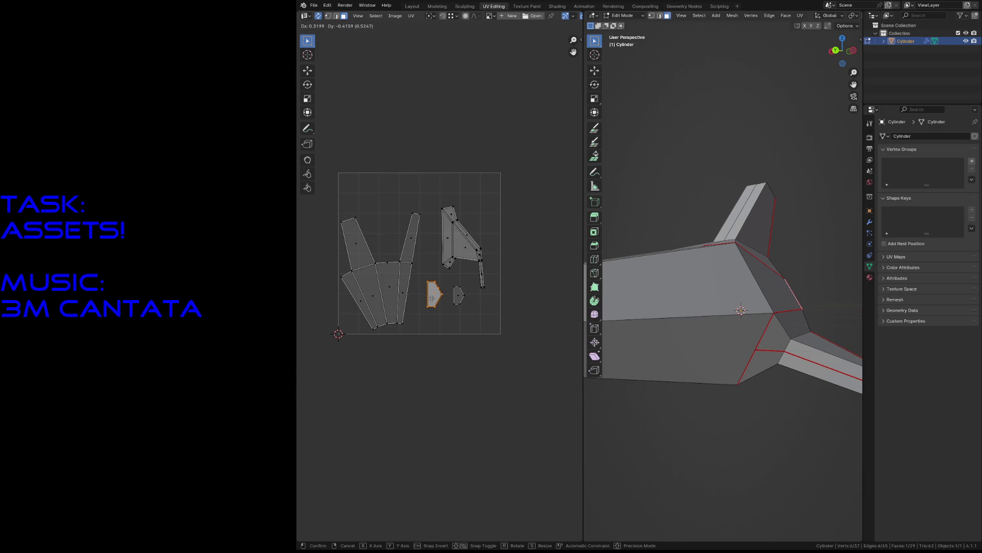
click(432, 298)
- Nudge the upper-right island up and left, deselect, and save the file
drag(437, 193, 495, 277)
key(g)
click(479, 287)
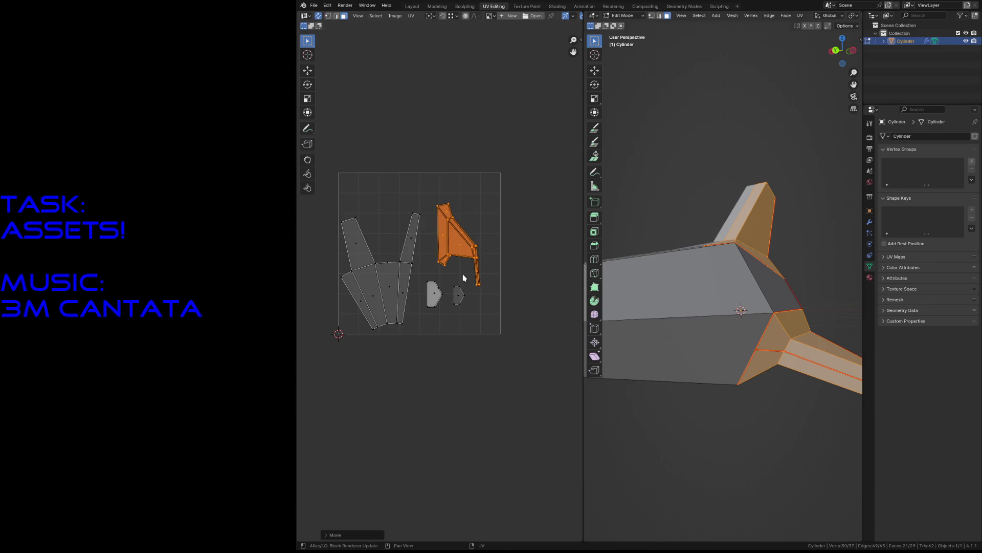
click(480, 321)
key(ctrl+s)
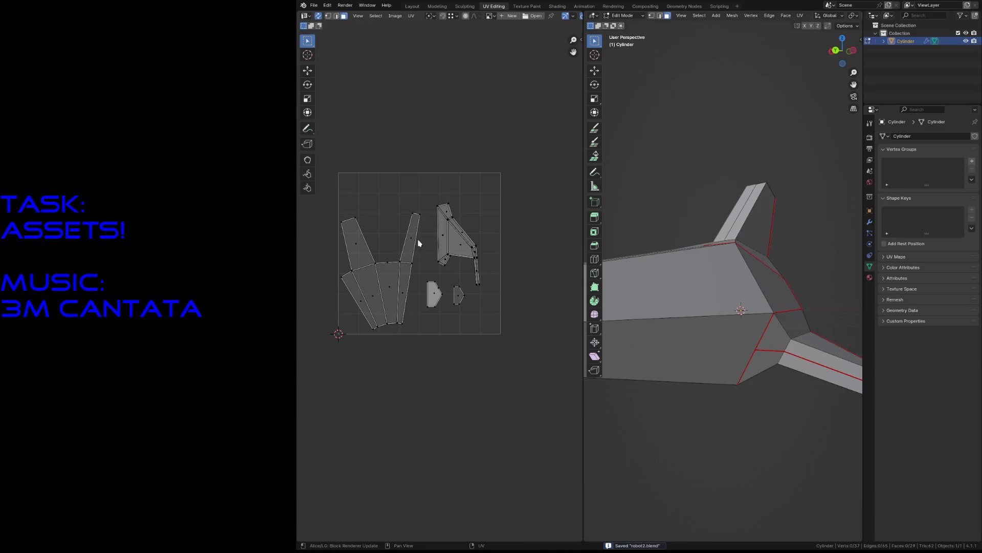
- Shift the whole UV layout slightly, deselect, and switch to the Texture Paint workspace
drag(323, 176, 523, 374)
key(g)
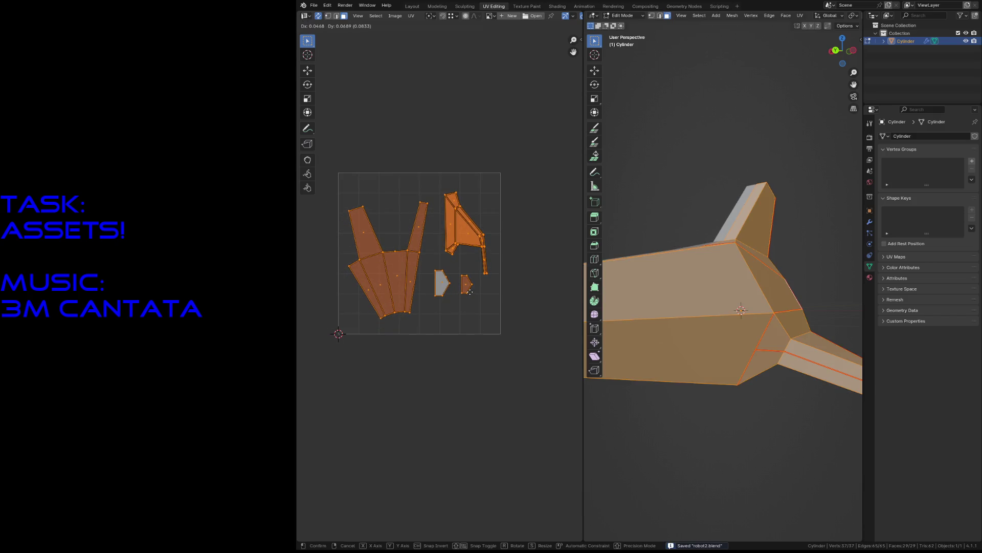
click(472, 315)
click(471, 315)
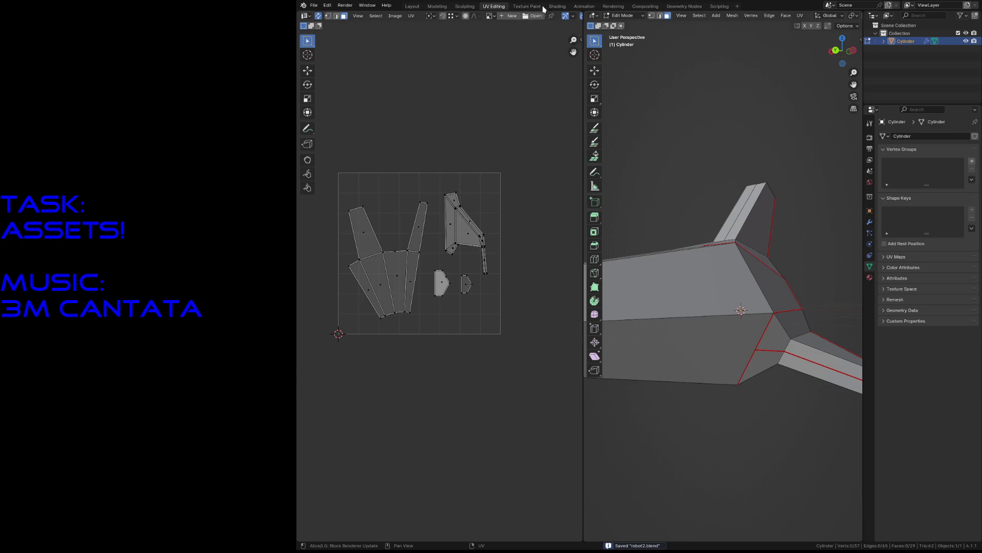
click(527, 8)
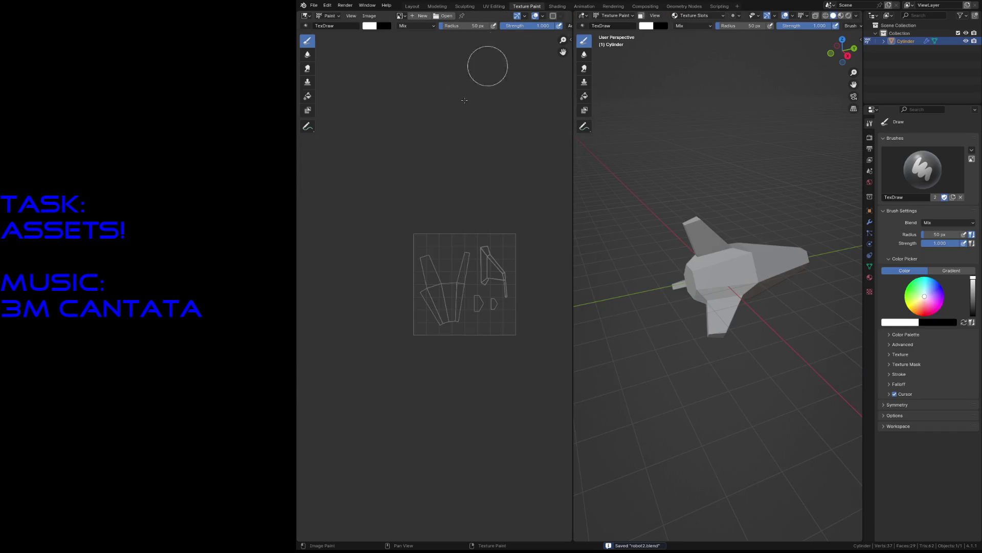
- Create a new blank black 64×64 image named robot2_base
click(412, 16)
click(415, 29)
text(64)
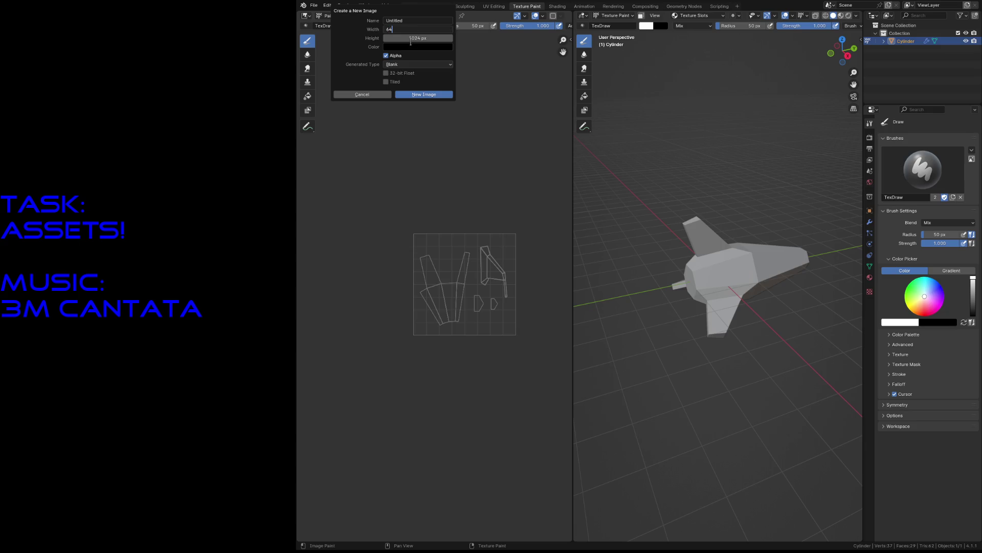
key(Return)
click(405, 46)
click(400, 37)
text(6)
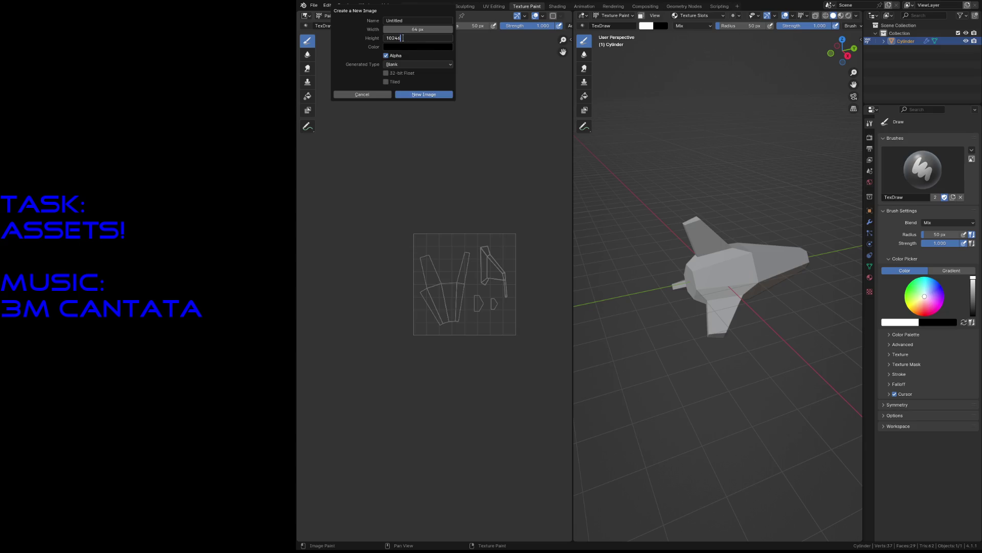
text(4)
key(Return)
click(396, 21)
text(robot2_base)
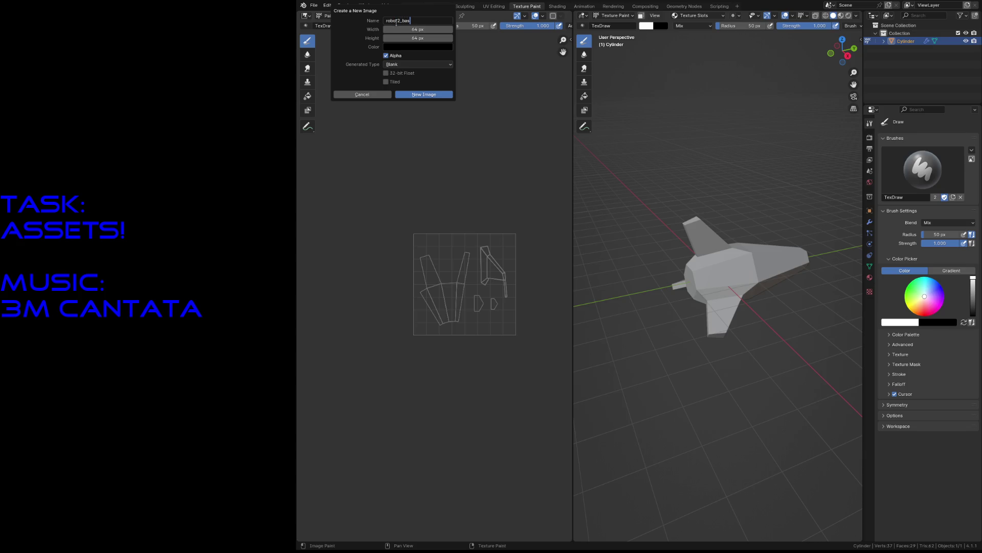
click(425, 94)
- Zoom in on the image and shrink the brush radius to 1 px
scroll(464, 253, up, 6)
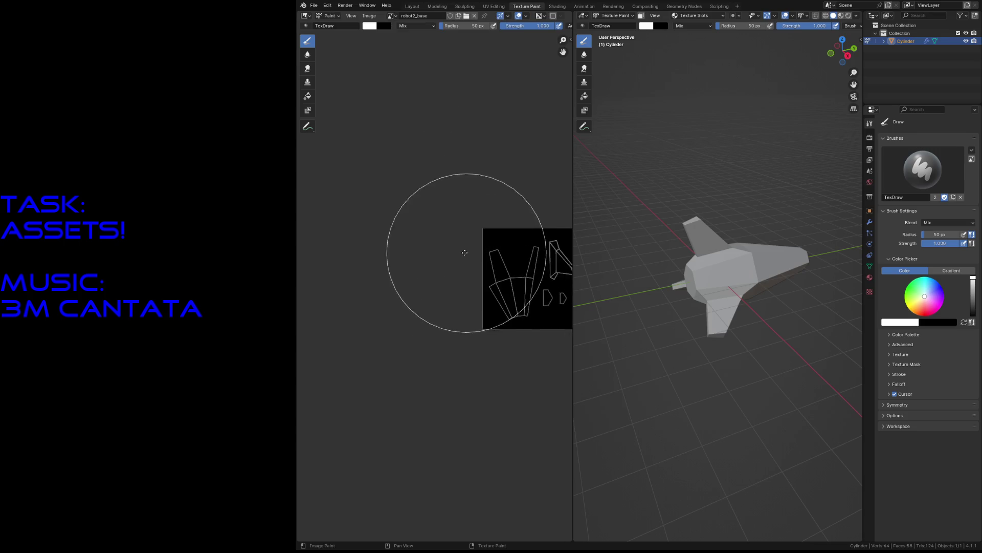
middle_drag(465, 253, 344, 230)
scroll(409, 245, up, 5)
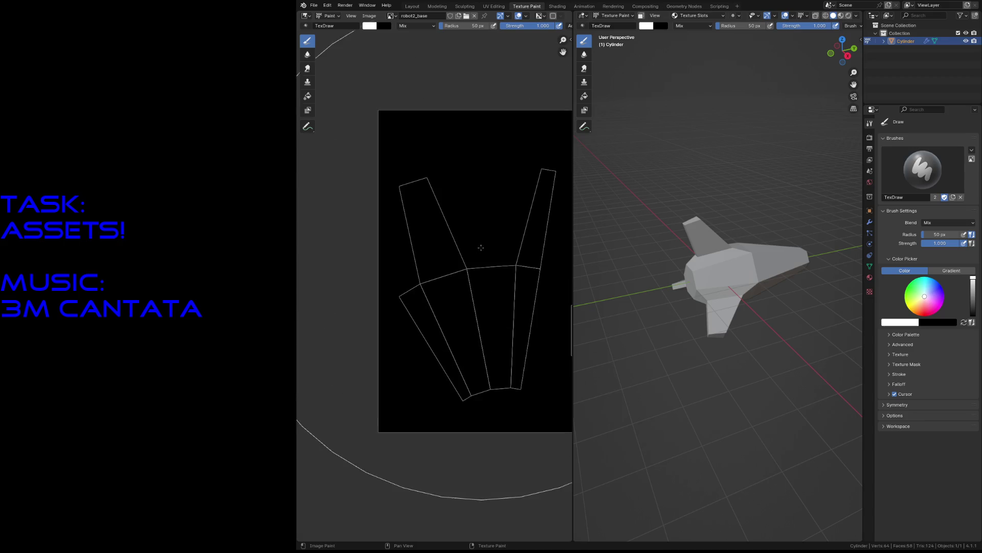
scroll(481, 248, down, 4)
key(f)
click(472, 260)
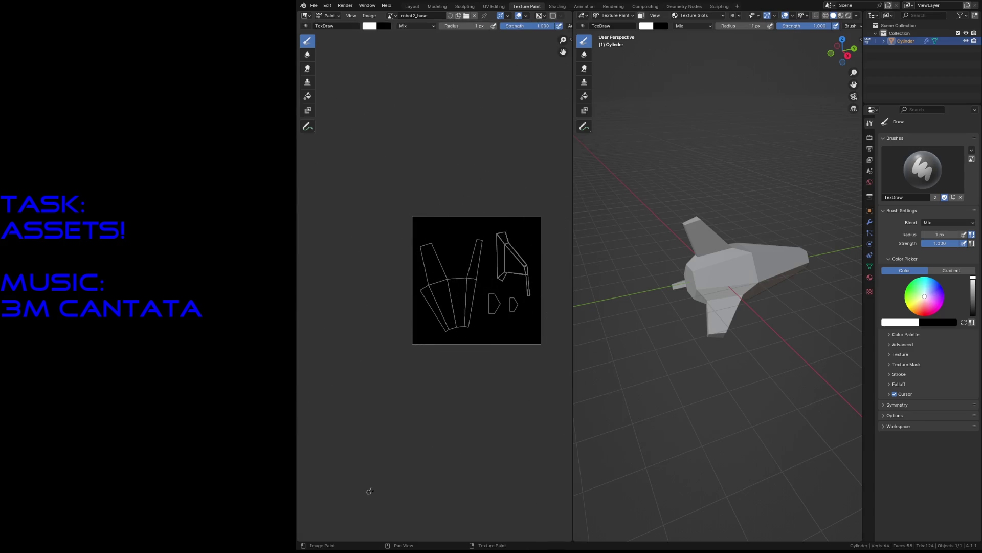
- Save robot2.blend and create a new material for the ship in the Shading workspace
key(ctrl+s)
click(557, 6)
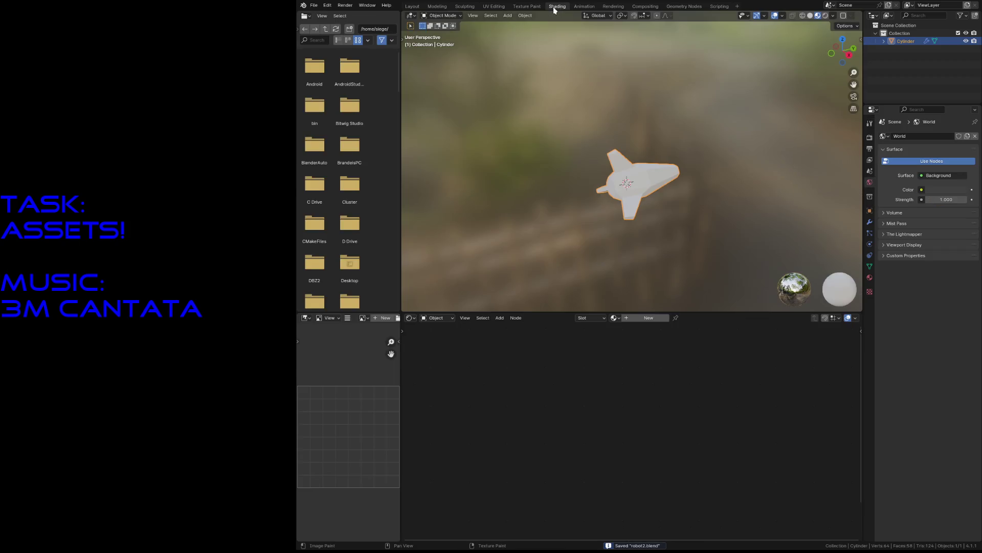
click(626, 320)
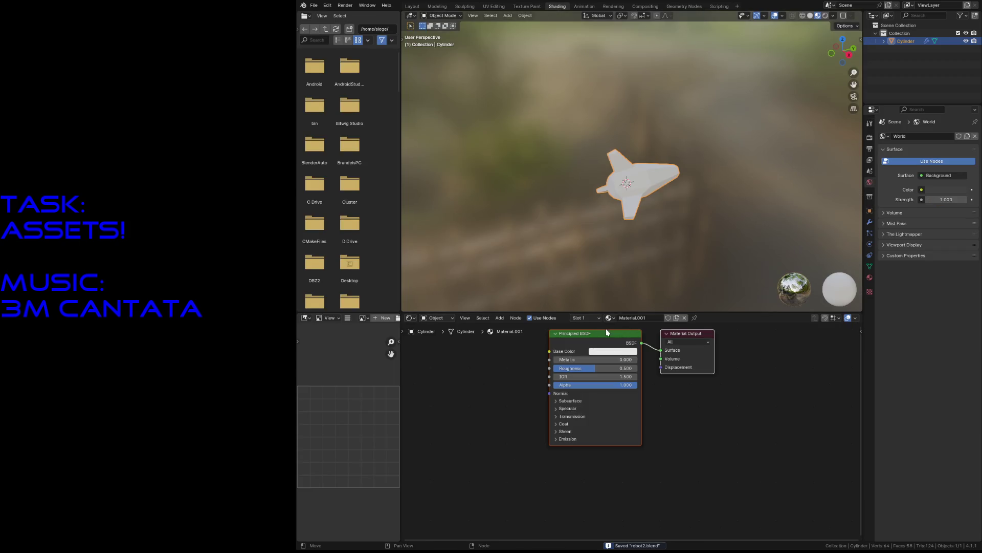
- Name the new material robot2_material
click(630, 319)
text(robot2_m)
key(Return)
- Add an Image Texture node feeding the Principled BSDF Base Color, then save the file
key(shift+a)
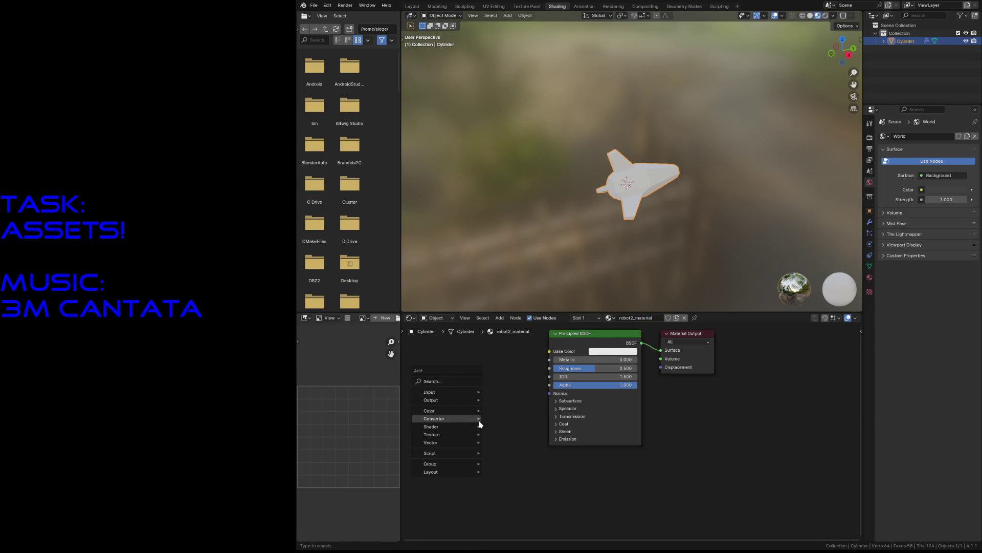
mouse_move(456, 434)
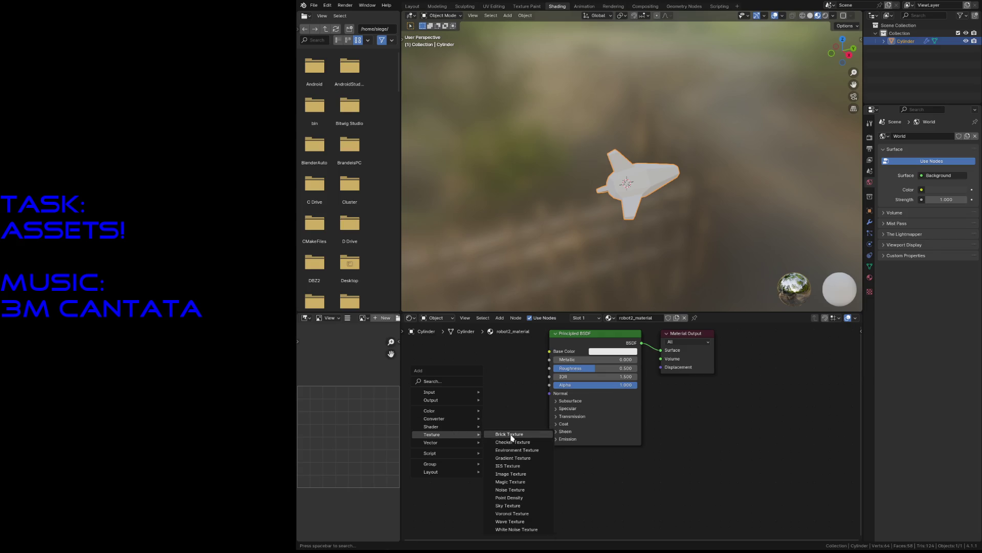
click(511, 475)
drag(519, 395, 549, 352)
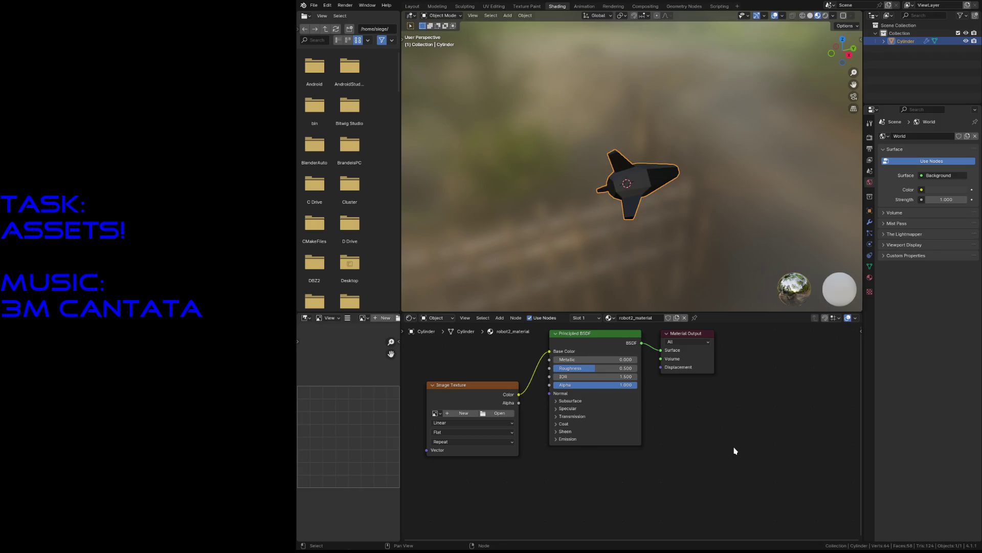
key(ctrl+s)
- Return to Texture Paint and show the ship in Material Preview shading
click(535, 6)
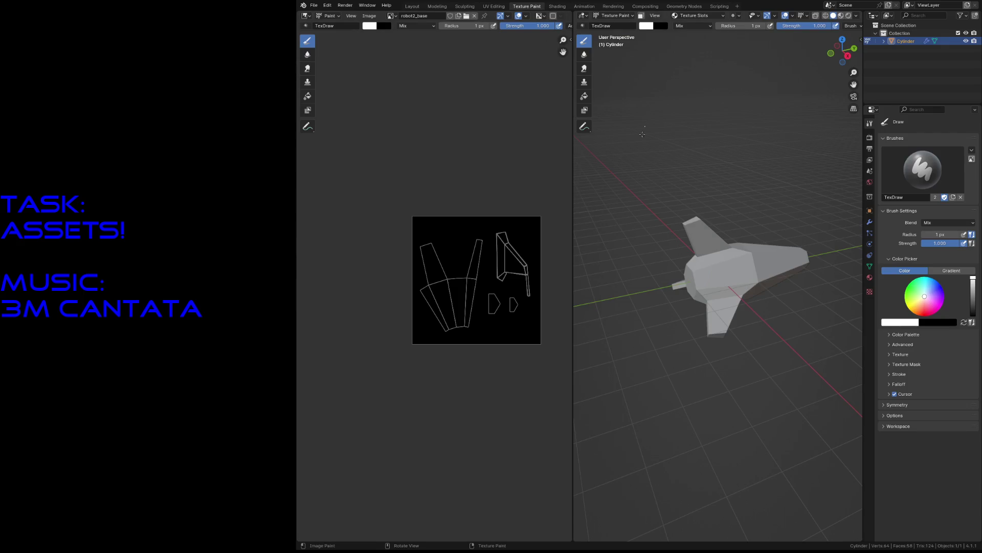
click(553, 7)
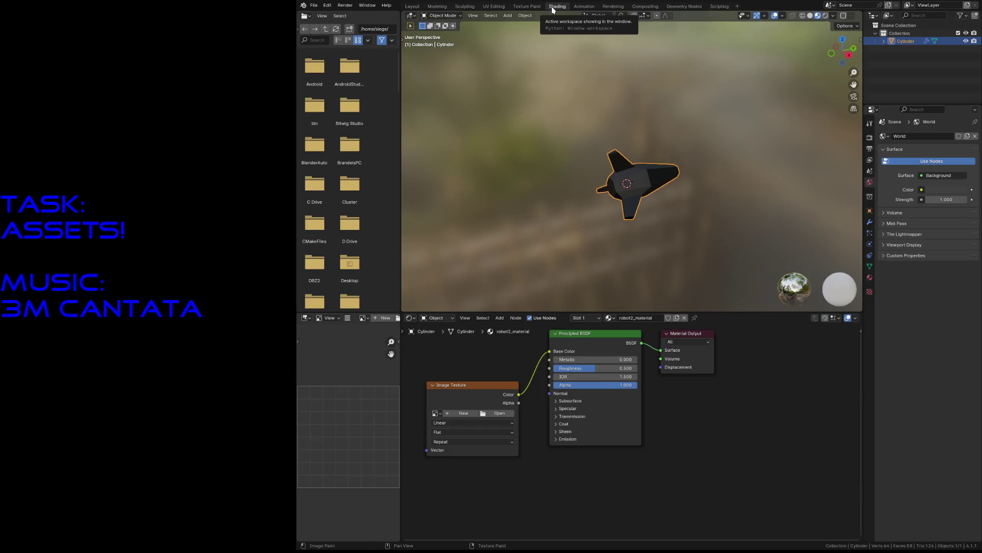
click(530, 8)
key(shift+grave)
key(w)
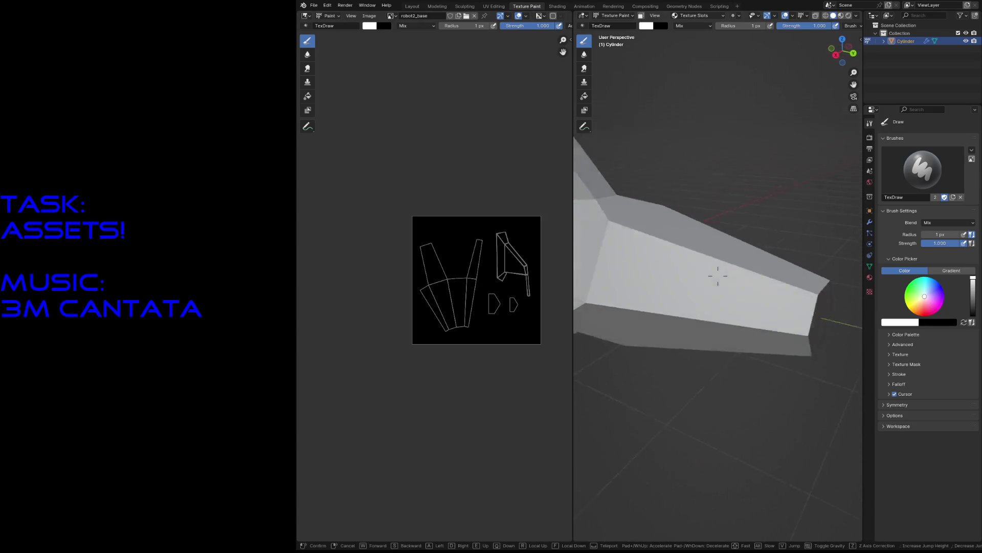
key(Escape)
key(z)
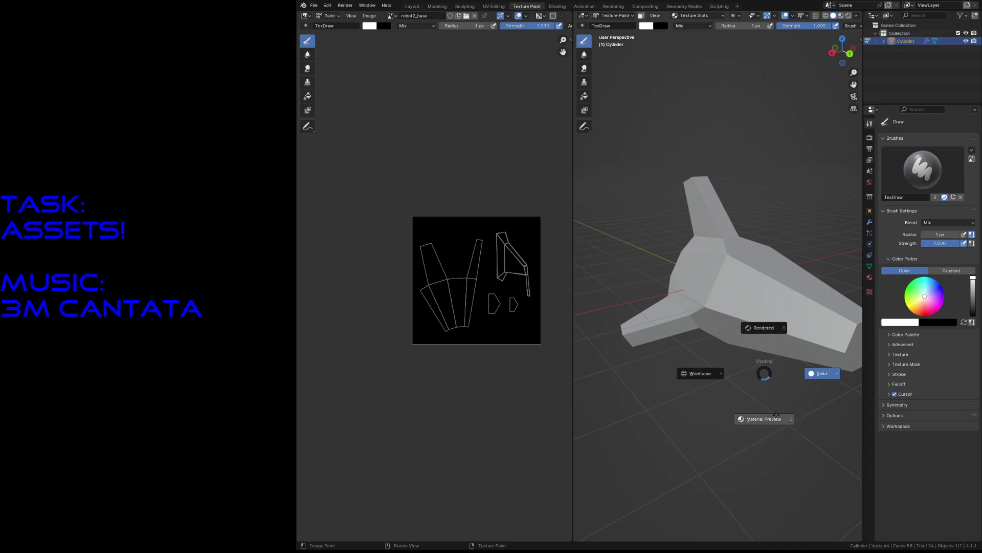
click(776, 414)
- Choose bright magenta as the paint colour on the colour wheel
key(shift+grave)
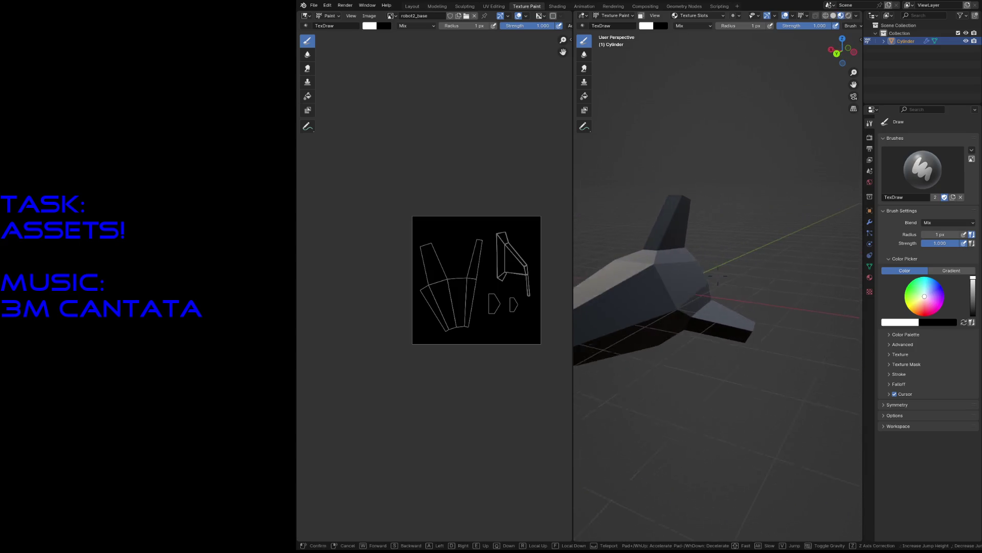
key(d)
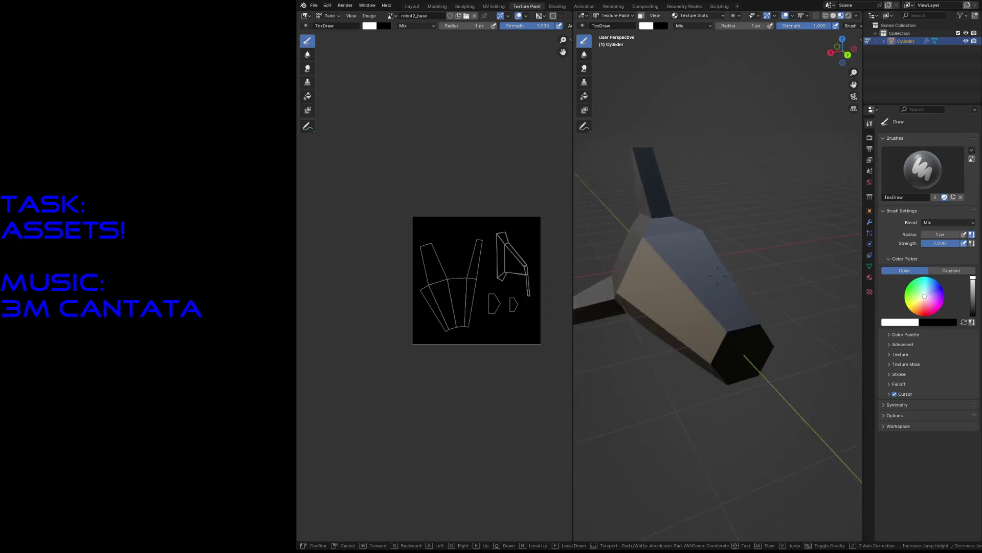
key(Escape)
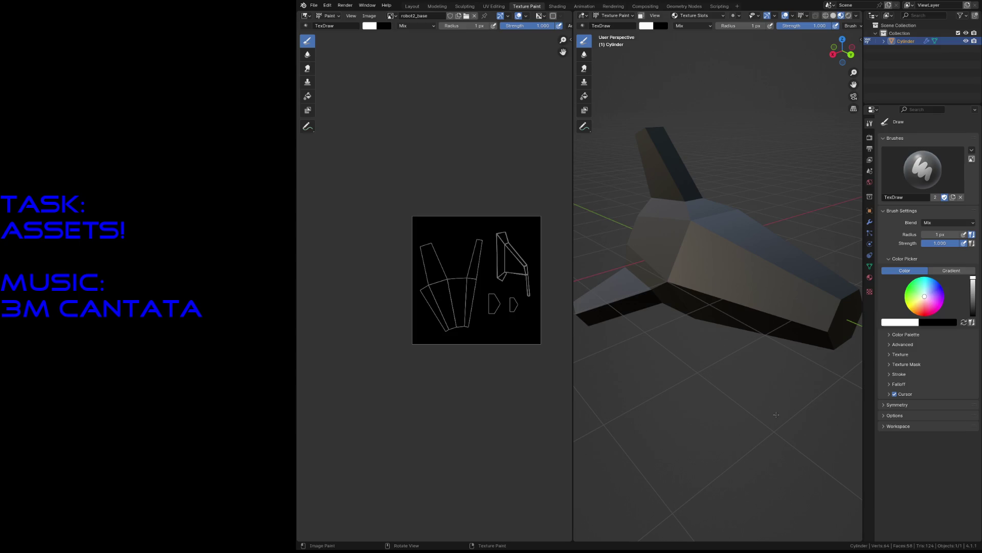
click(936, 304)
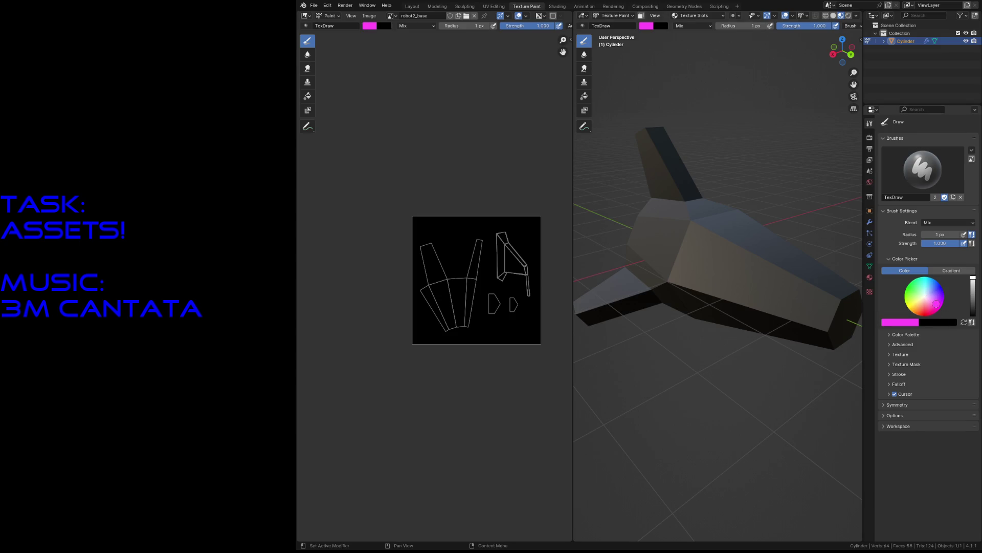
- Fine-tune the magenta paint colour and set the brush radius to 8 px
drag(935, 306, 941, 297)
key(f)
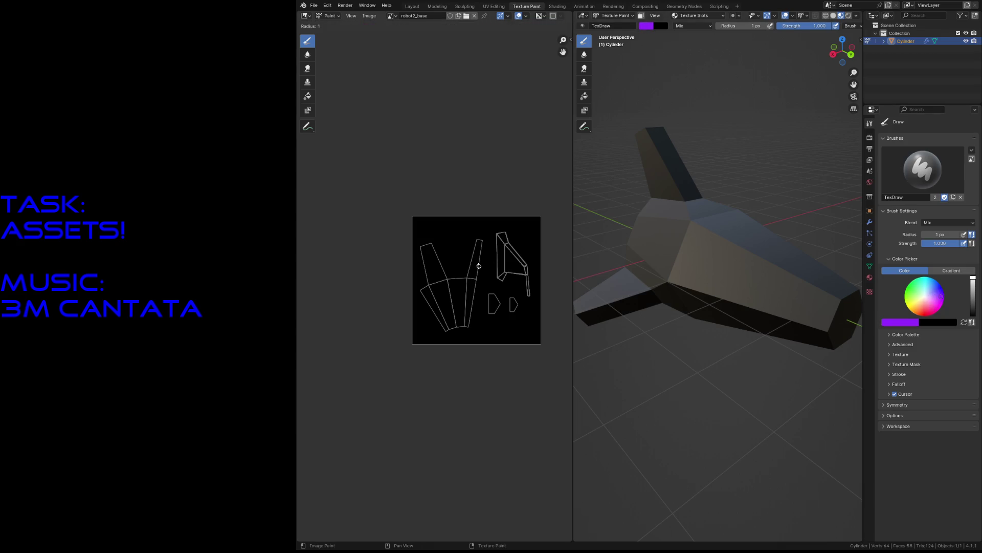
click(481, 271)
- Paint the whole robot2_base texture solid magenta, then put the ship into Edit Mode
mouse_move(474, 340)
mouse_down()
mouse_move(470, 224)
mouse_move(462, 282)
mouse_up()
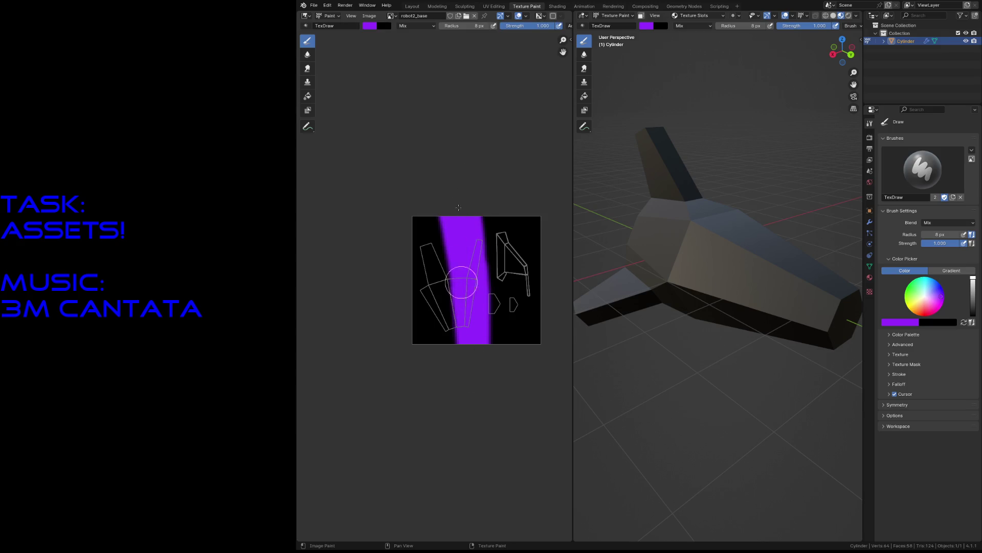
drag(440, 173, 416, 333)
mouse_move(494, 335)
mouse_down()
mouse_move(489, 270)
mouse_move(517, 367)
mouse_move(515, 259)
mouse_move(513, 346)
mouse_move(463, 269)
mouse_up()
drag(419, 363, 418, 287)
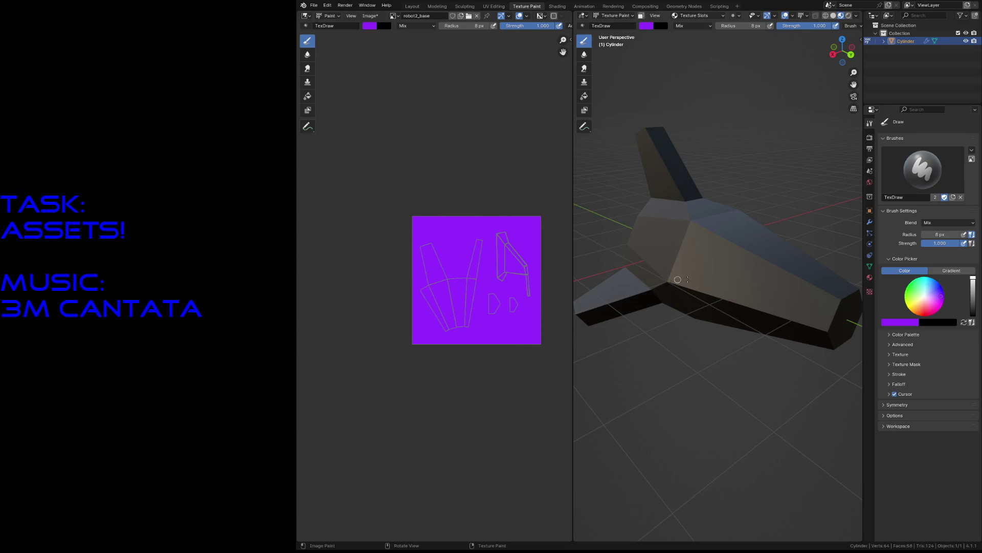
key(Tab)
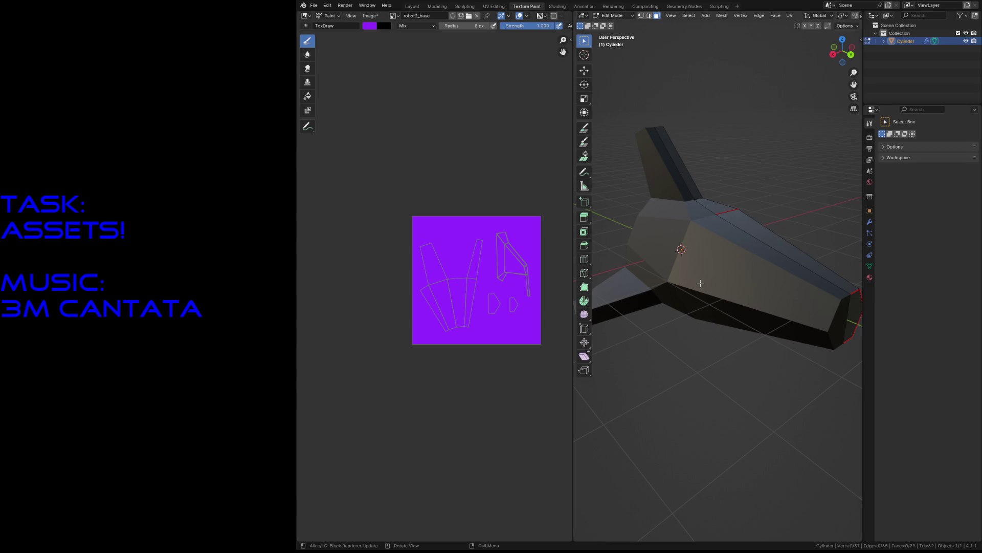
click(869, 278)
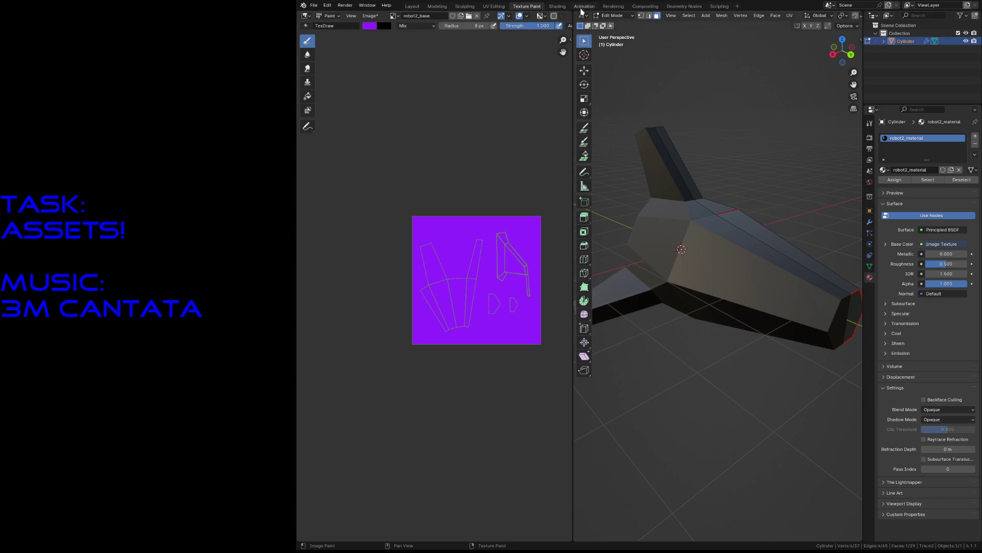
- Load robot2_base into the Image Texture node, keeping Flat projection, with Closest interpolation
click(557, 6)
click(435, 413)
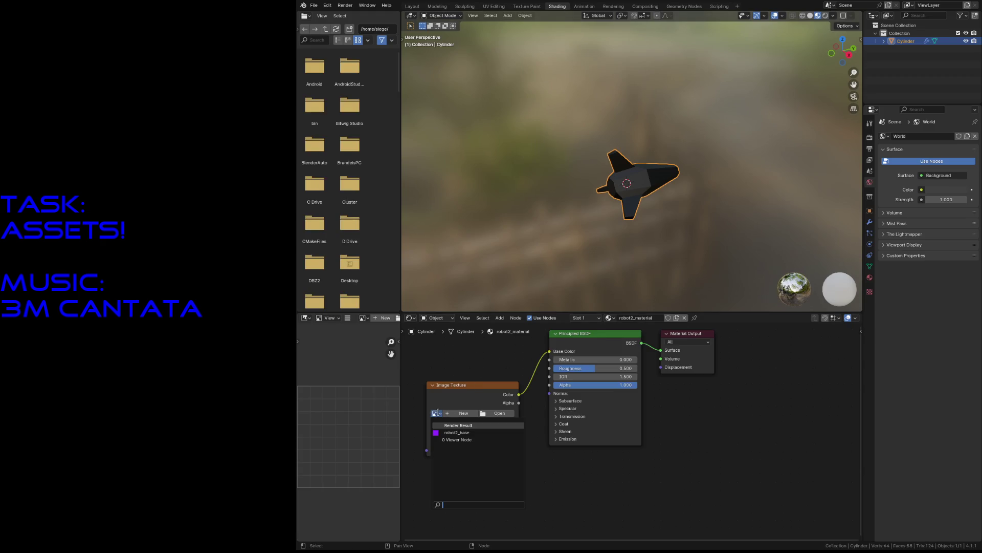
click(441, 432)
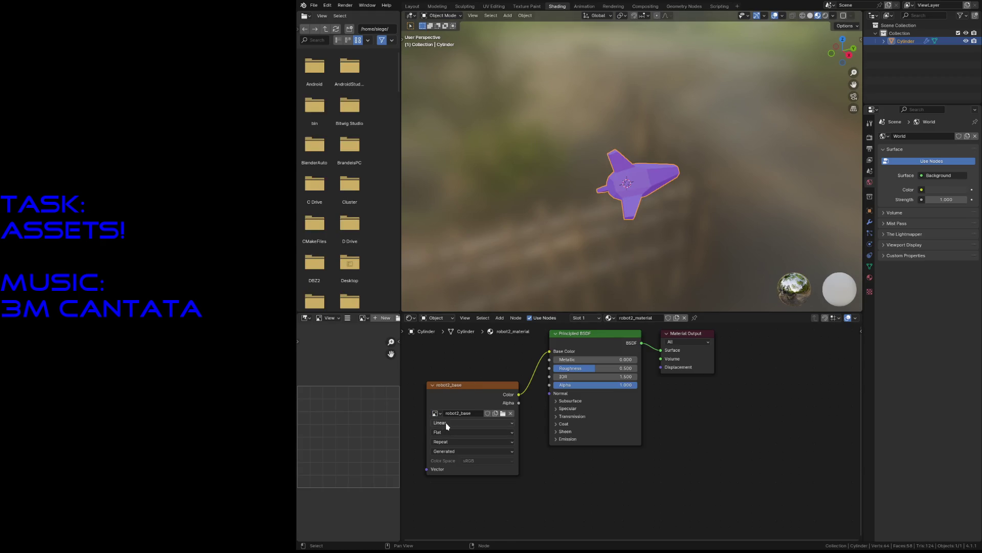
click(449, 434)
click(454, 434)
click(450, 424)
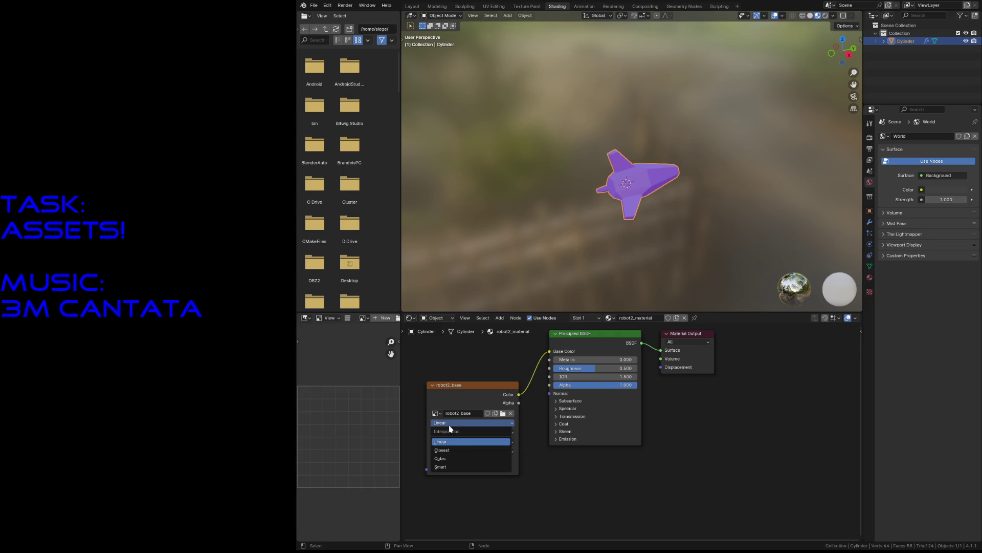
click(450, 450)
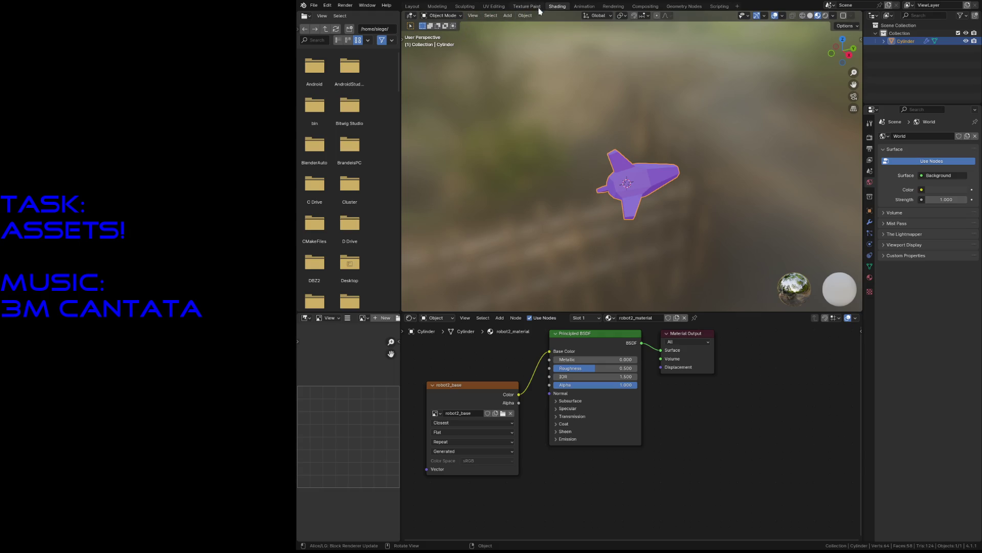
- Cycle through the Texture Paint, Animation and Shading layouts, ending in Texture Paint
click(527, 6)
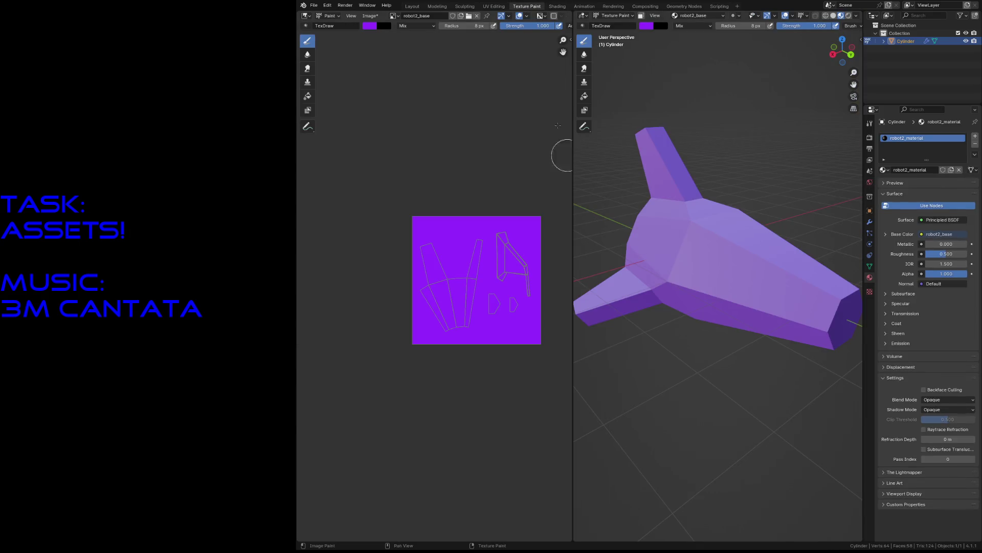
click(593, 7)
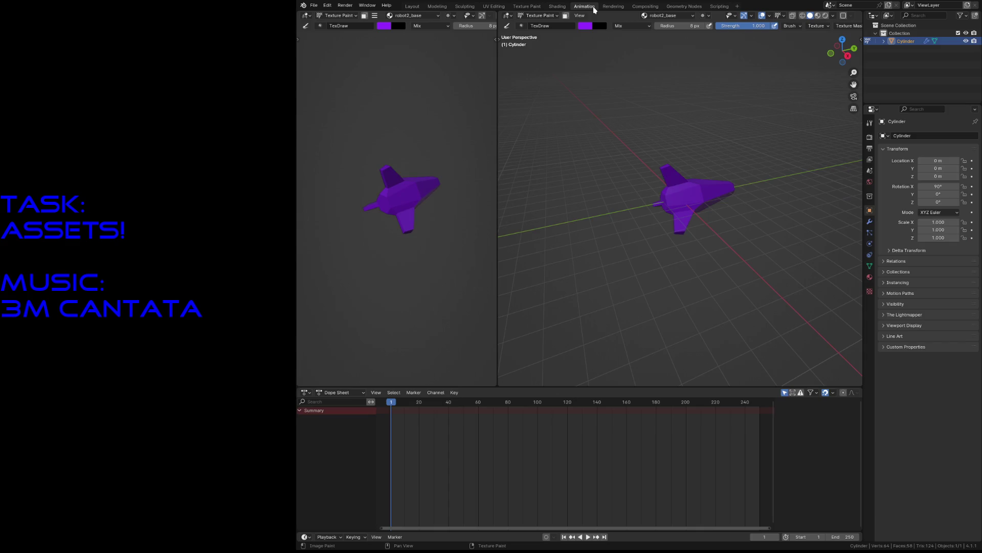
click(558, 7)
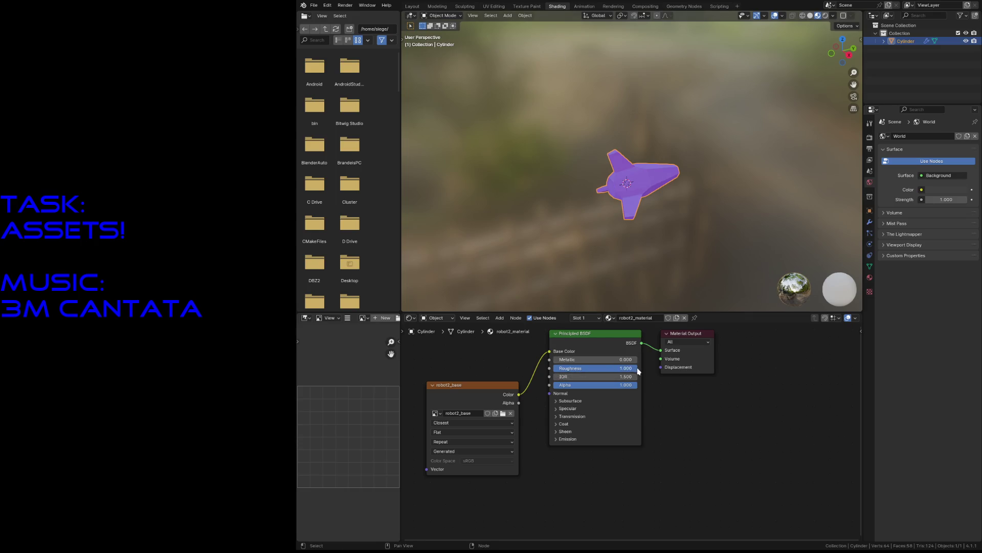
click(527, 7)
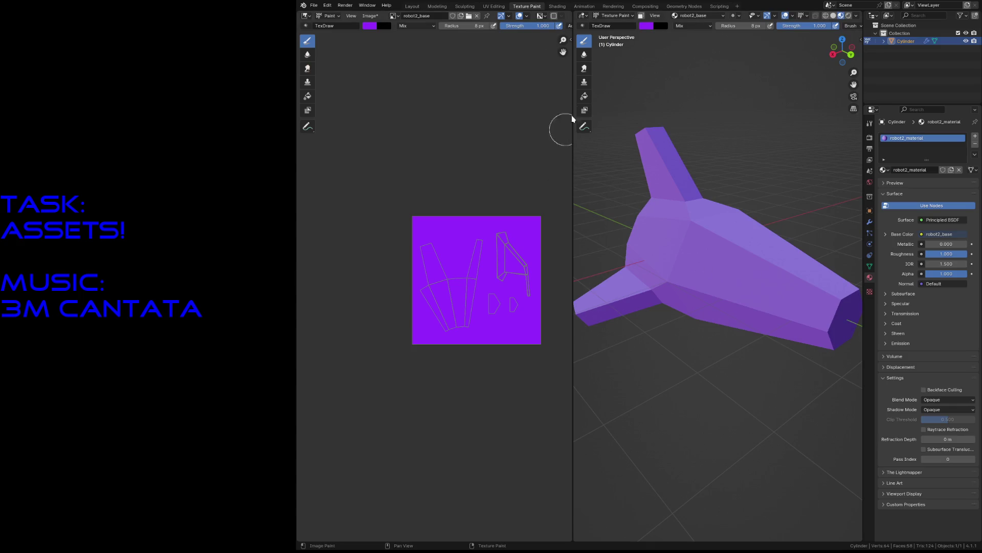
- Choose a darker, muted magenta as the paint colour
click(654, 30)
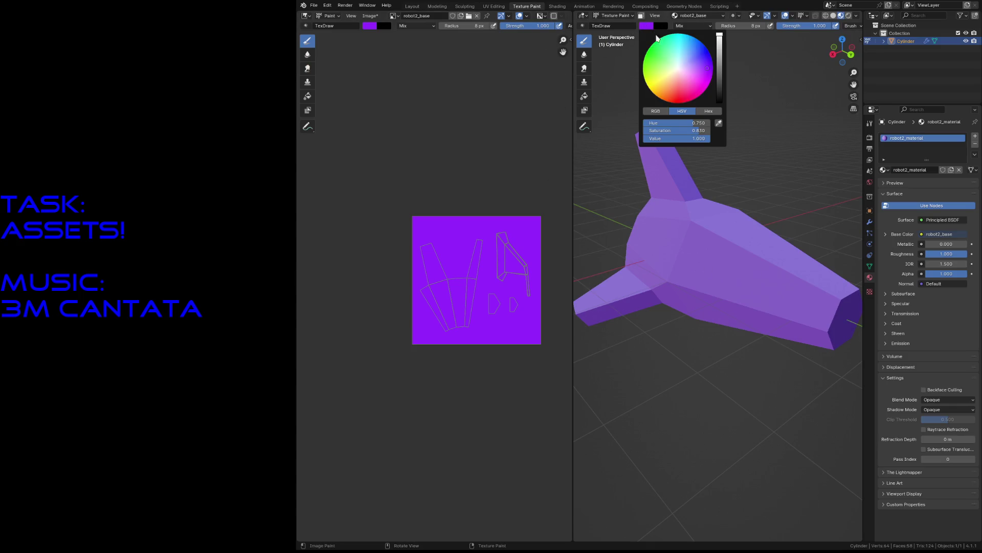
click(694, 79)
drag(693, 80, 695, 87)
mouse_move(720, 74)
mouse_down()
mouse_move(720, 87)
mouse_move(700, 90)
mouse_move(719, 82)
mouse_up()
click(682, 78)
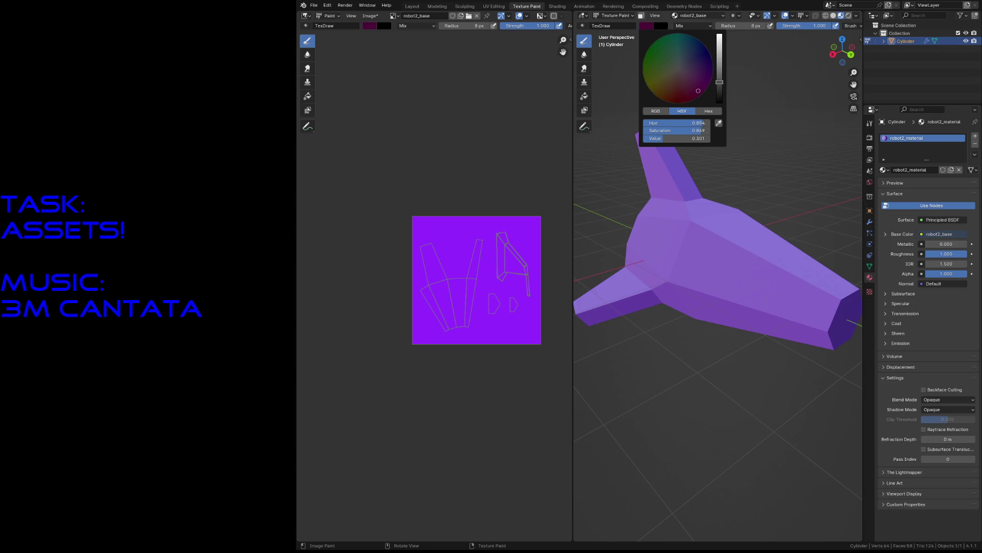
- Repaint every purple area of the texture in the dark magenta
mouse_move(487, 285)
mouse_down()
mouse_move(443, 368)
mouse_move(471, 383)
mouse_move(408, 222)
mouse_move(406, 186)
mouse_move(488, 150)
mouse_up()
drag(492, 196, 488, 272)
mouse_move(527, 338)
mouse_down()
mouse_move(547, 179)
mouse_move(524, 203)
mouse_up()
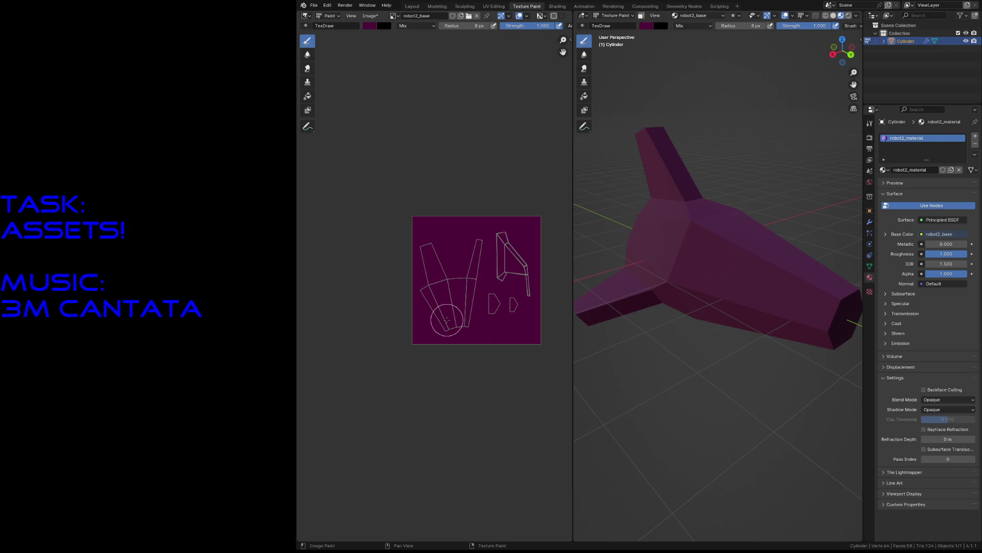
- Zoom in, set the brush radius to 1 px and choose a bright green colour
scroll(445, 297, up, 3)
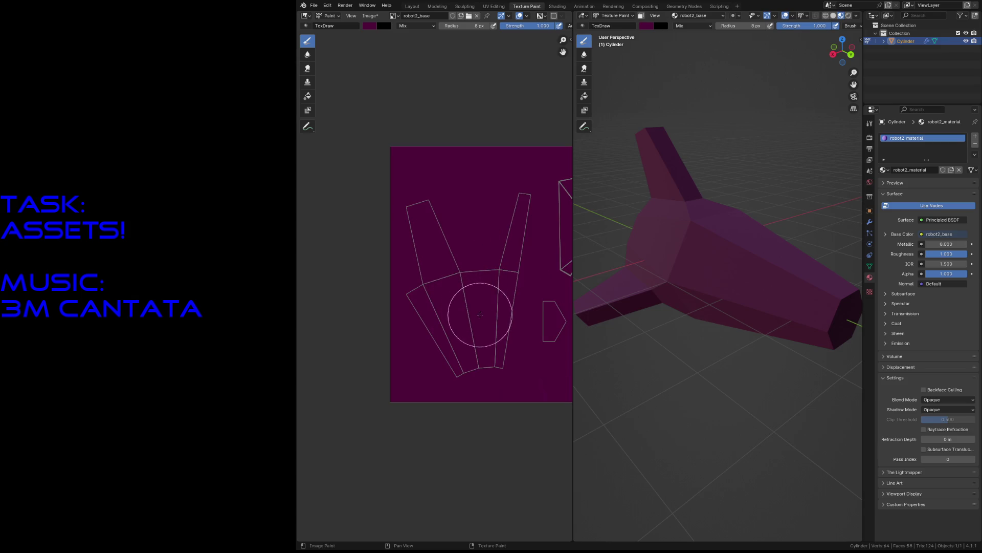
scroll(481, 343, up, 3)
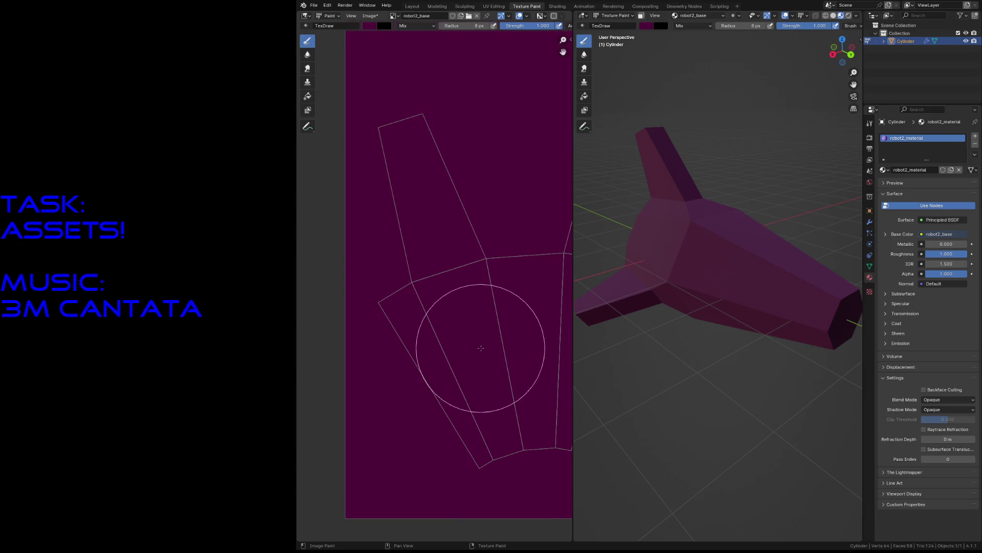
key(f)
click(476, 221)
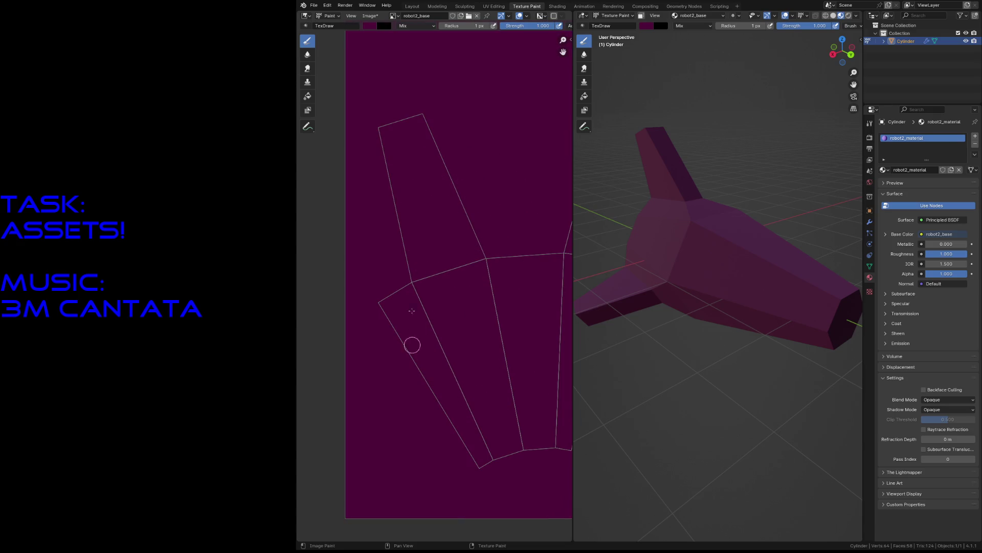
click(369, 27)
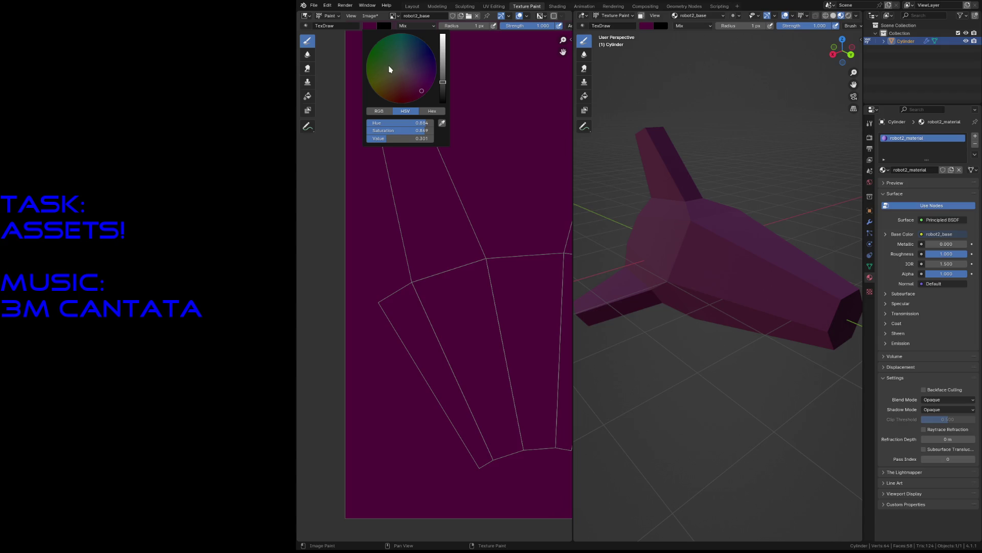
drag(387, 60, 374, 46)
drag(443, 90, 443, 53)
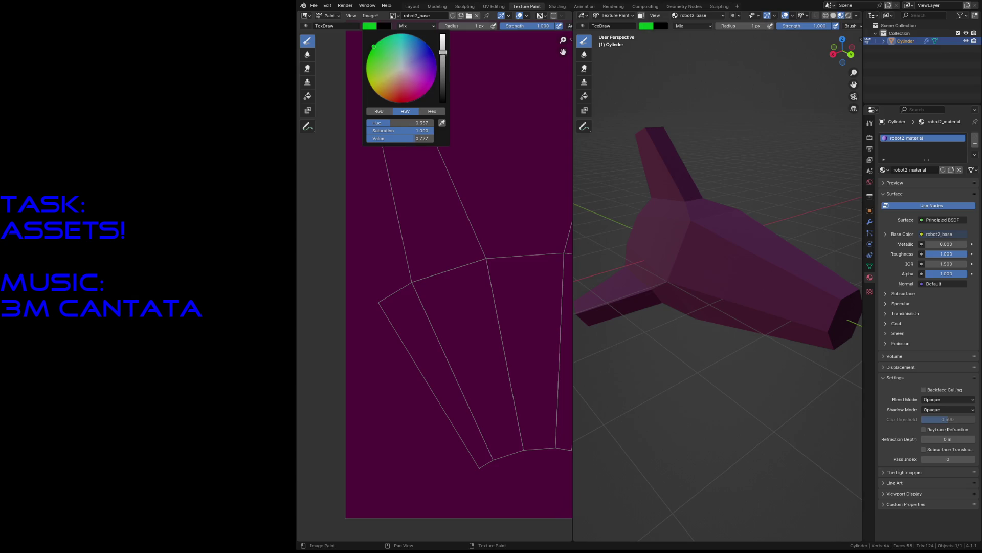
- Paint a green window stroke onto the body island and sample the hull colour
mouse_move(469, 328)
mouse_down()
mouse_move(473, 357)
mouse_move(467, 340)
mouse_move(472, 348)
mouse_move(480, 322)
mouse_move(485, 379)
mouse_up()
drag(465, 324, 486, 383)
mouse_move(467, 334)
mouse_down()
mouse_move(467, 325)
mouse_move(482, 336)
mouse_move(482, 354)
mouse_move(463, 334)
mouse_move(462, 347)
mouse_move(486, 391)
mouse_move(481, 361)
mouse_up()
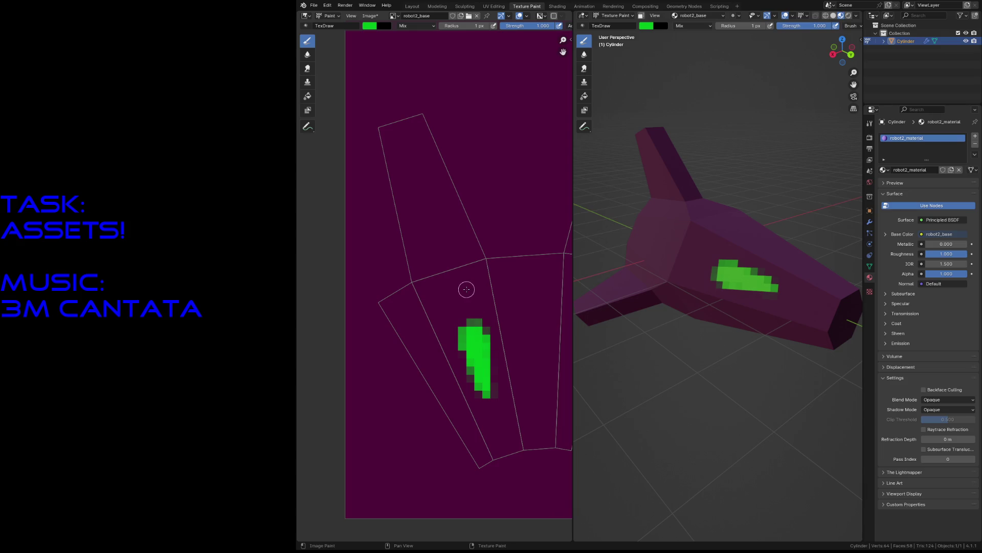
key(s)
- Darken the brush to near black and outline the green window's edges
click(371, 27)
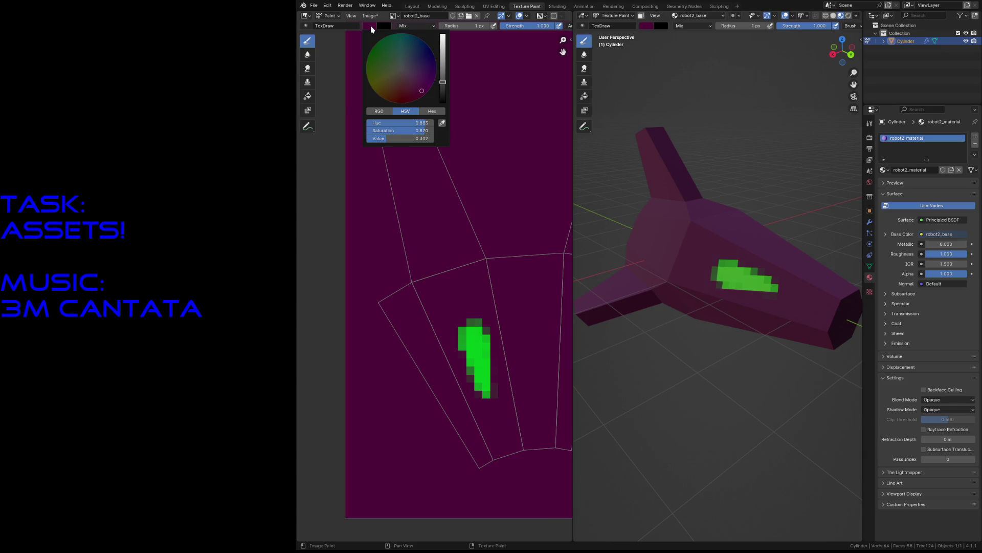
drag(448, 88, 443, 101)
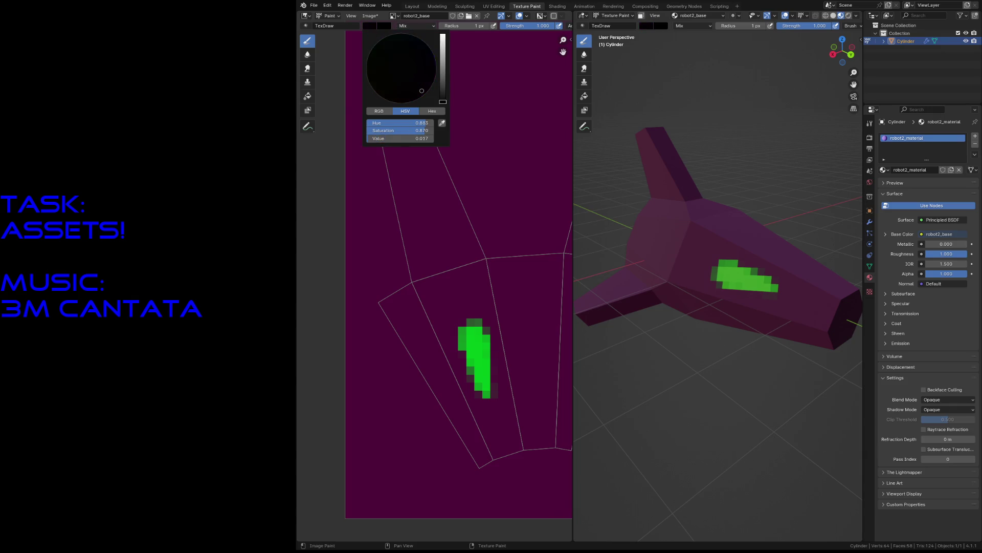
drag(454, 329, 485, 401)
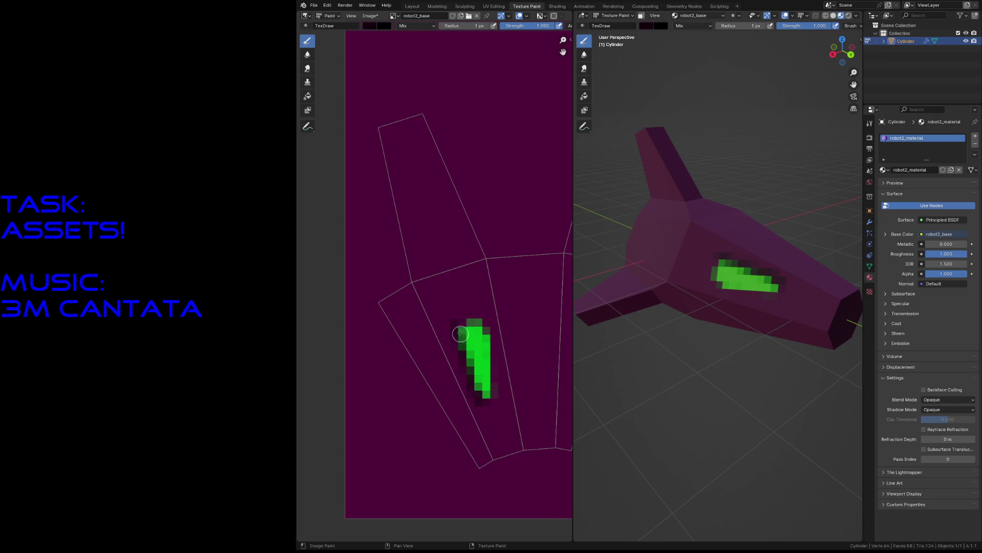
mouse_move(462, 348)
mouse_down()
mouse_move(478, 402)
mouse_move(489, 405)
mouse_move(495, 336)
mouse_move(493, 394)
mouse_move(492, 333)
mouse_move(459, 322)
mouse_move(491, 329)
mouse_move(496, 344)
mouse_up()
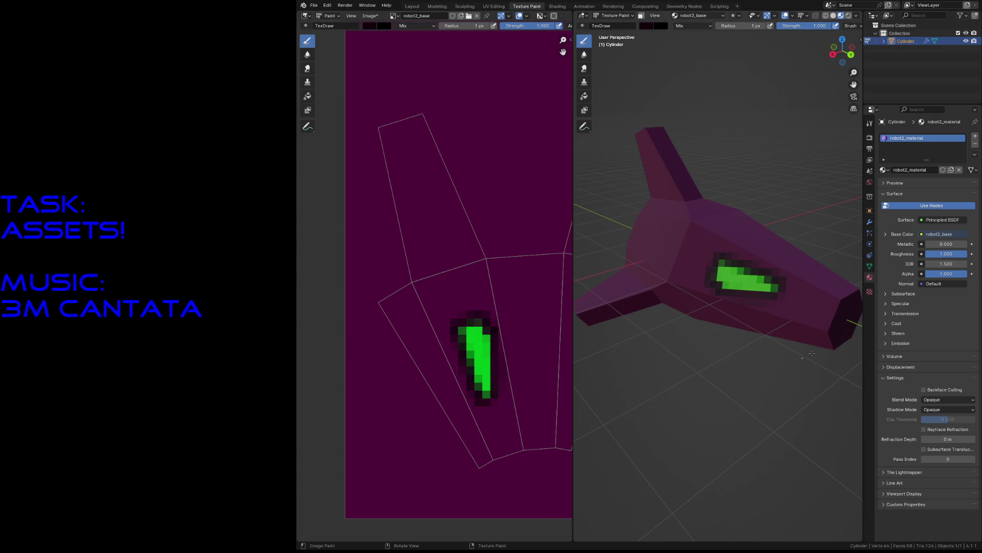
- Fly around the ship to inspect the outlined green windows on both sides
key(shift+grave)
key(s)
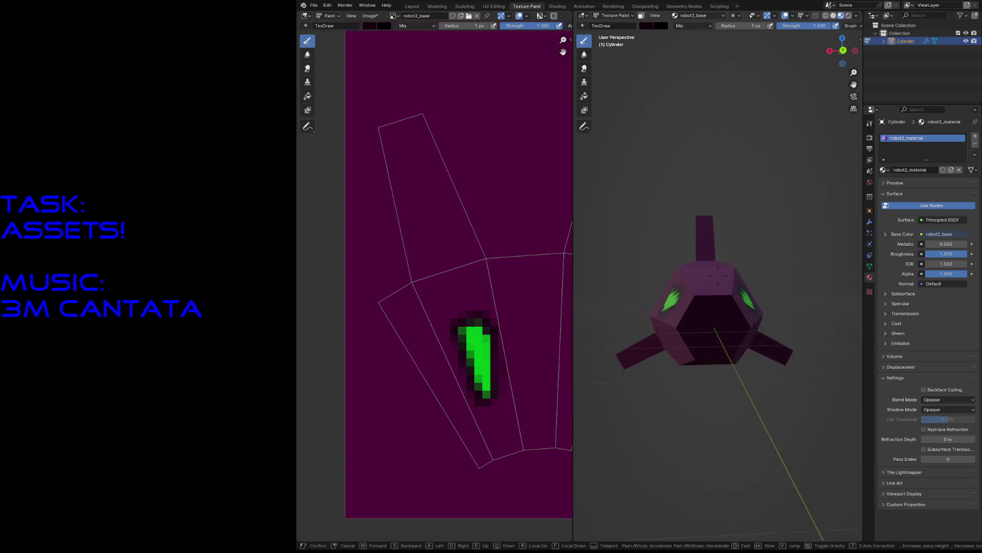
key(w)
key(s)
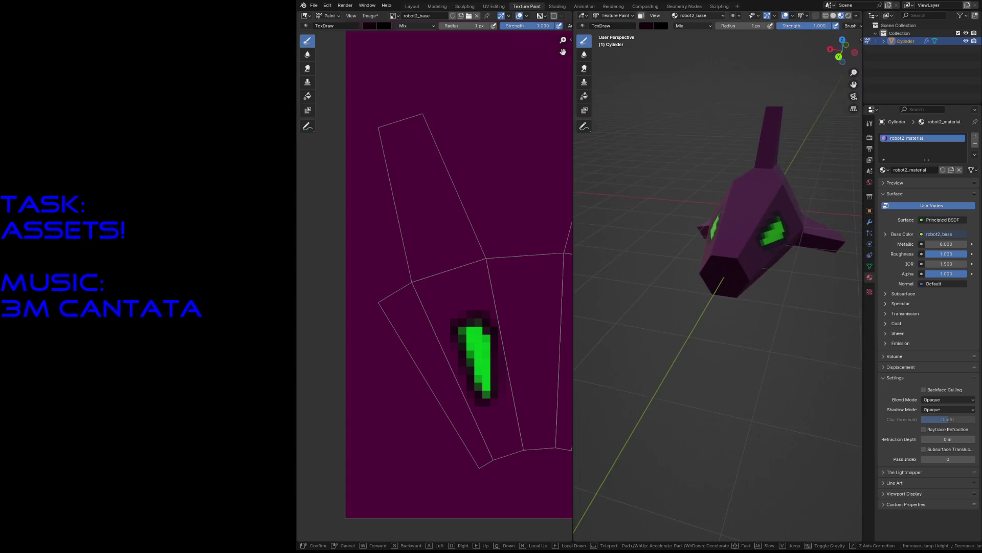
key(w)
key(w)
key(a)
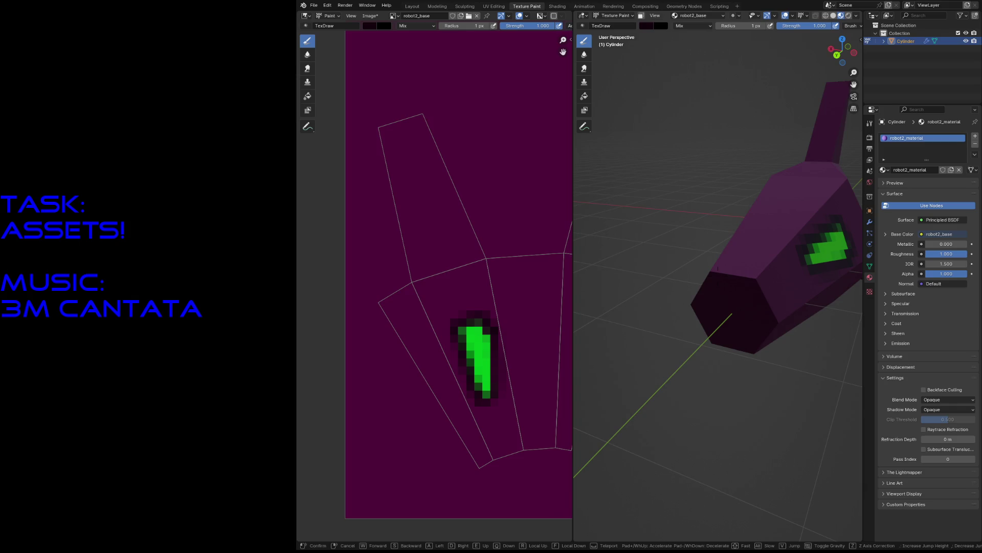
key(s)
key(w)
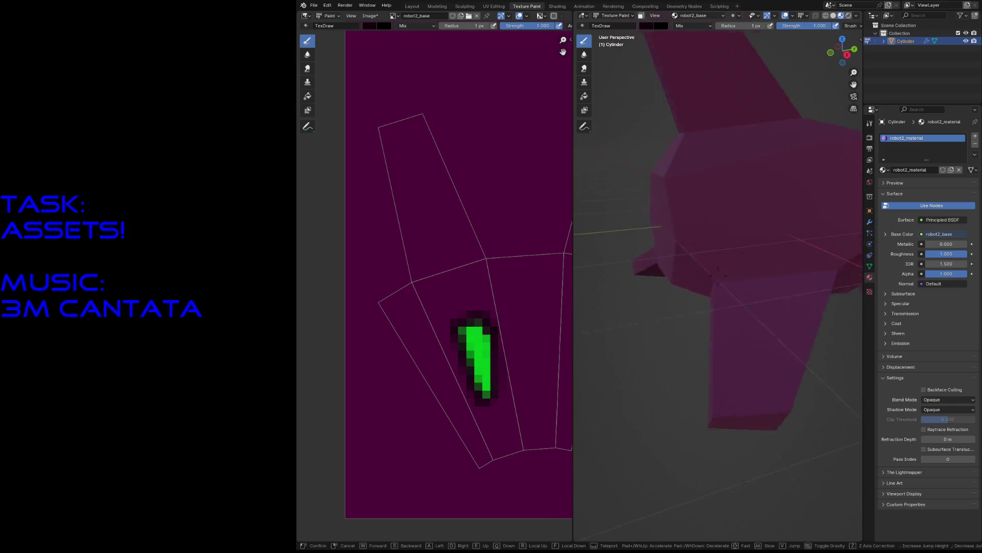
key(s)
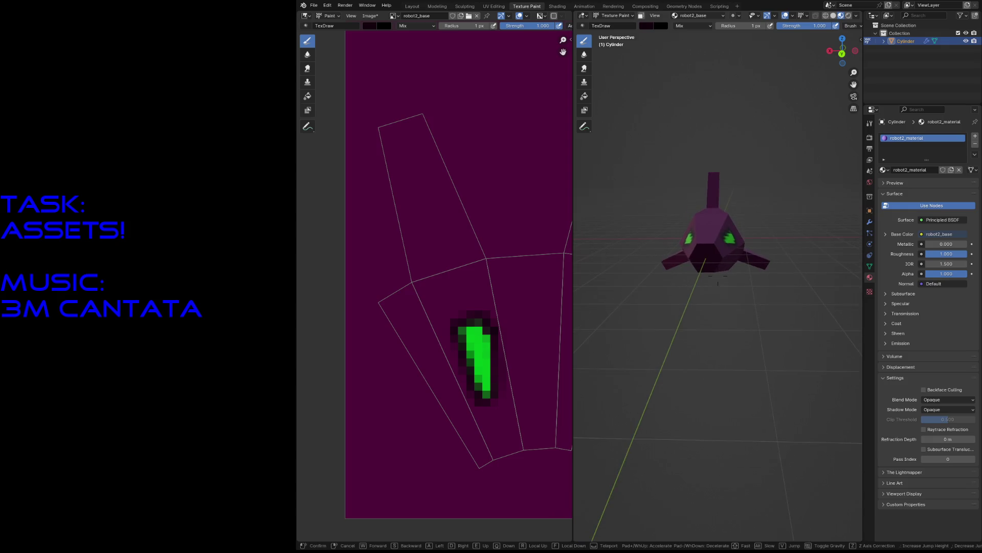
click(748, 306)
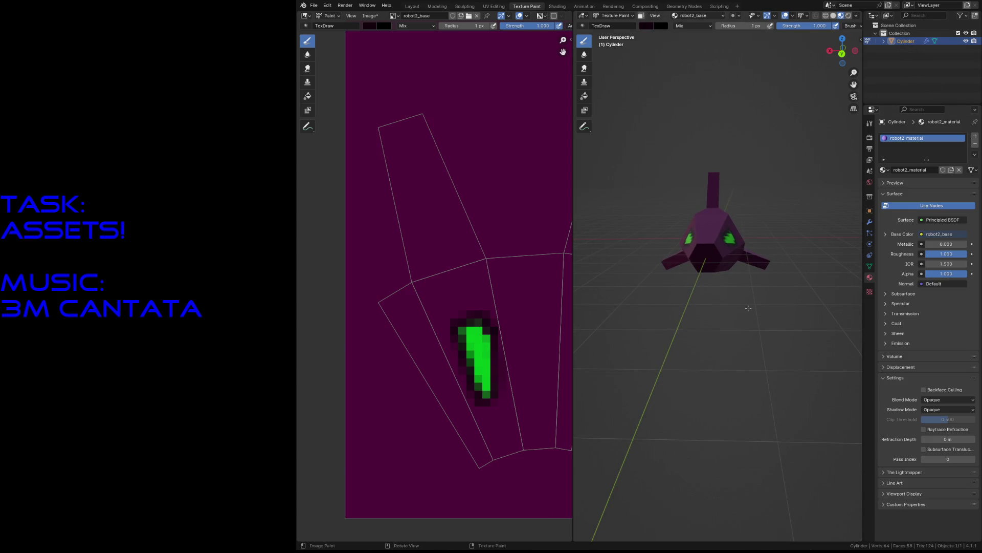
- In material preview, add a point light and move it about 4.47 m along Y
click(412, 6)
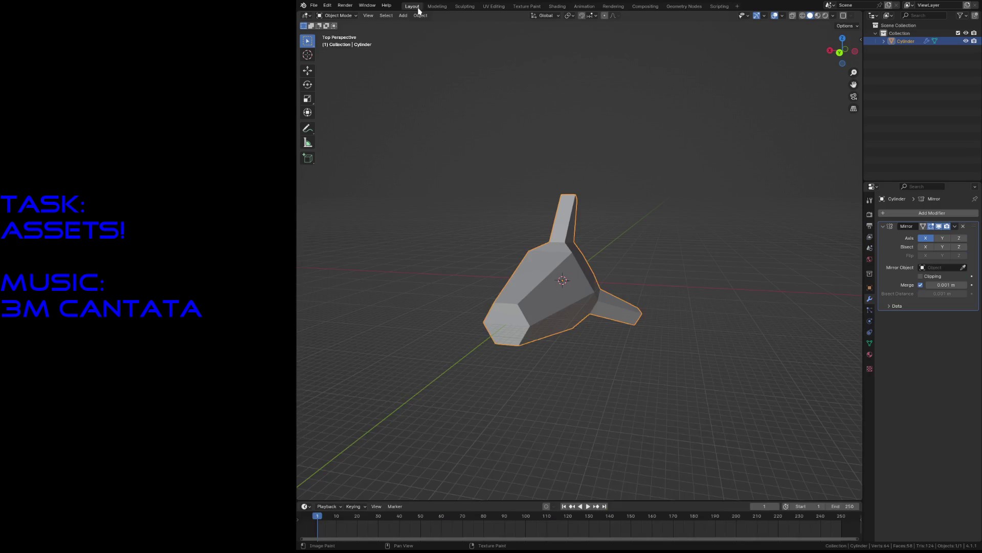
key(z)
click(617, 467)
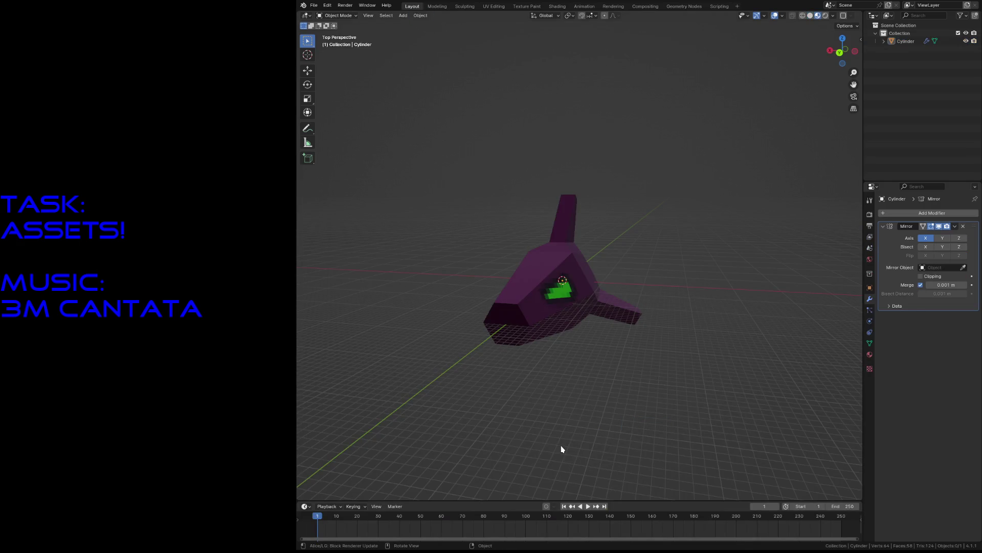
key(shift+a)
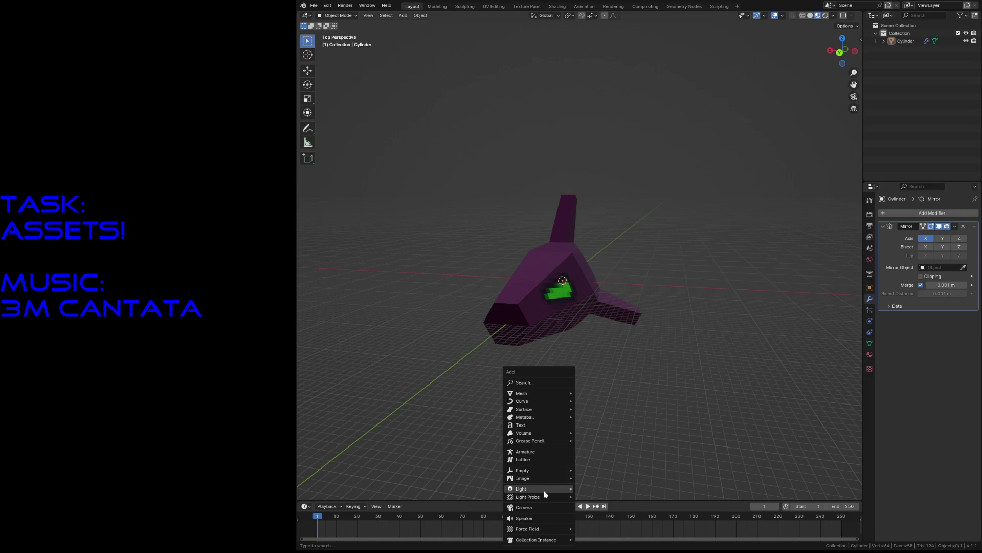
mouse_move(545, 490)
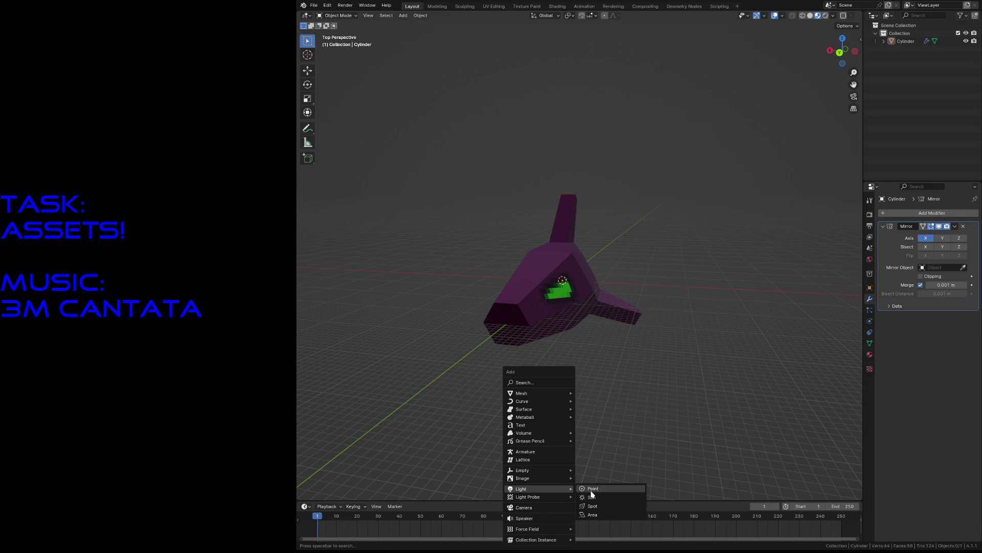
click(592, 490)
key(g)
key(y)
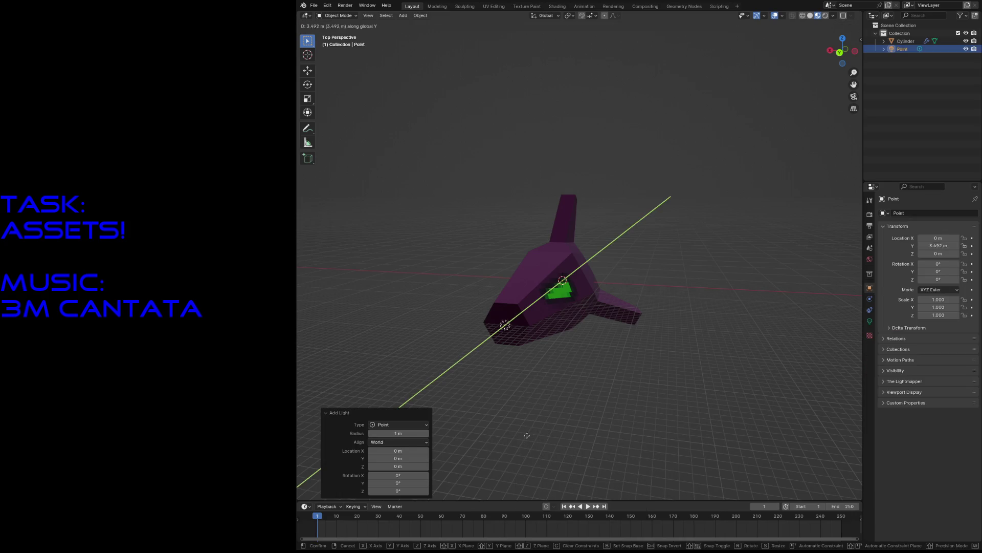
click(495, 472)
key(g)
key(y)
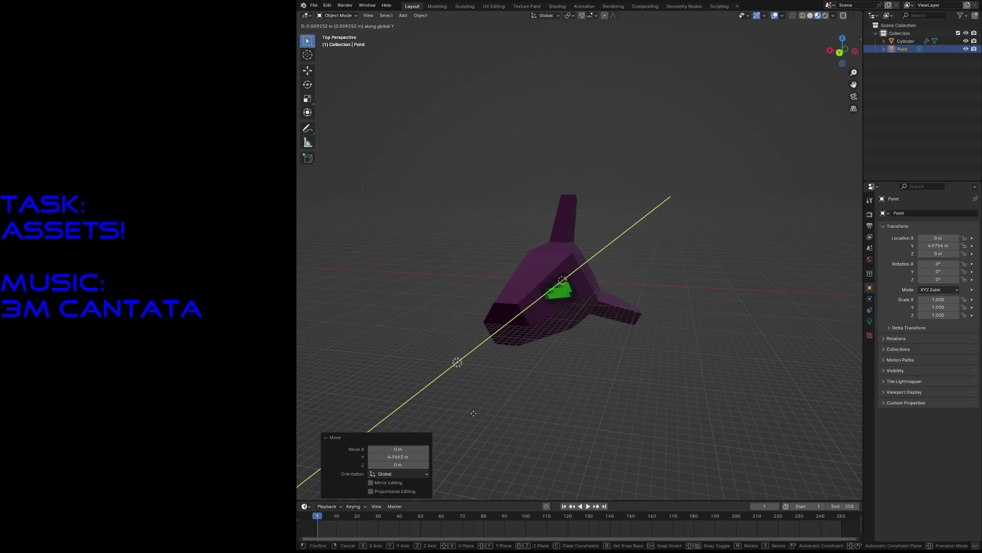
click(504, 414)
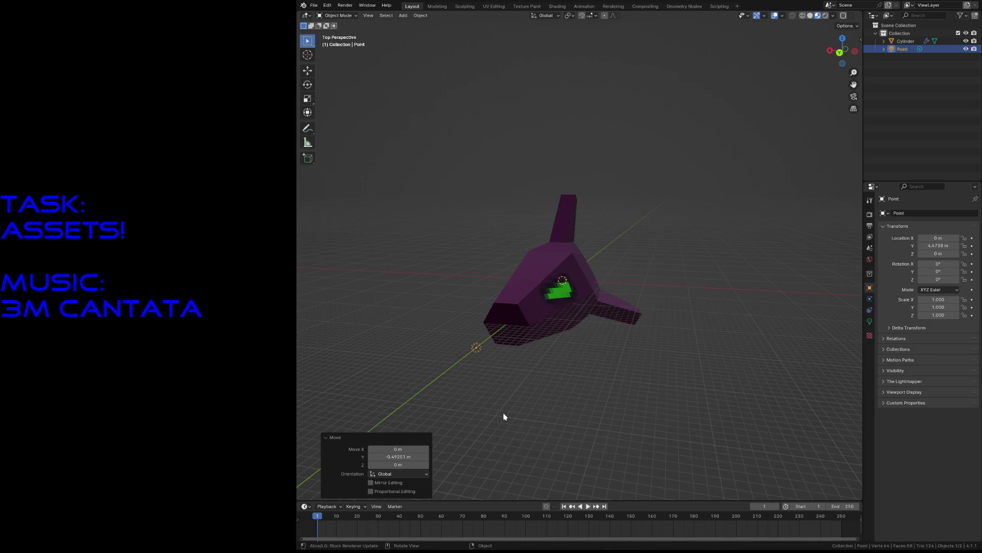
- Fly in, select the ship and briefly select its rear face in Edit Mode
key(shift+grave)
key(w)
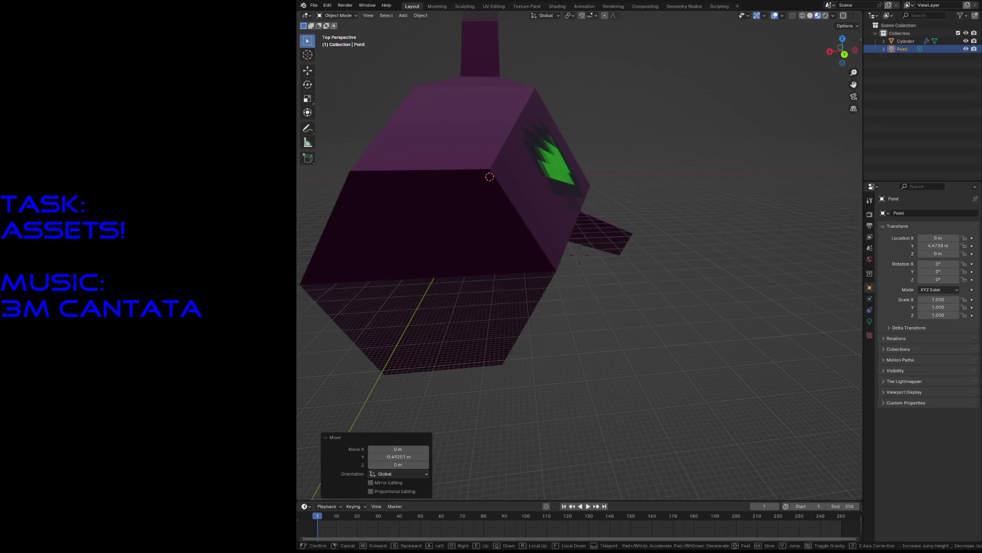
click(552, 278)
click(553, 279)
key(Tab)
click(628, 235)
click(732, 239)
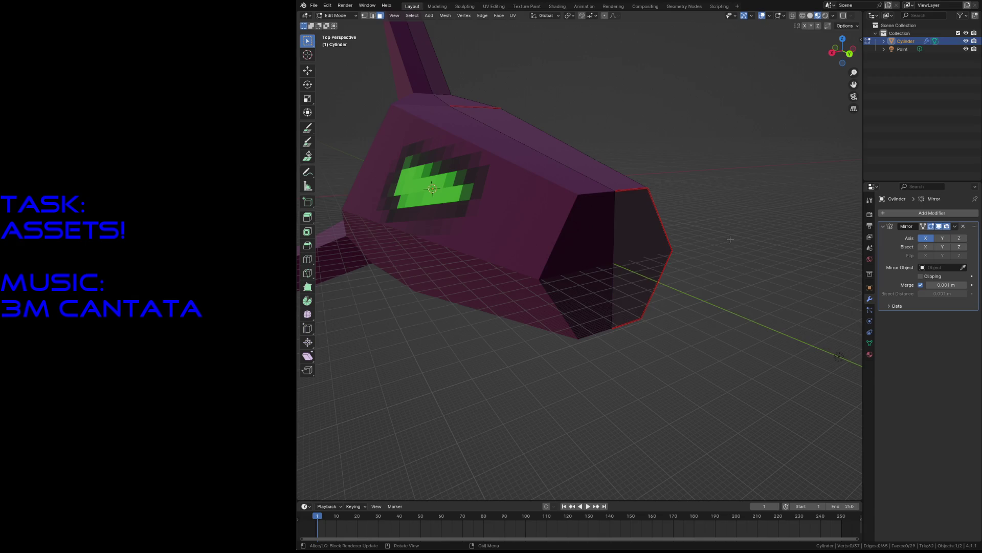
key(Tab)
- Select the point light, check its transform properties, and delete it
key(shift+grave)
click(608, 255)
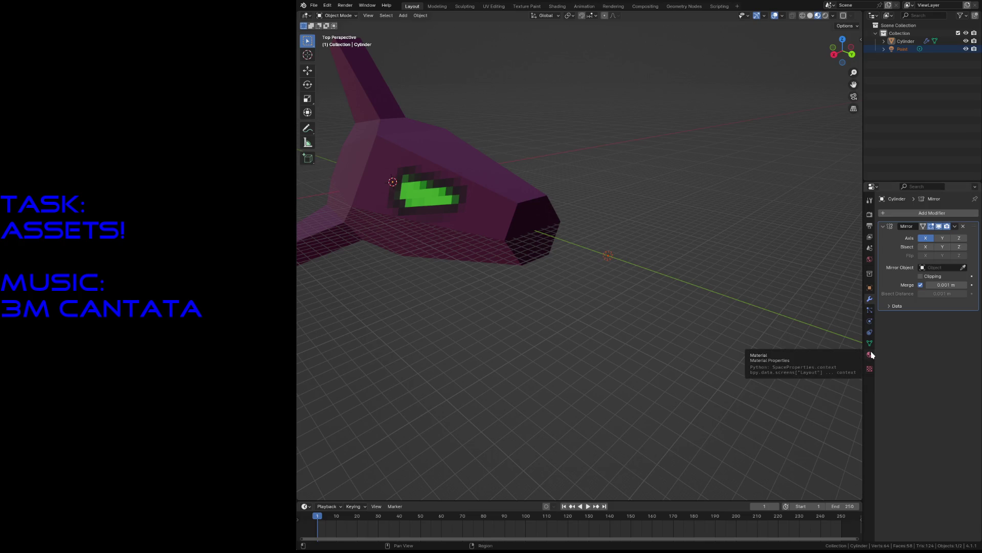
click(686, 265)
mouse_move(588, 225)
mouse_down()
mouse_move(614, 277)
mouse_move(613, 260)
mouse_up()
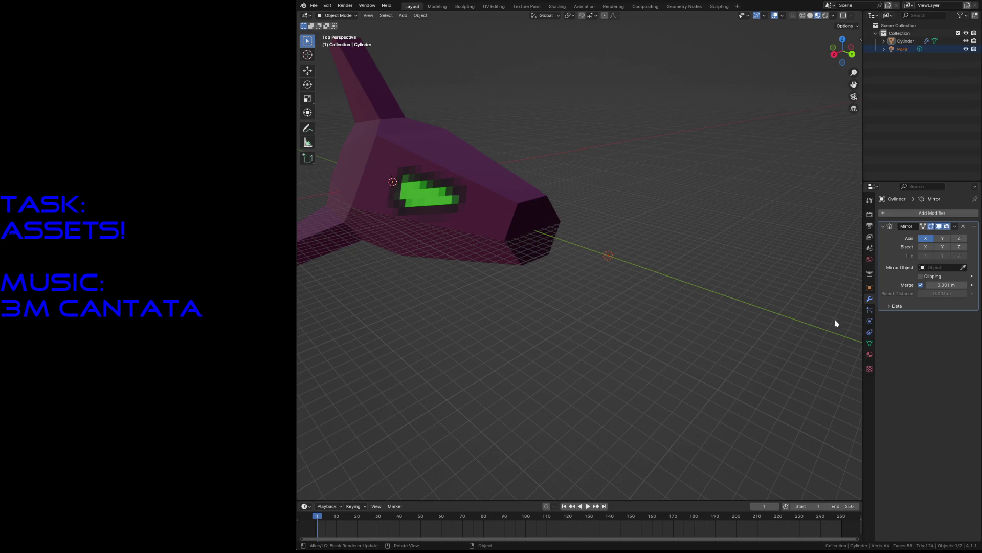
click(869, 289)
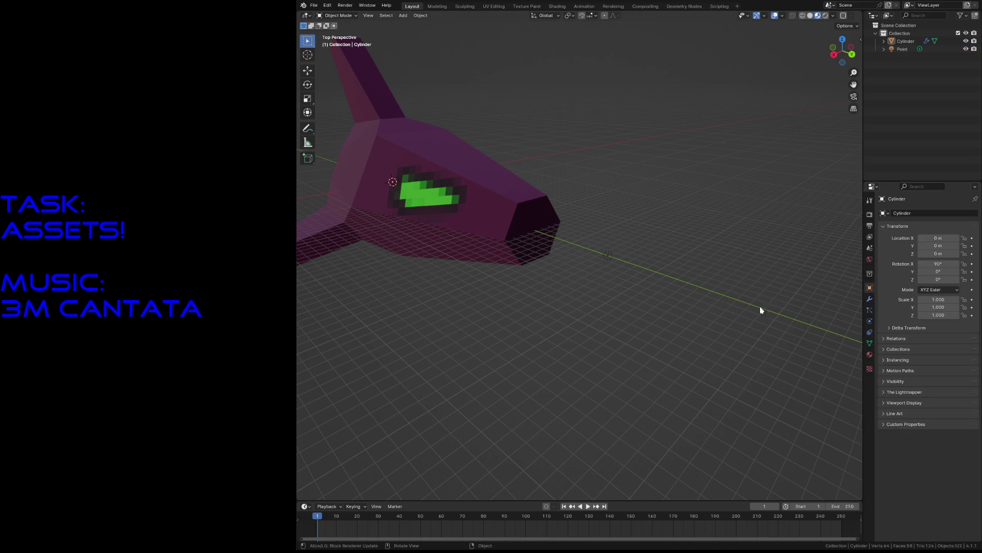
key(x)
click(643, 289)
- Add a new point light about 4 m along Y, raise its power, lift it 1 m
key(shift+a)
click(671, 289)
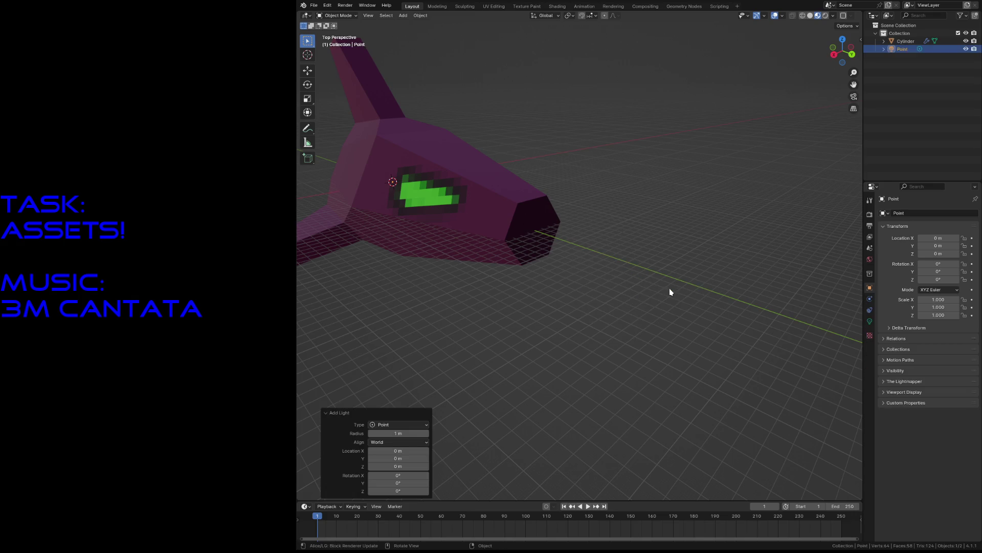
key(g)
key(y)
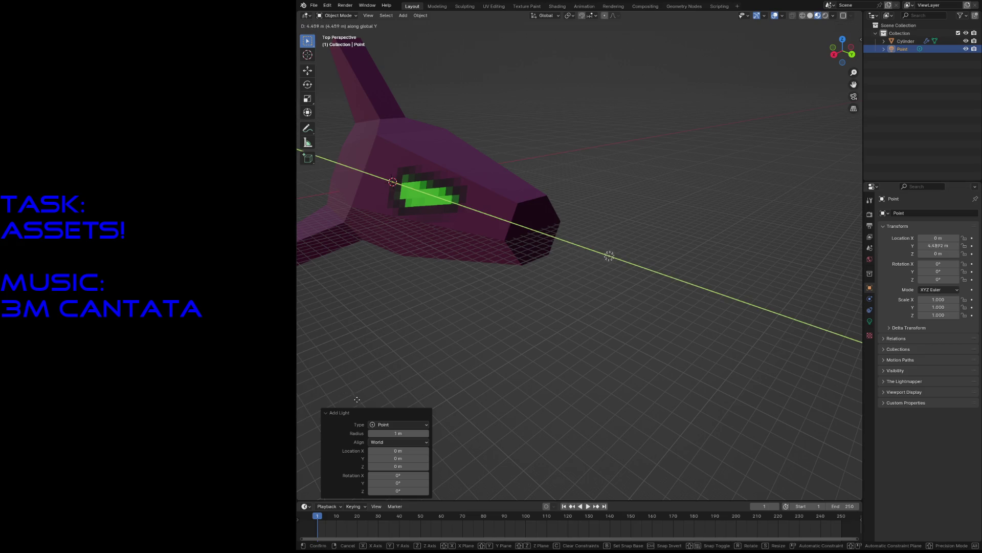
click(377, 384)
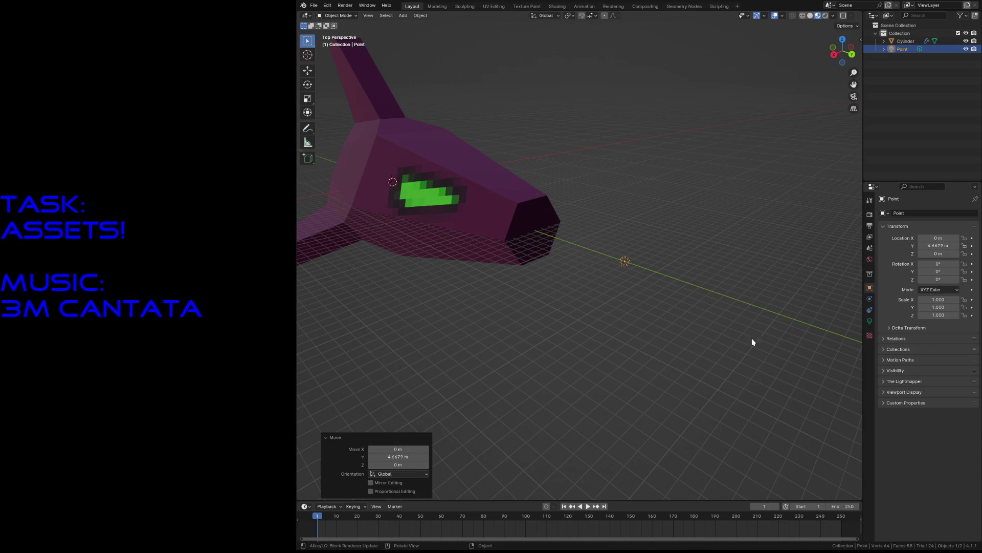
click(869, 321)
drag(943, 267, 946, 267)
key(g)
key(z)
click(637, 151)
- Delete the light, save robot2.blend, and select the ship in the Shading workspace
key(x)
click(588, 145)
key(ctrl+s)
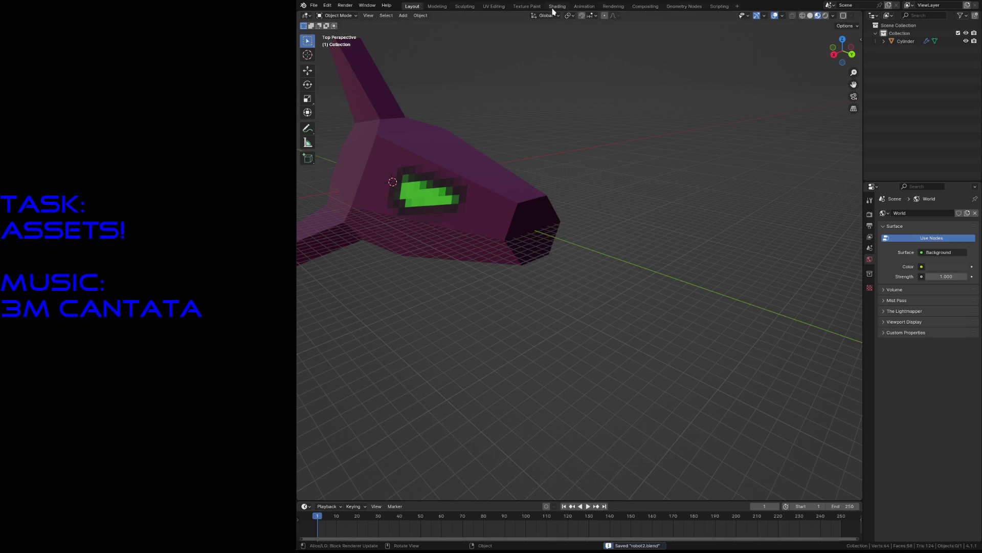
click(556, 5)
click(630, 184)
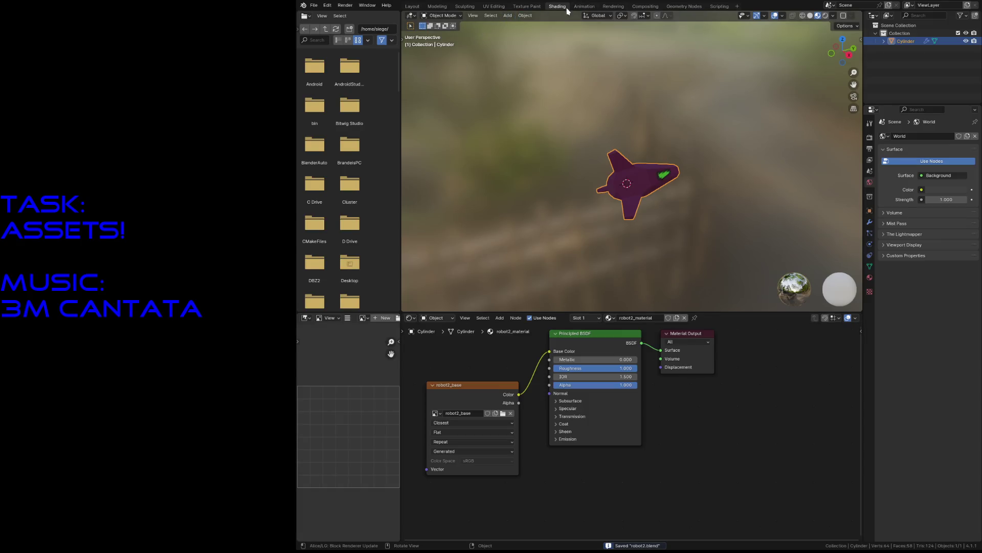
- Fly the view in the Texture Paint workspace to inspect the ship's head
click(536, 7)
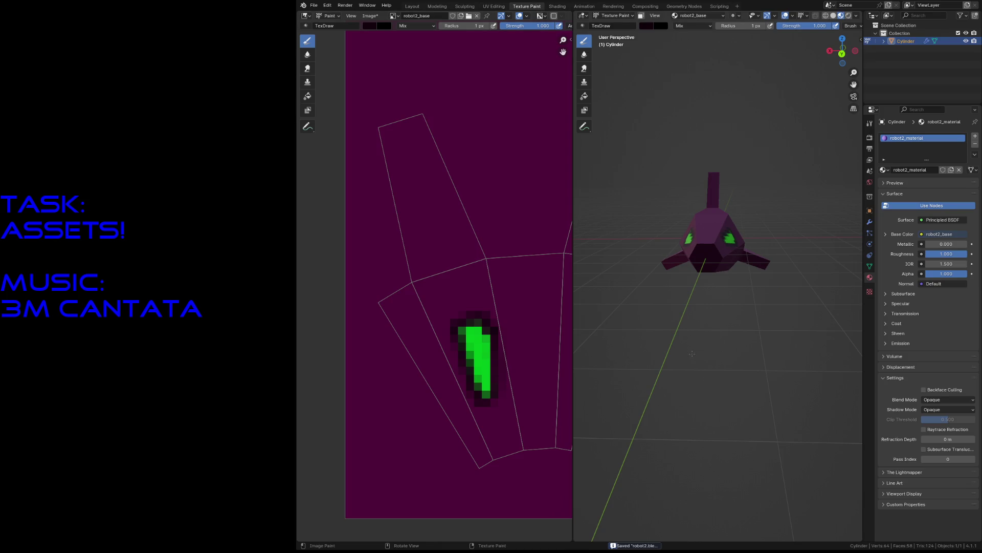
key(shift+grave)
key(w)
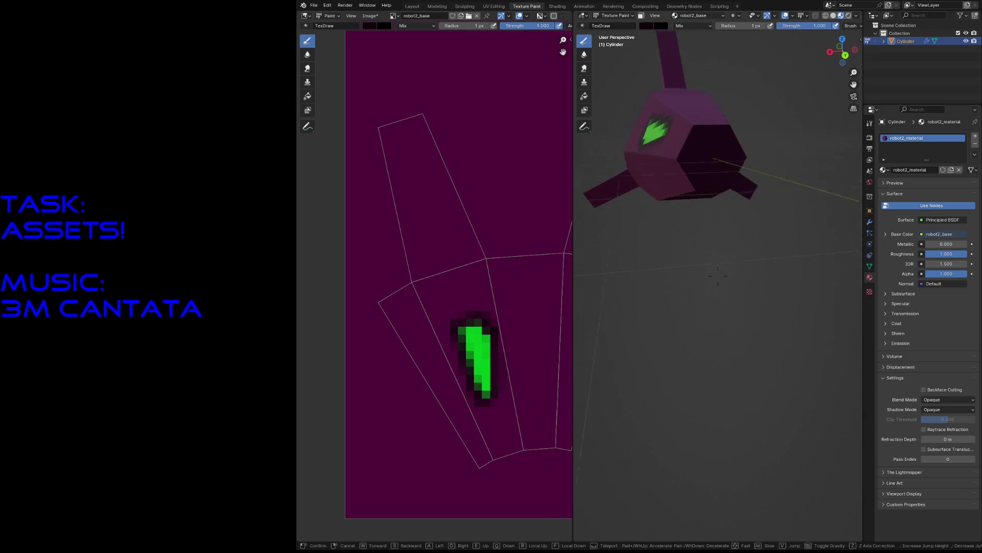
key(s)
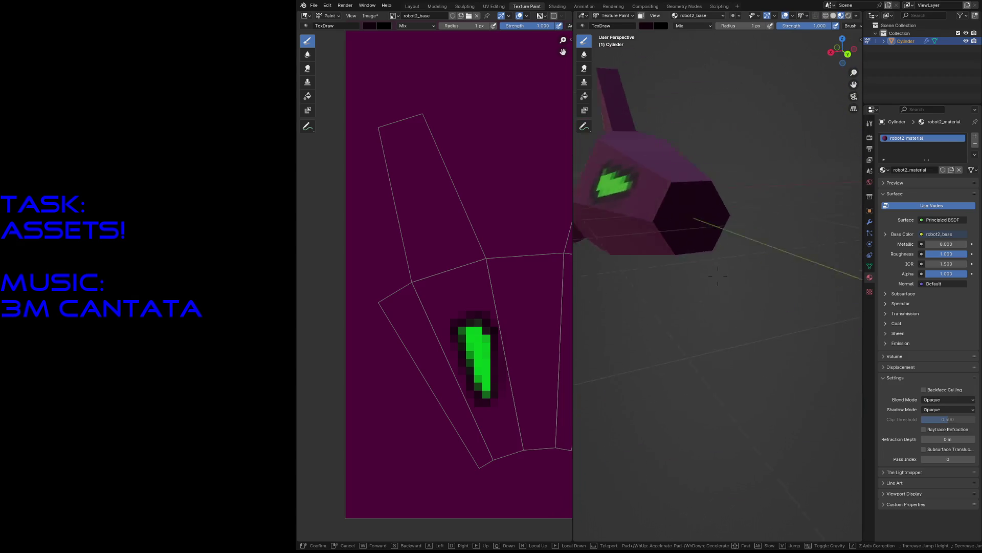
key(w)
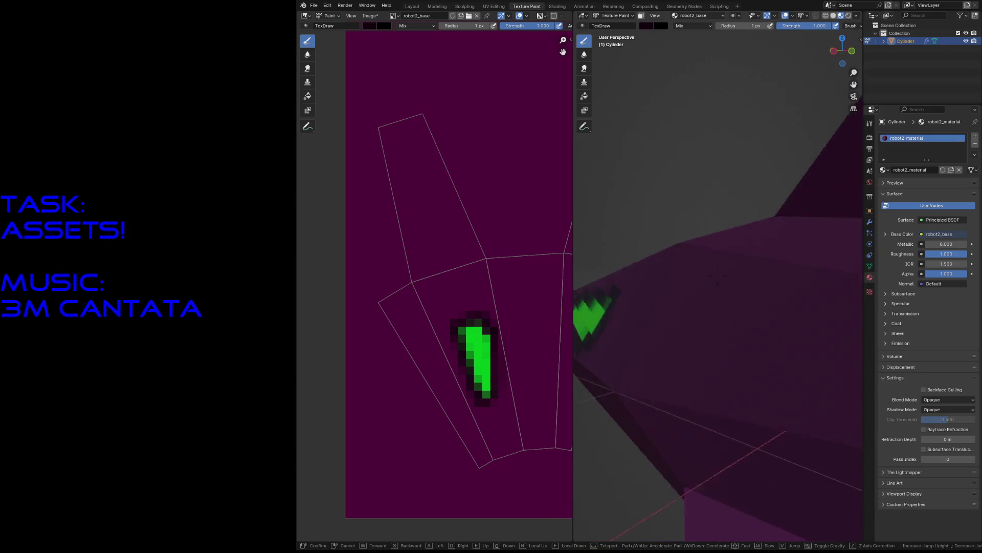
key(s)
click(765, 366)
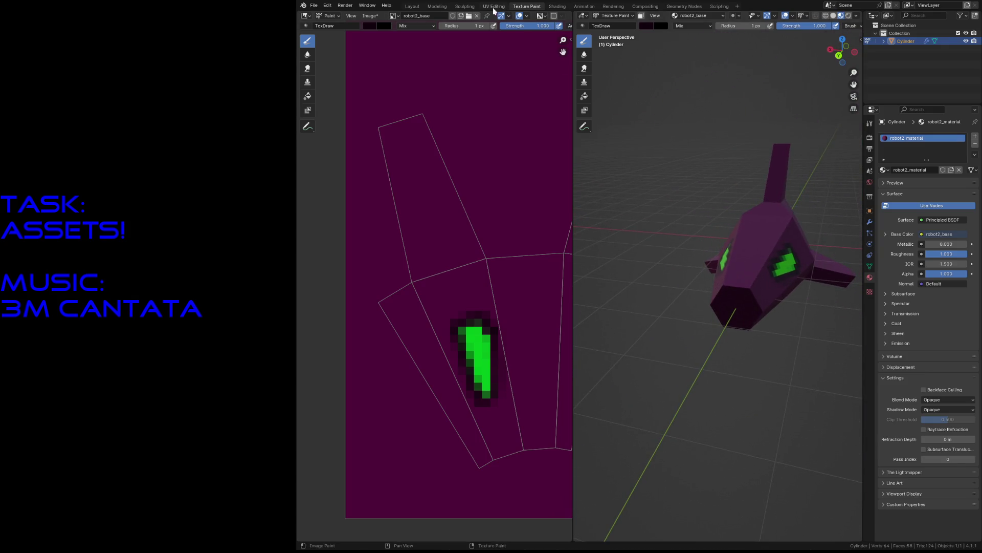
- Add a Sun light, tilt it about X, then delete it and save the file
click(412, 6)
click(662, 330)
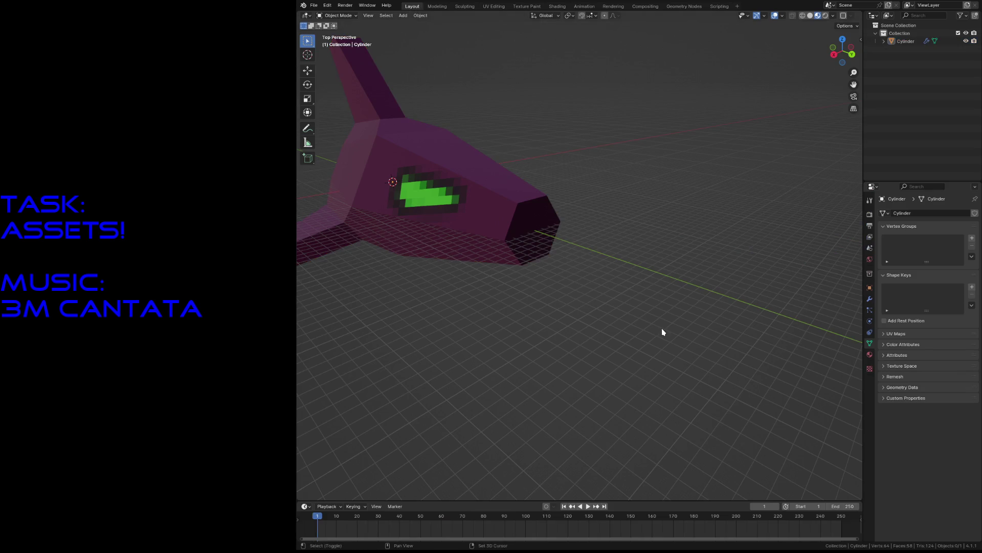
key(shift+a)
mouse_move(662, 329)
click(701, 339)
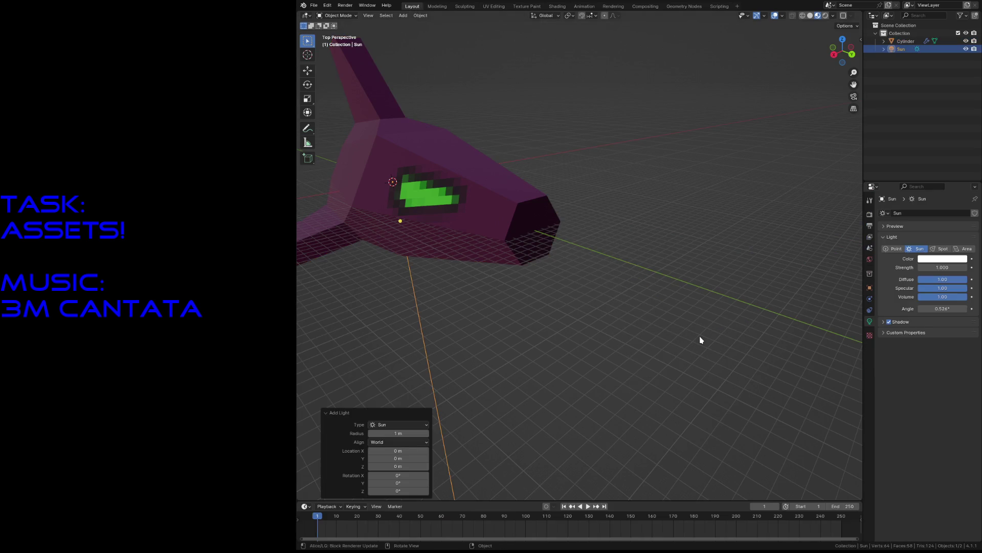
key(r)
key(x)
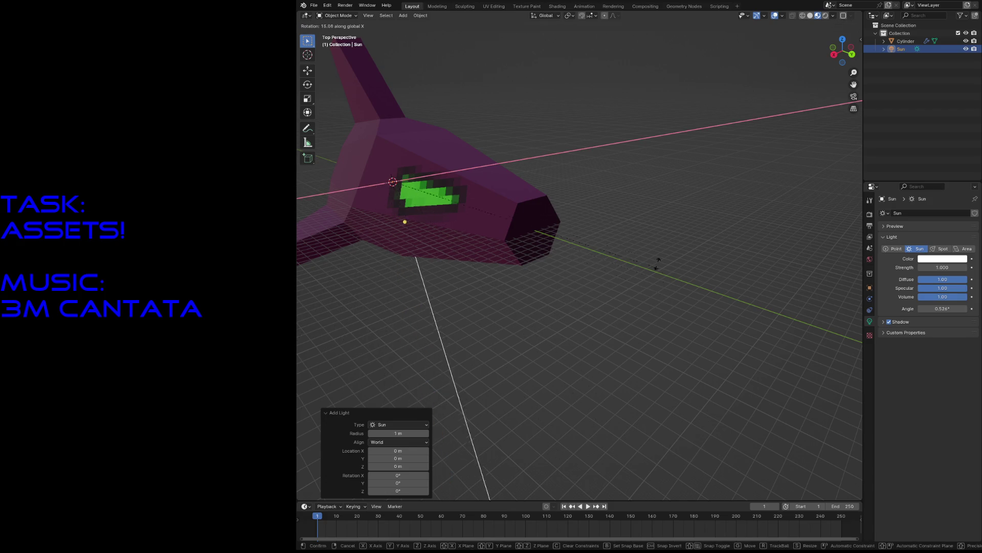
click(557, 223)
key(x)
click(557, 223)
key(ctrl+s)
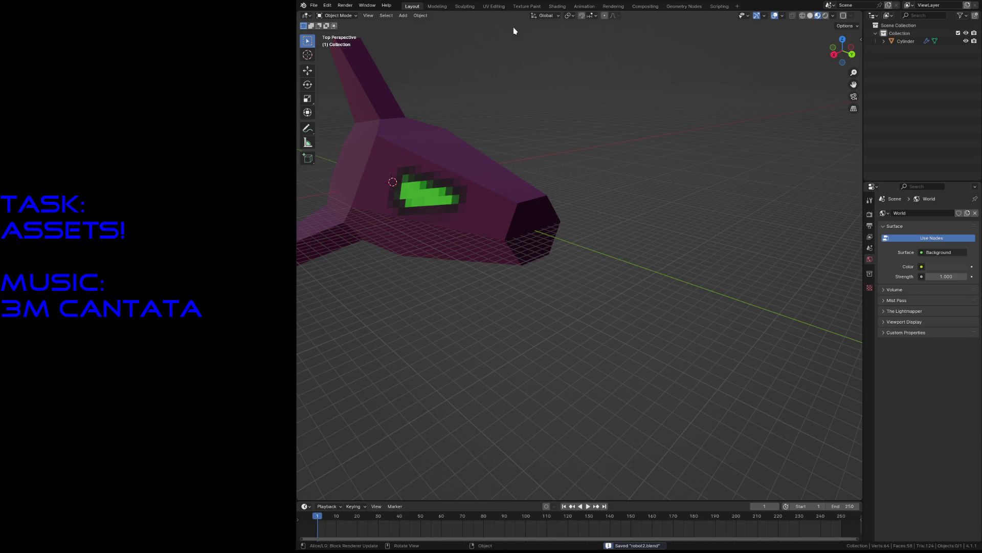
- Lower the ship material's Roughness to about 0.73 and return to Texture Paint
click(556, 7)
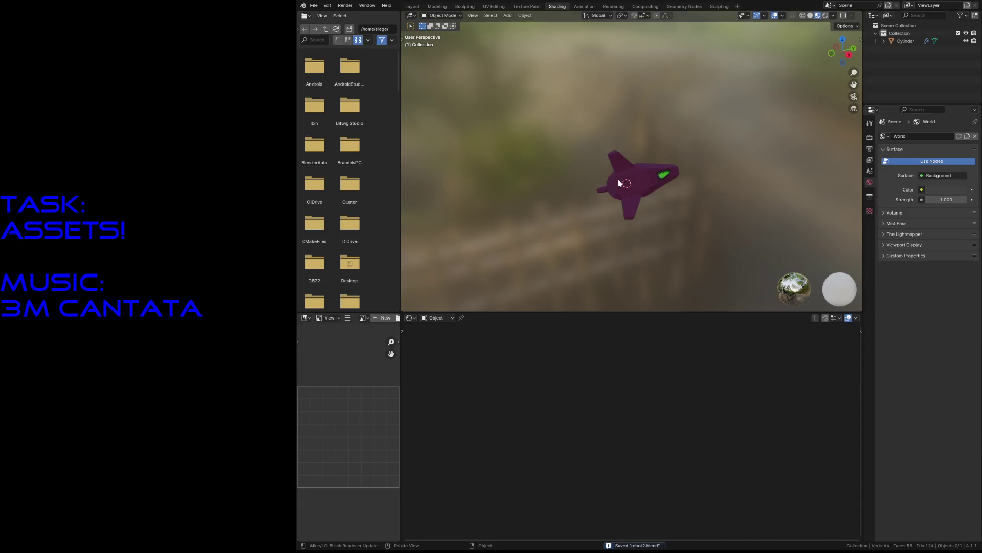
click(634, 174)
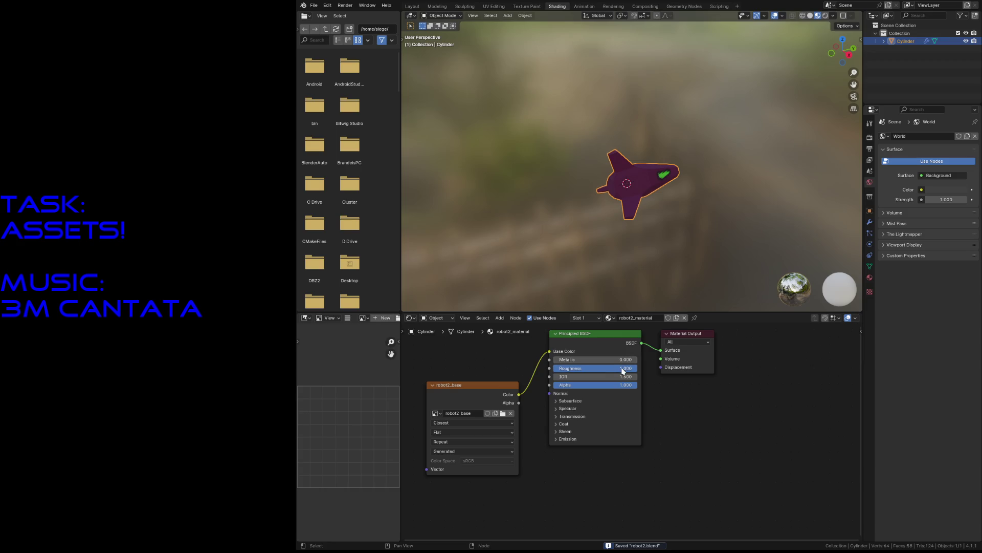
drag(627, 368, 606, 367)
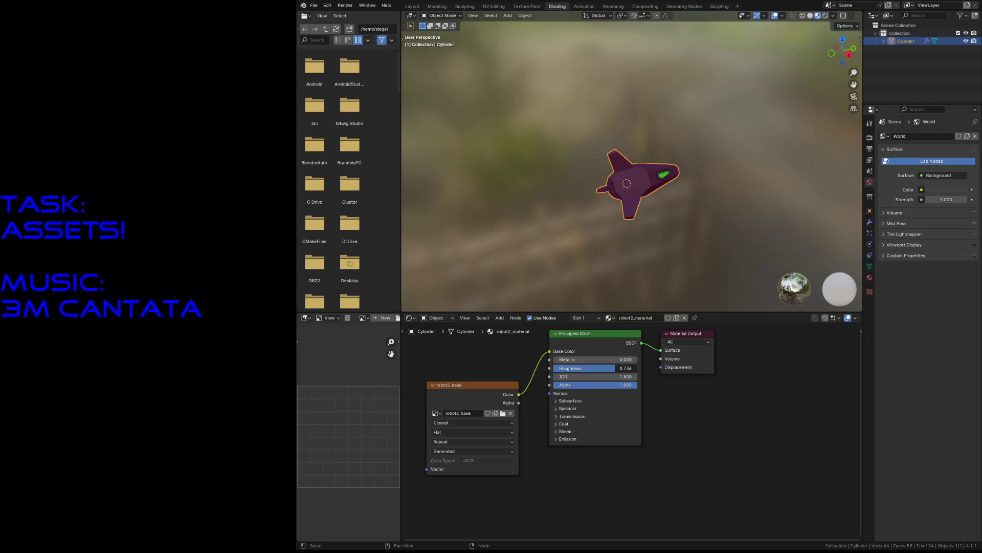
click(450, 433)
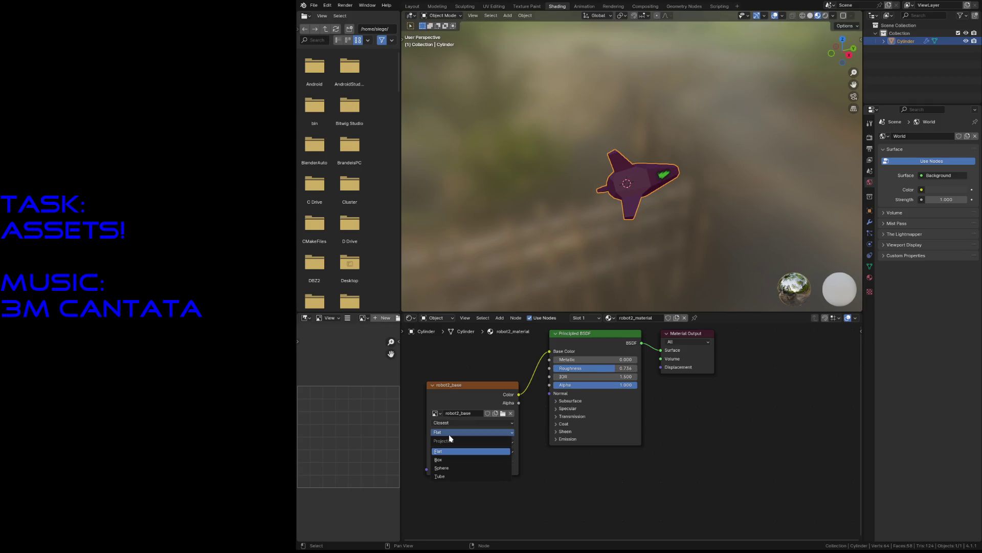
key(Escape)
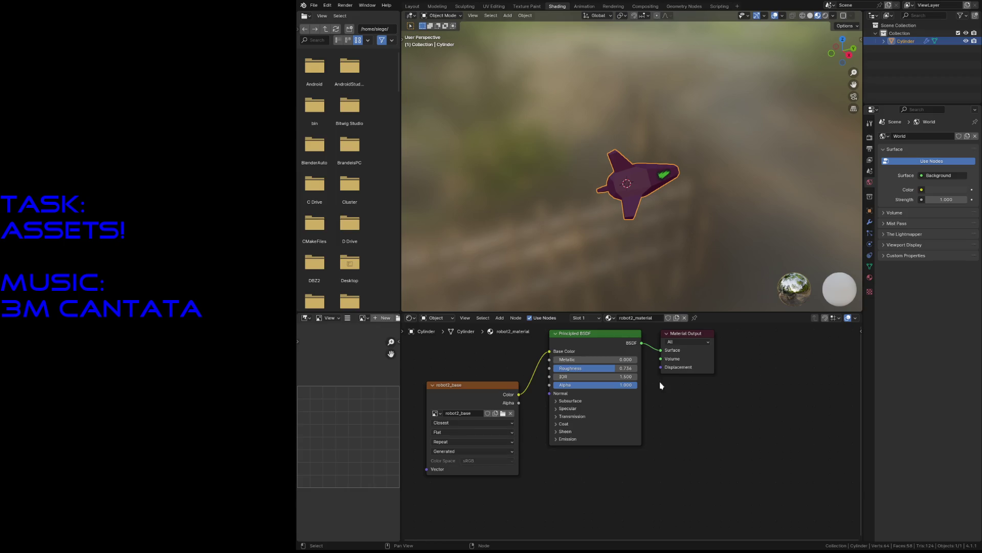
click(531, 8)
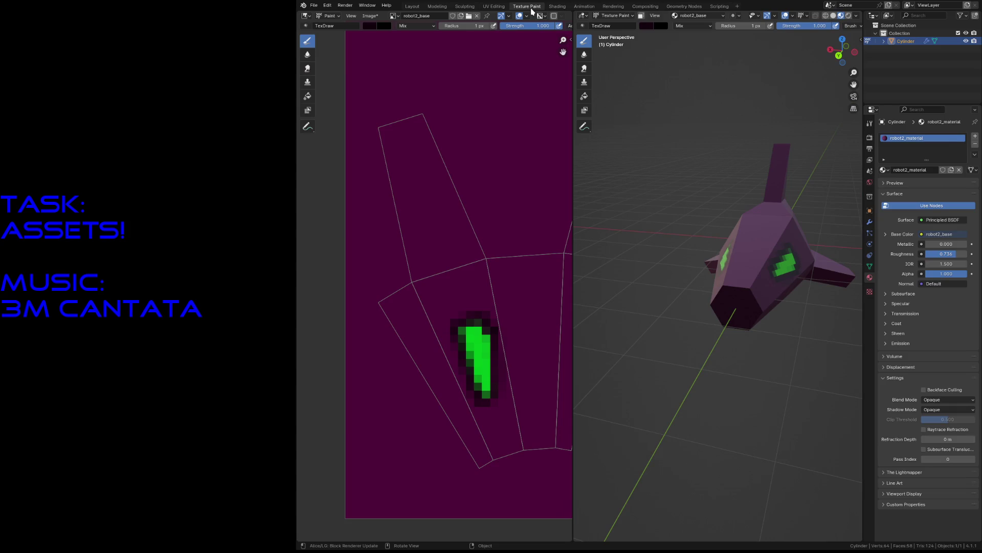
- With the ship deselected, add a point light to the scene in the main layout
click(414, 7)
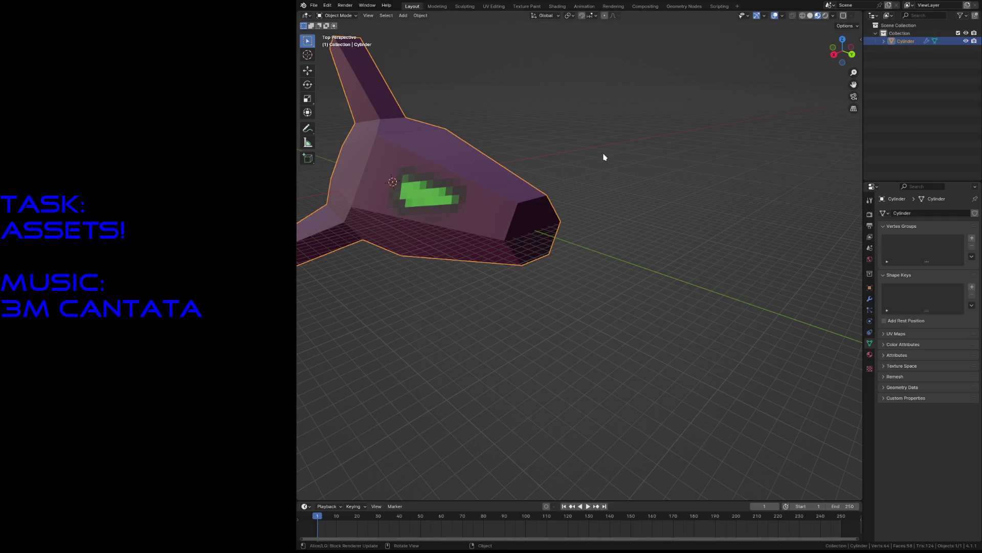
key(ctrl+a)
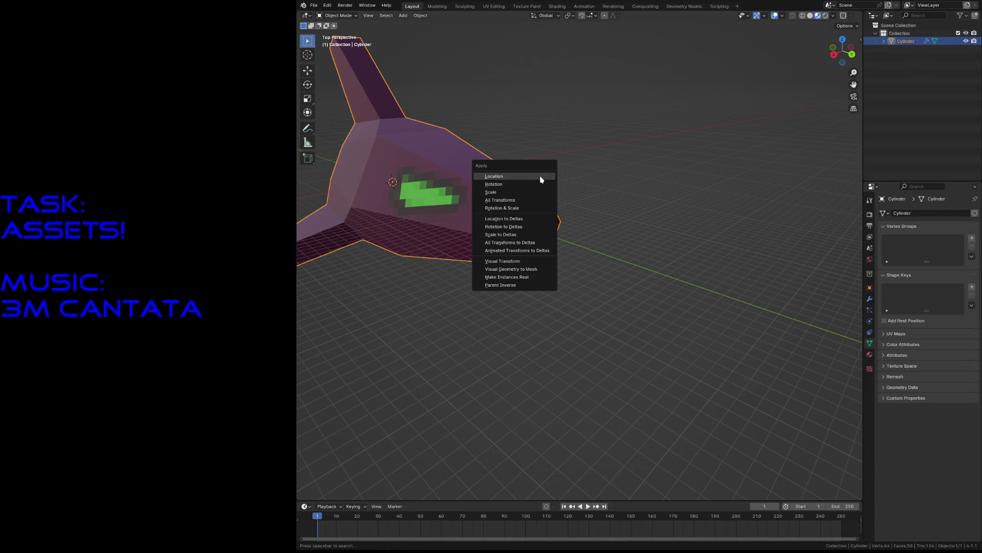
click(650, 186)
key(ctrl+a)
key(shift+a)
mouse_move(703, 185)
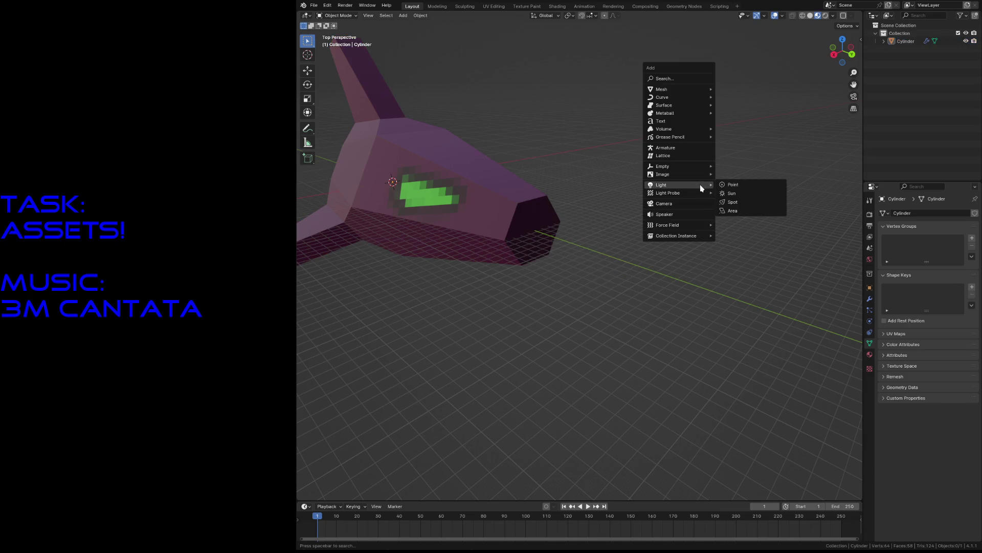
click(735, 186)
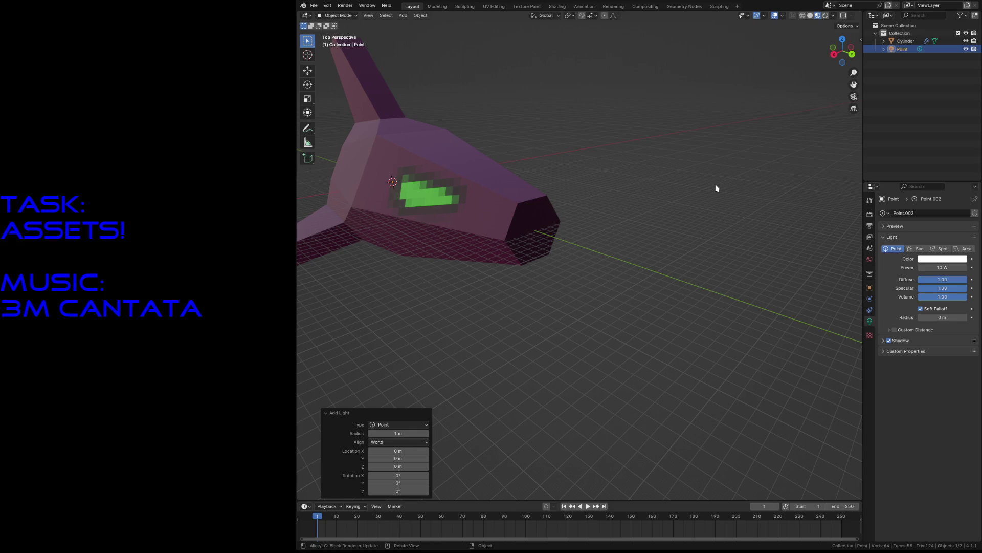
- Move the point light horizontally to about 4.28 m along Y beside the ship
key(shift+grave)
key(s)
key(Return)
key(g)
key(shift+z)
click(685, 354)
- Save robot2.blend, then revert it to its last saved version
key(ctrl+s)
click(315, 8)
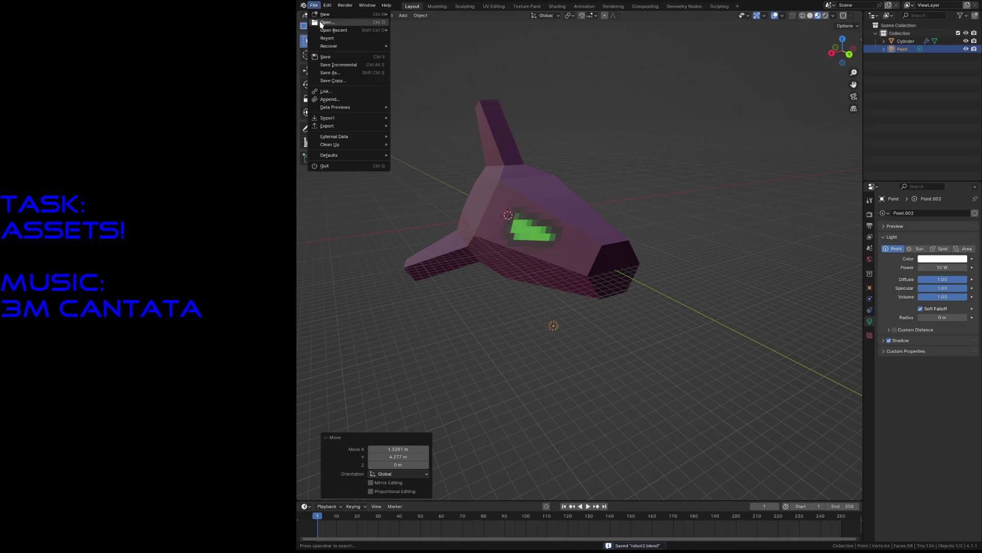
mouse_move(334, 45)
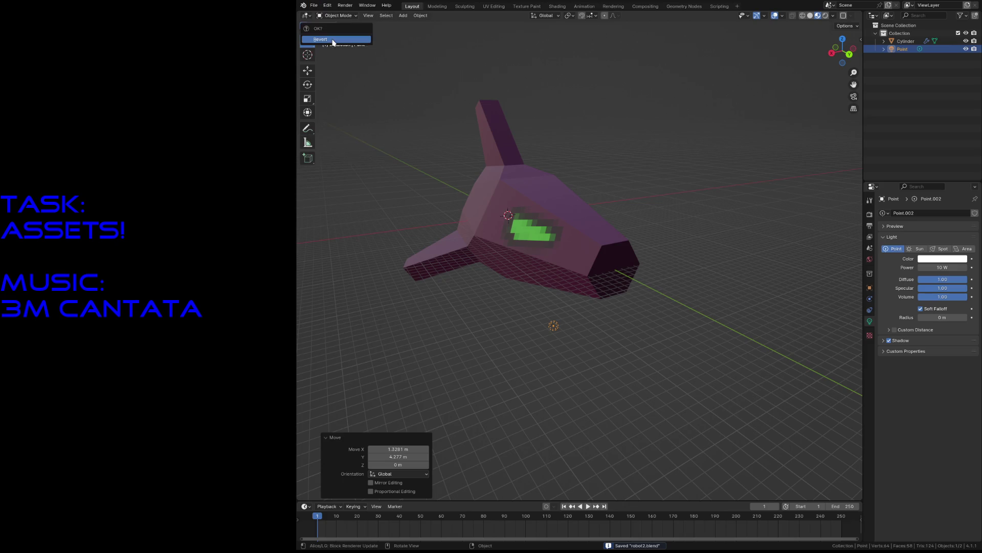
click(315, 6)
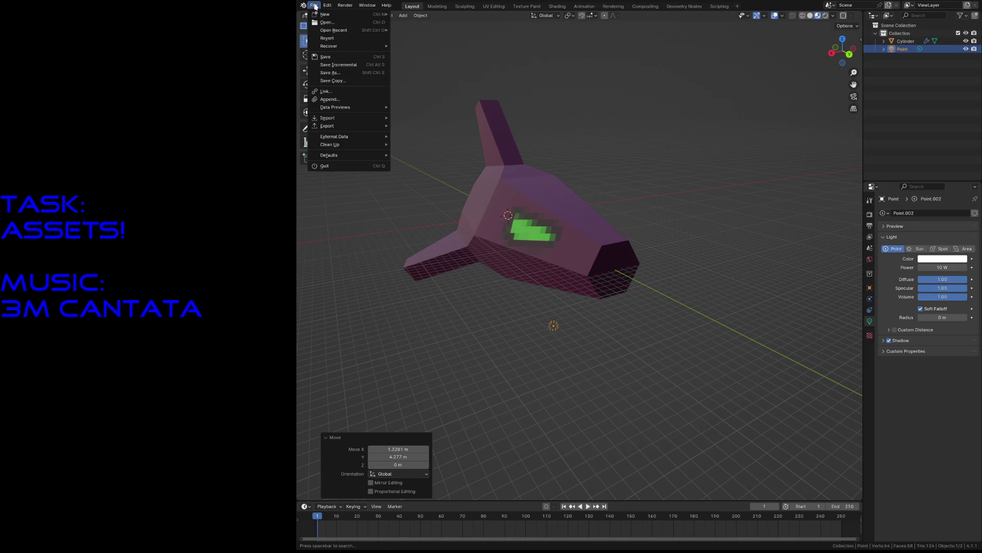
click(330, 41)
click(330, 41)
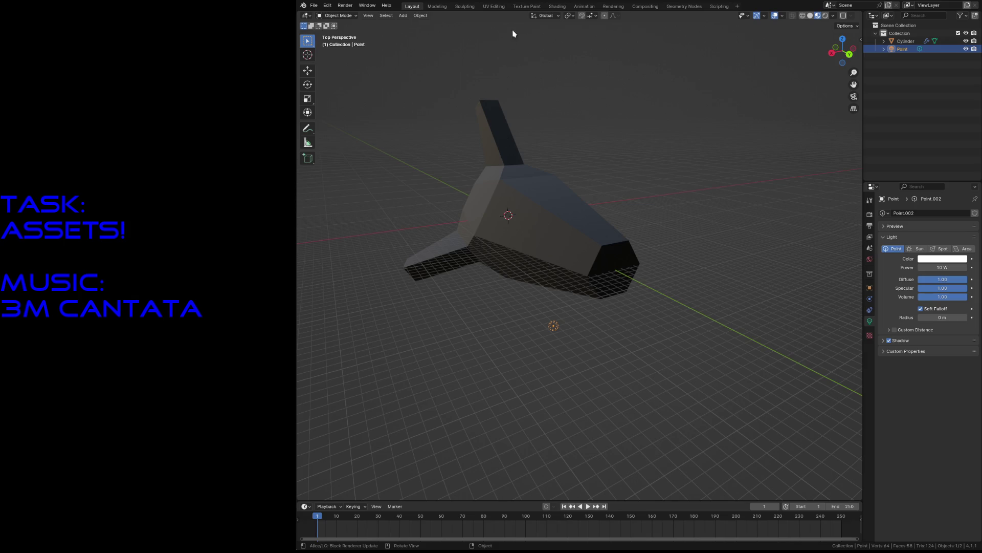
- In Texture Paint, browse the available images to show robot2_base
click(526, 6)
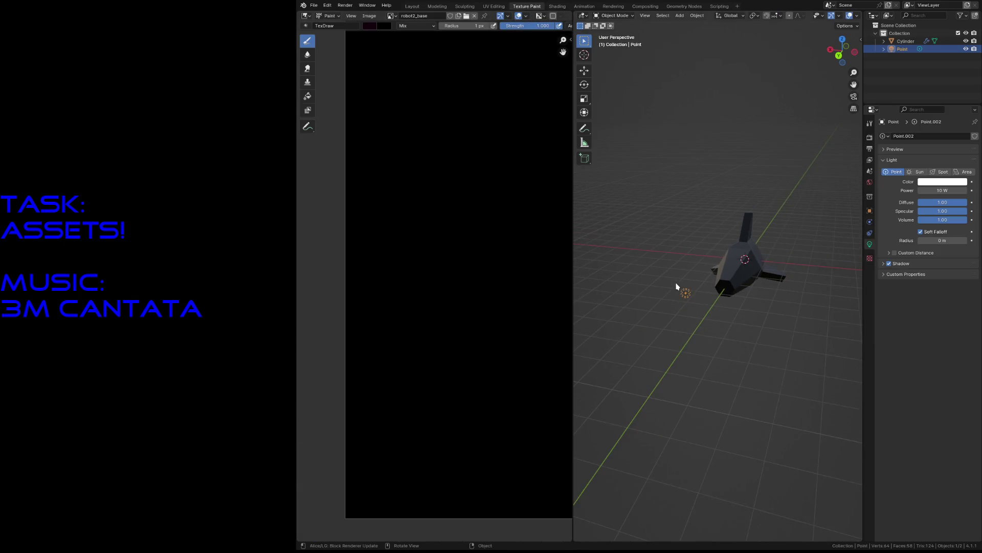
scroll(676, 286, up, 2)
click(394, 19)
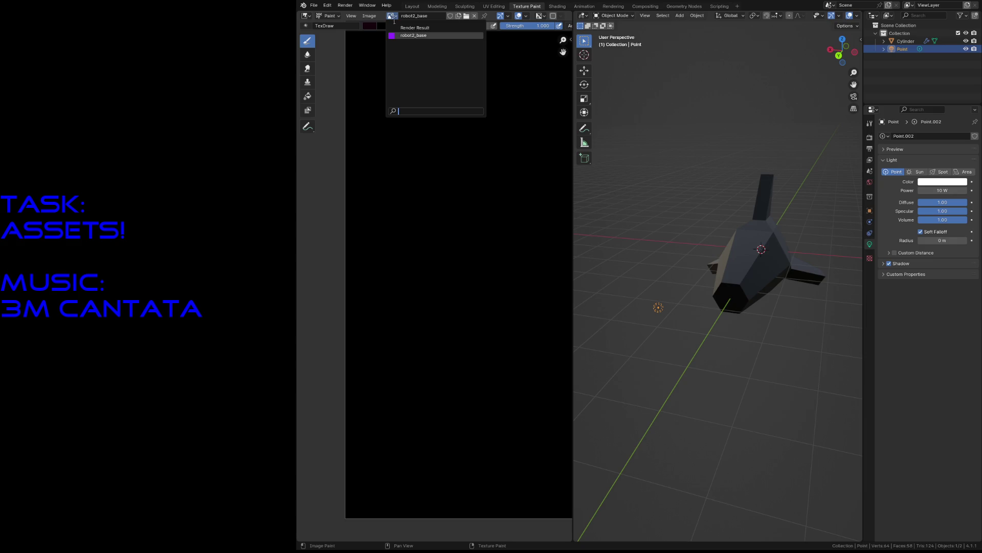
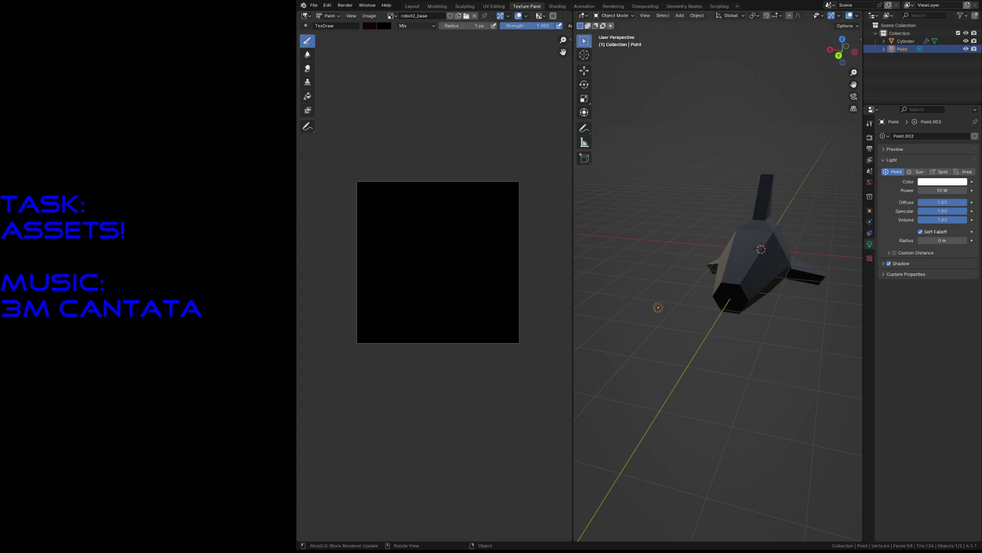
- Save robot2.blend, restart Blender, reopen robot2.blend from Recent Files and select the ship
key(ctrl+q)
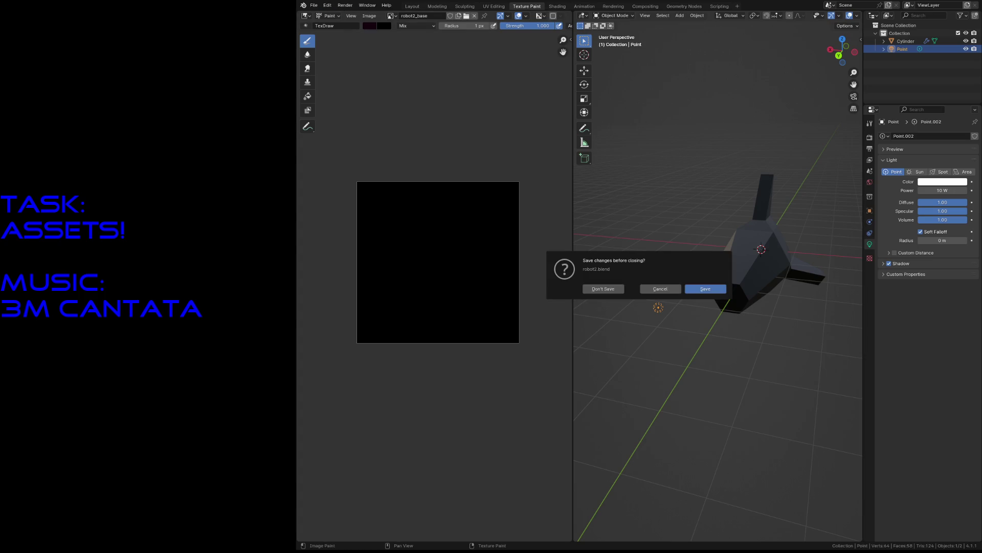
click(705, 288)
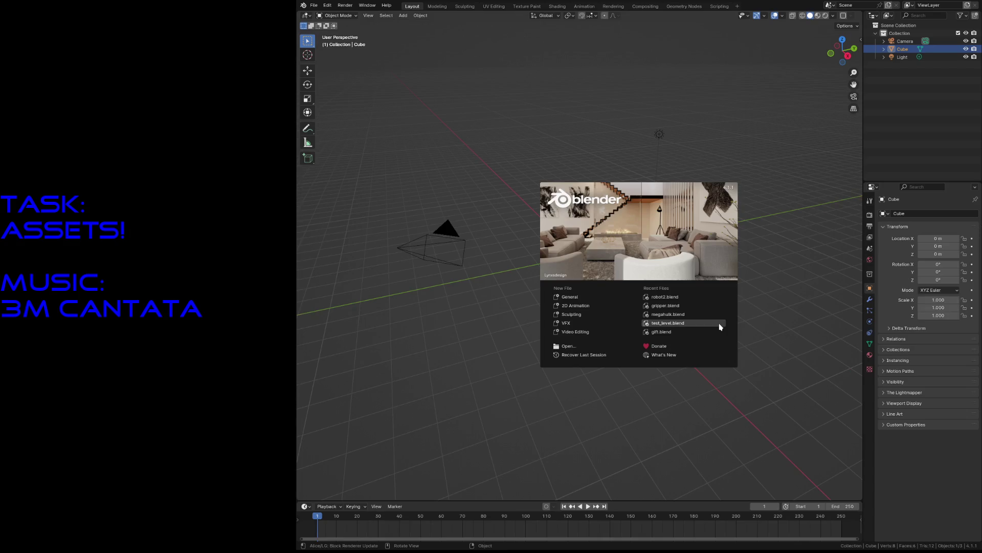
click(671, 300)
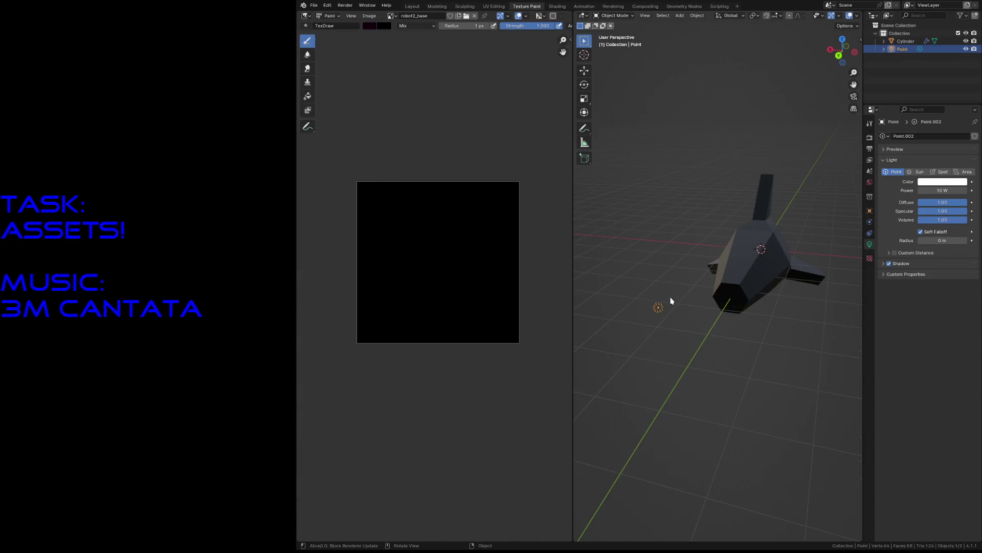
click(738, 268)
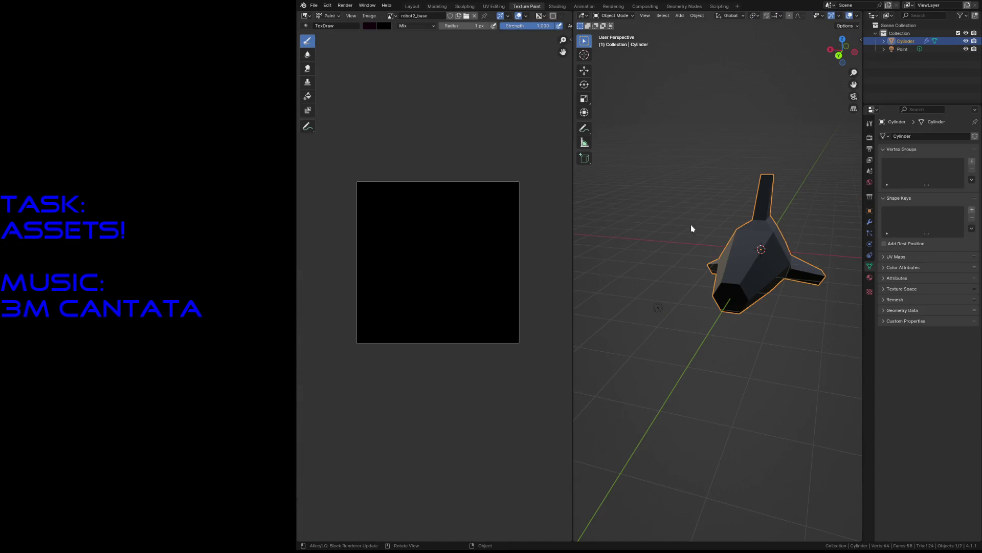
- Check the available images and the ship's material nodes, then set the brush radius to 10 px
click(390, 19)
click(552, 7)
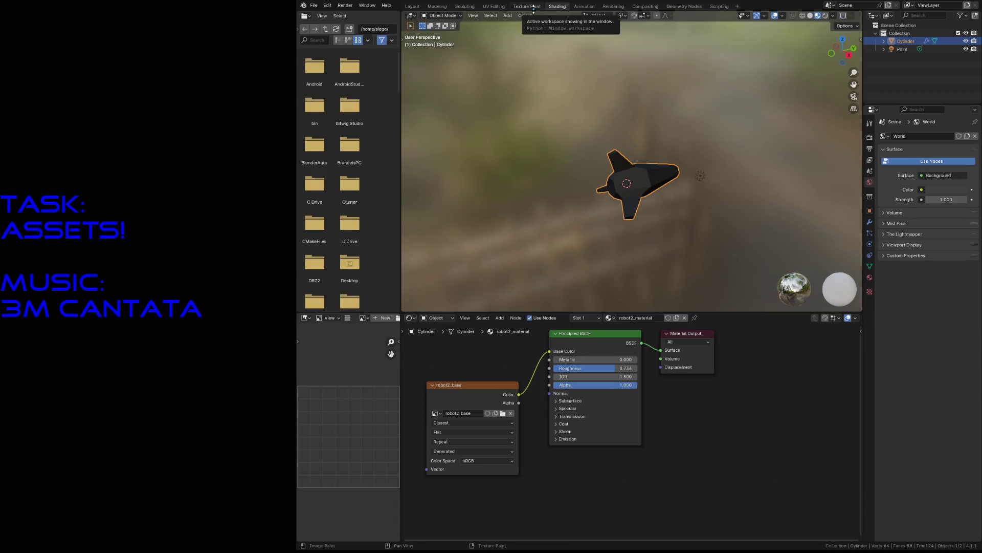
click(534, 7)
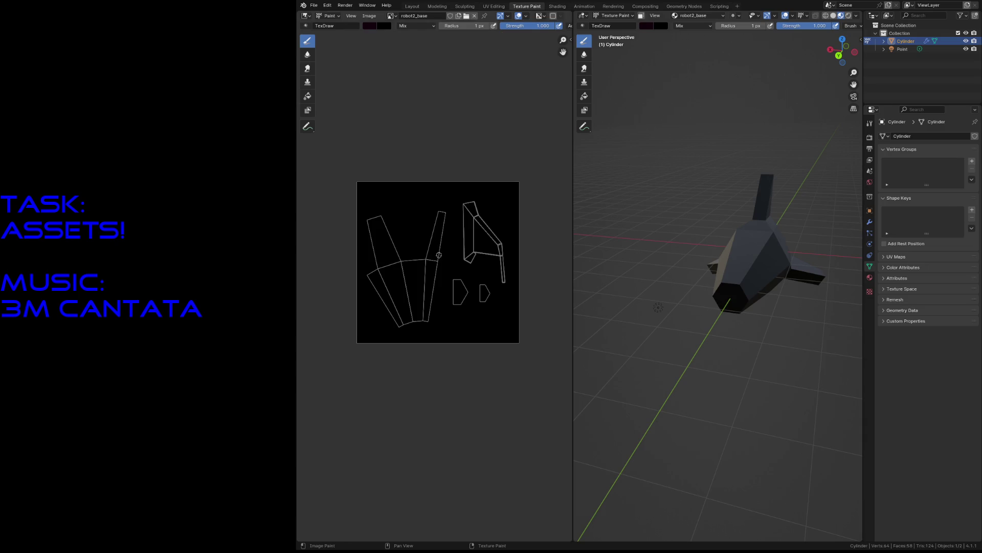
text(f)
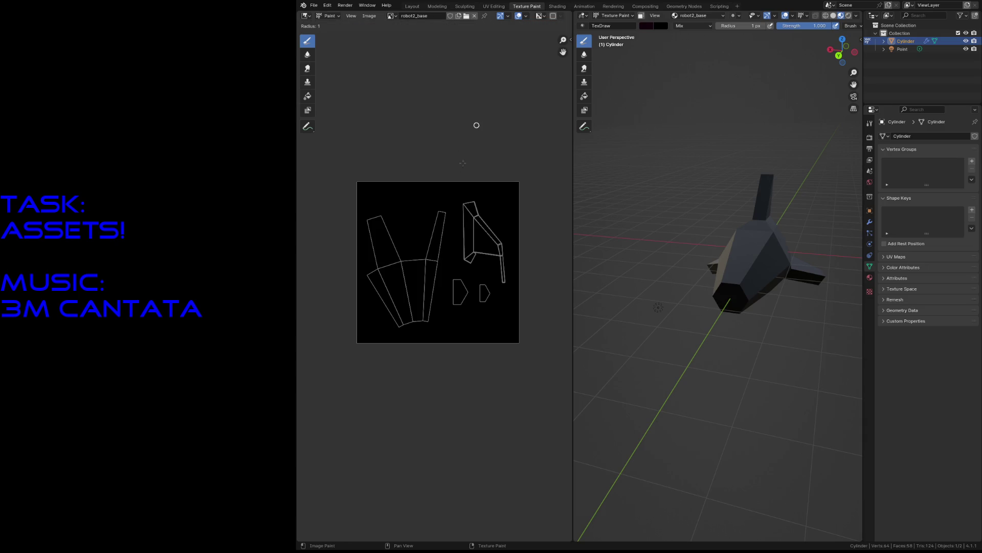
text(0)
key(Return)
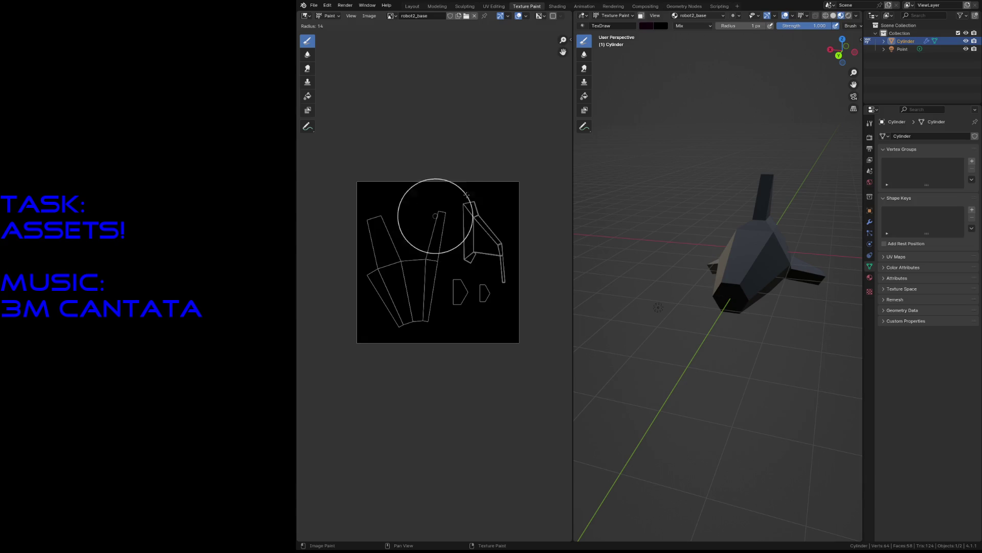
- Pick a dark magenta brush colour and fill the base texture, undoing the stray stroke
click(373, 26)
click(443, 85)
mouse_move(443, 84)
mouse_down()
mouse_move(443, 62)
mouse_move(443, 77)
mouse_up()
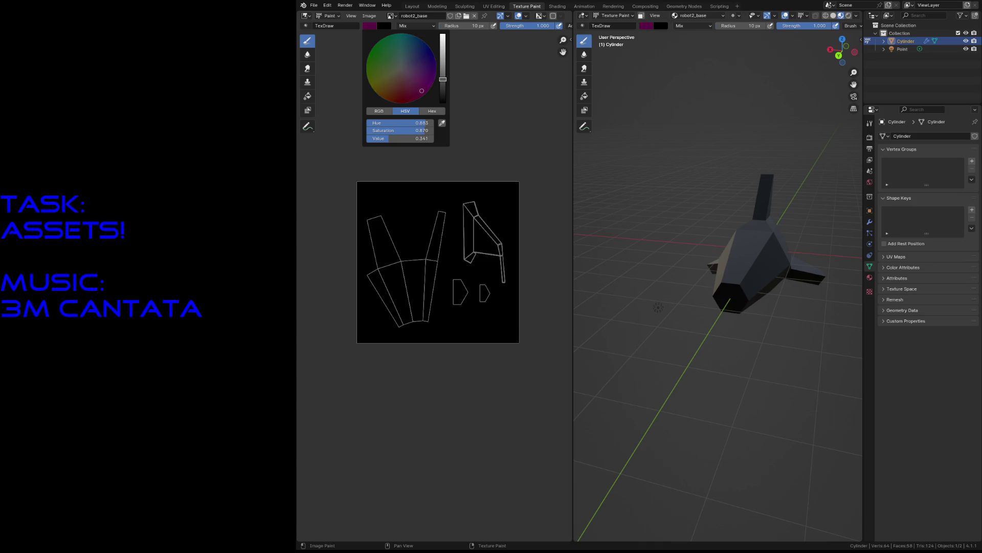
click(436, 294)
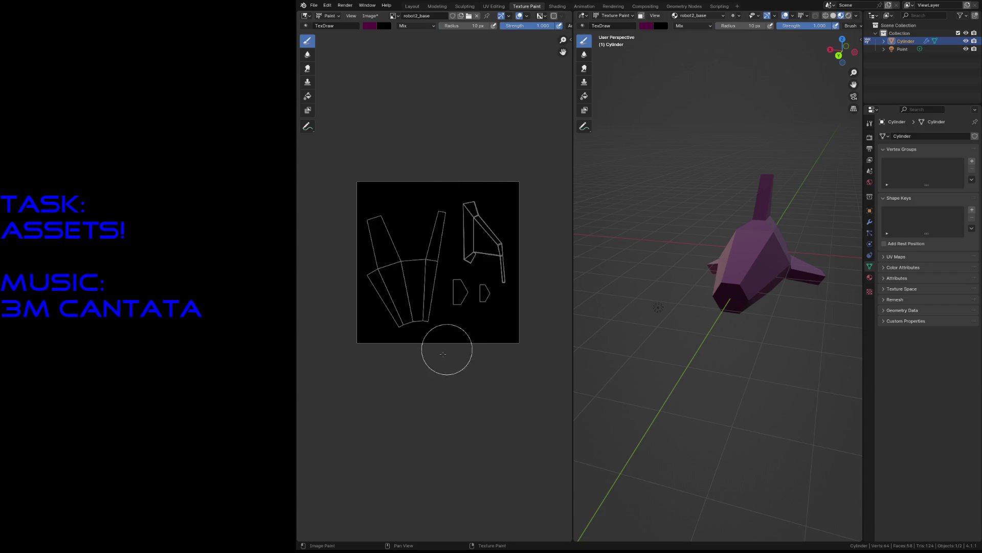
mouse_move(365, 340)
mouse_down()
mouse_move(401, 325)
mouse_move(430, 290)
mouse_move(448, 189)
mouse_up()
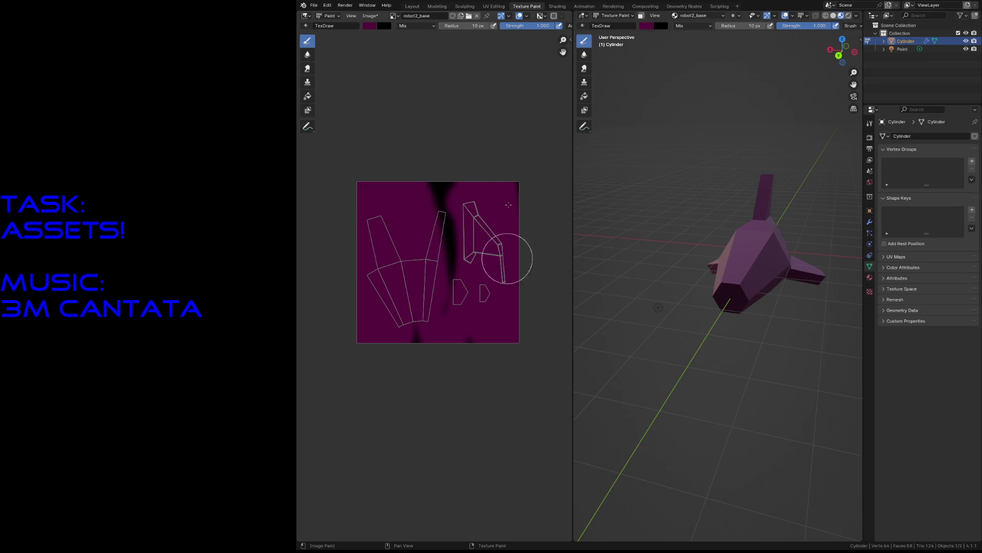
key(ctrl+z)
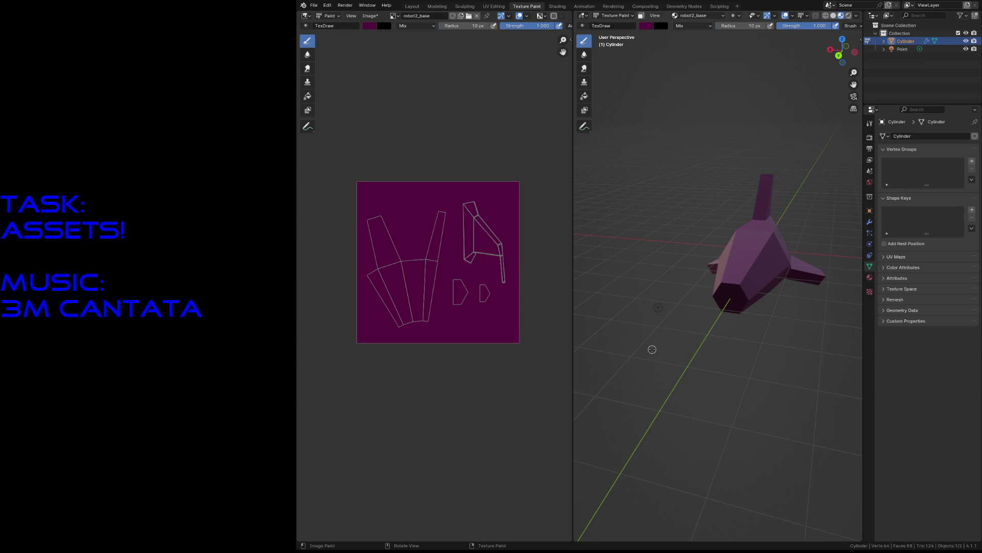
key(shift+grave)
- Fly closer to the ship and preview the magenta material on it
key(w)
key(Return)
click(554, 6)
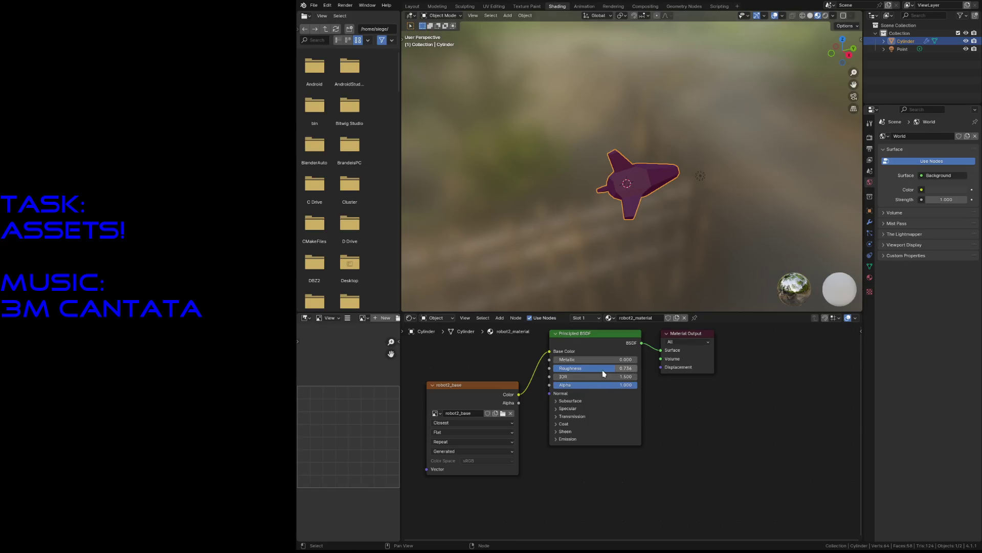
click(527, 6)
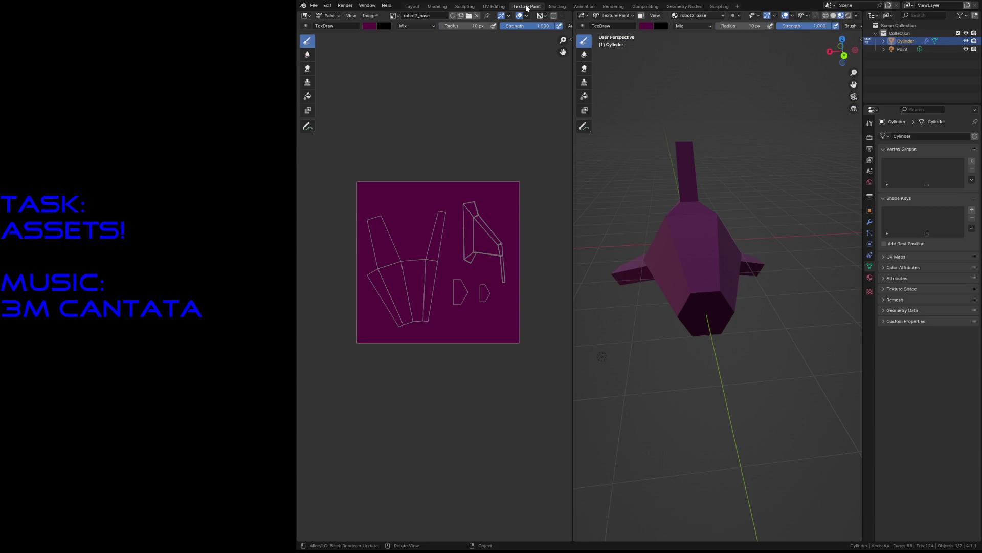
- In Layout, select and move the point light, then delete it
click(412, 6)
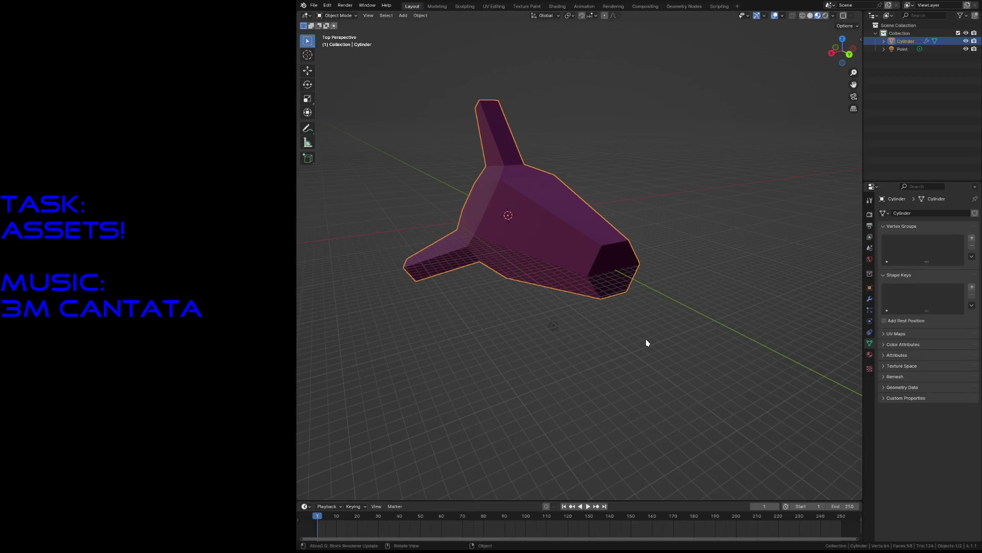
key(shift+a)
click(553, 326)
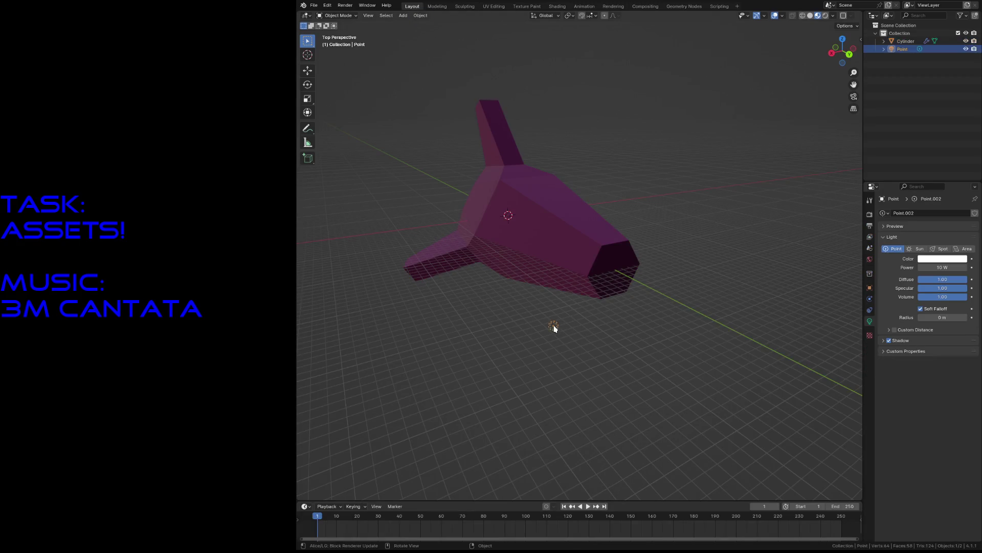
key(g)
click(723, 308)
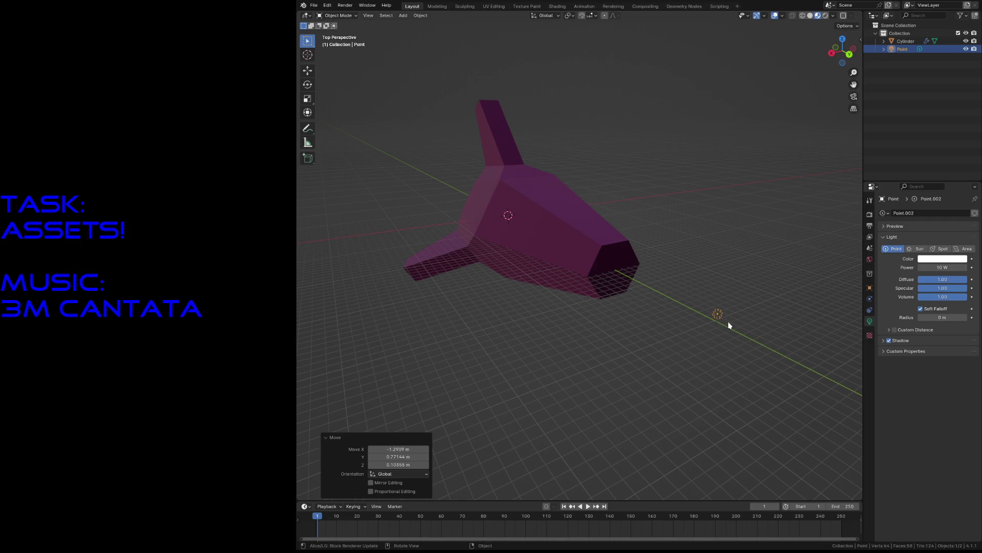
key(shift+g)
key(g)
key(shift+z)
click(673, 321)
key(x)
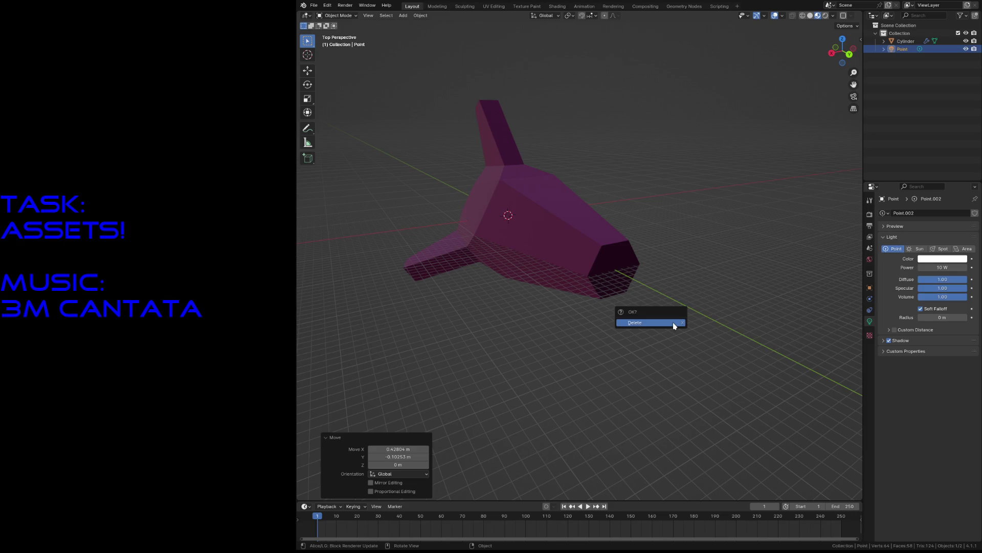
click(673, 322)
- Try the ship material's emission strength at 9.9 and 0.2, leaving it at 0
click(605, 263)
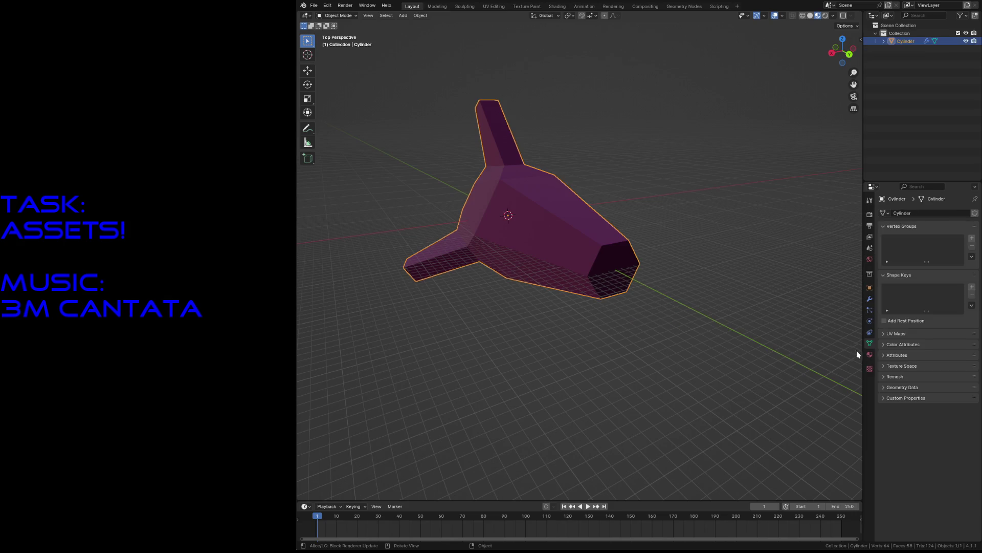
click(869, 355)
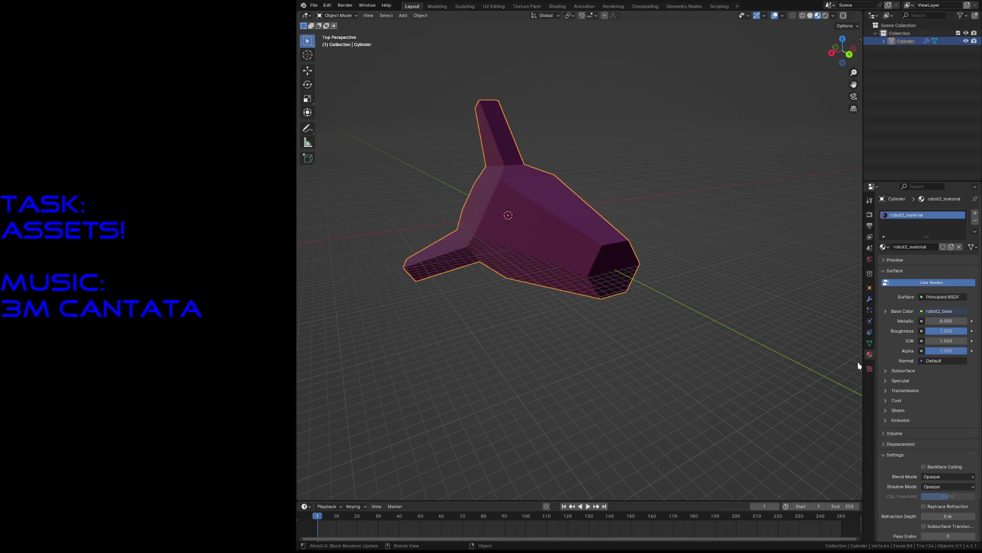
click(886, 420)
click(946, 440)
text(9.9)
key(Return)
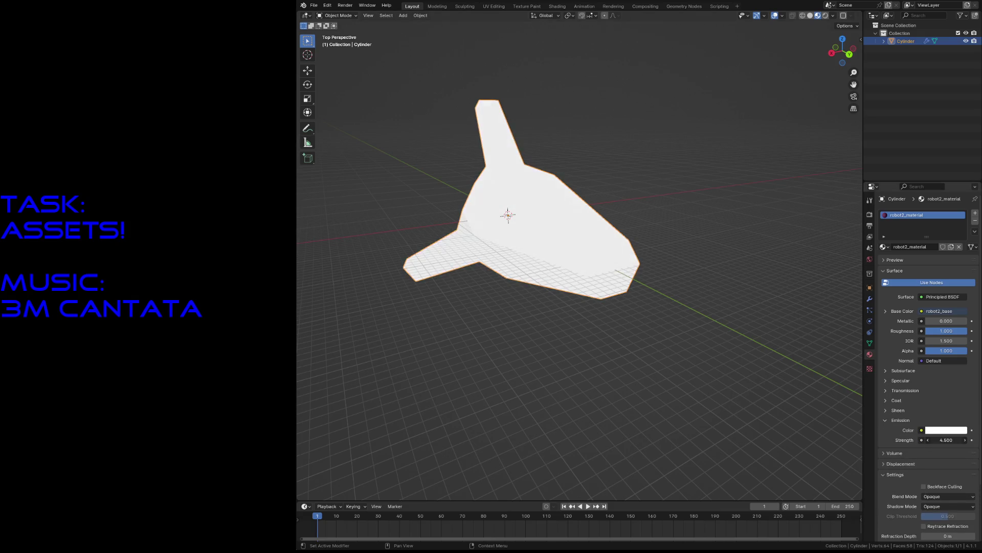
drag(946, 440, 915, 440)
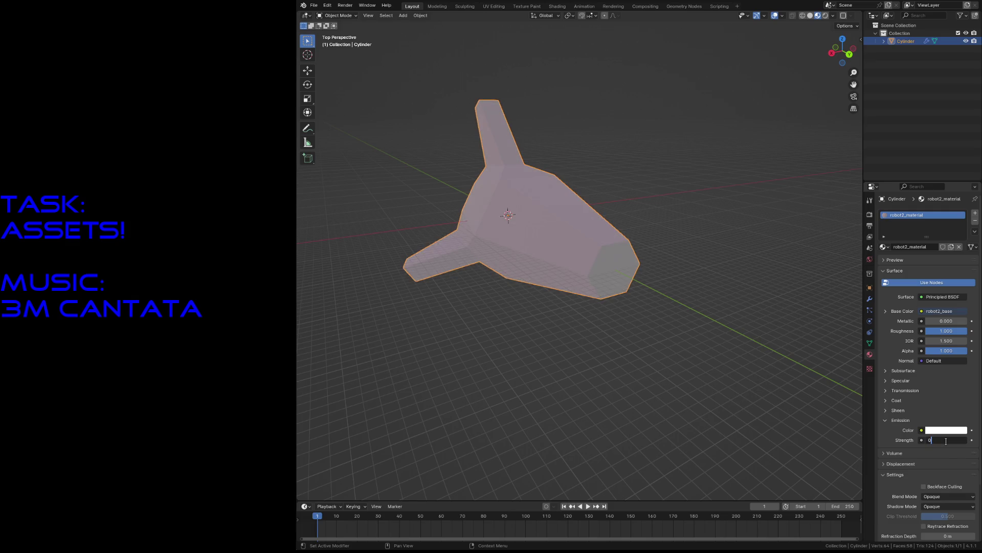
key(Return)
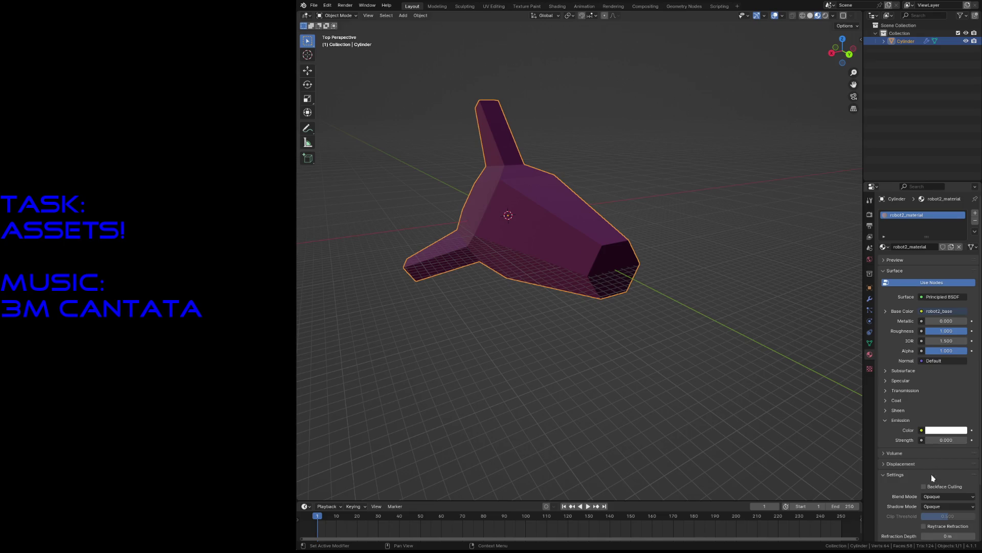
- Set the material's viewport display roughness to 1.000 and save robot2.blend
scroll(932, 474, down, 3)
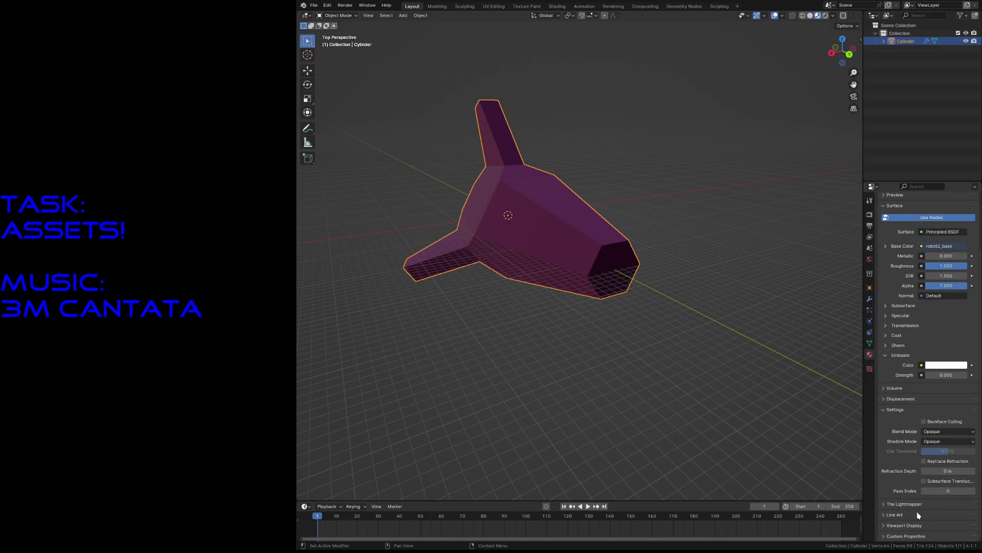
click(916, 525)
scroll(916, 527, down, 2)
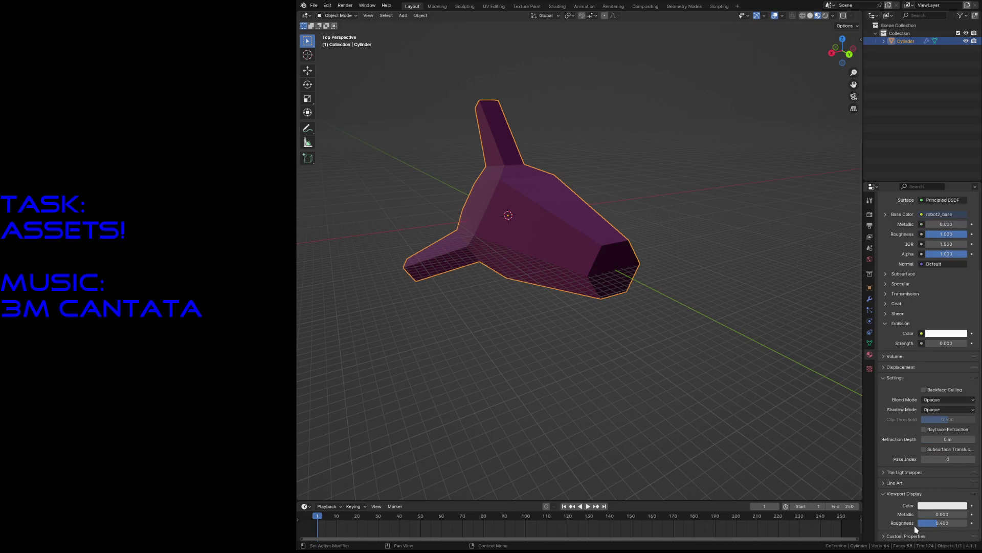
mouse_move(926, 523)
mouse_down()
mouse_move(972, 523)
mouse_move(952, 523)
mouse_up()
click(901, 494)
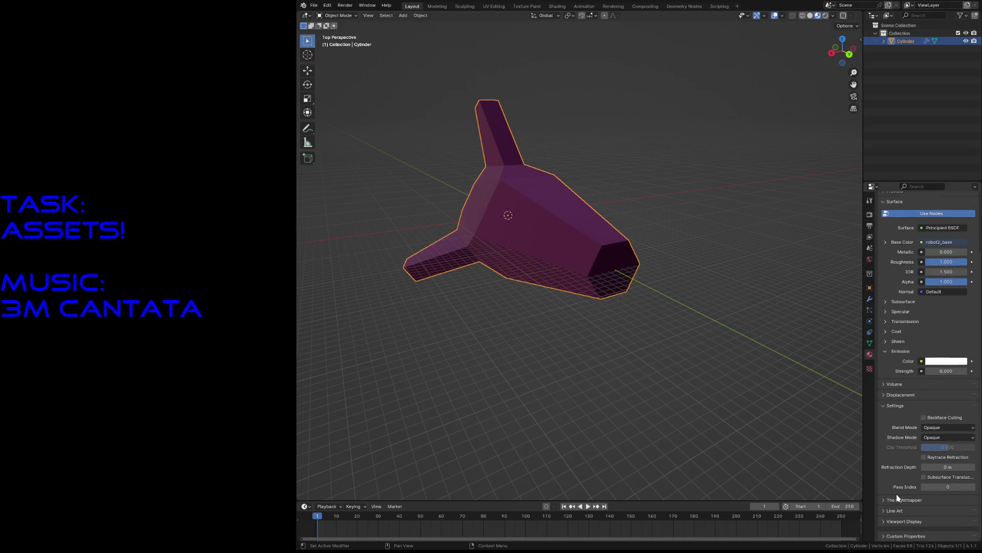
click(603, 158)
key(ctrl+s)
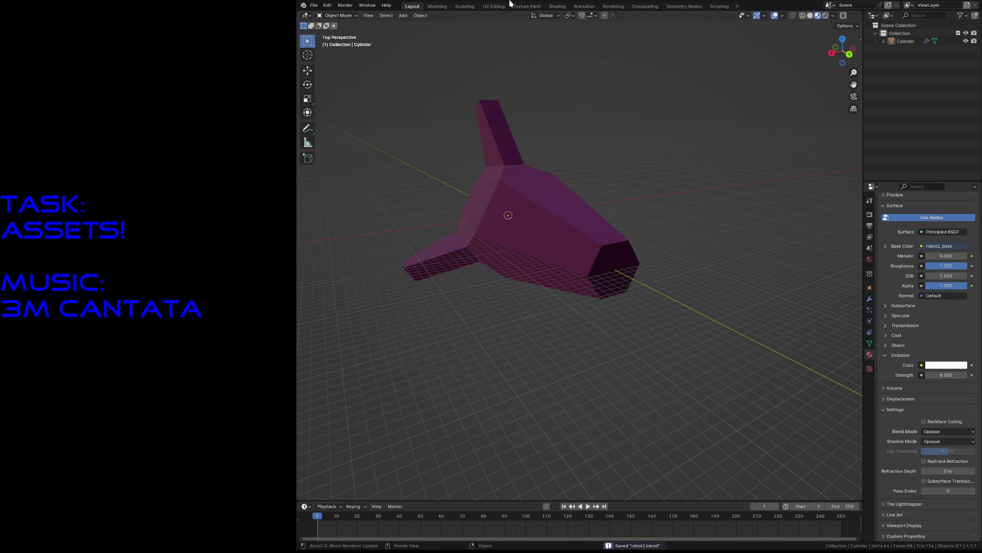
click(548, 6)
- Cycle the viewport through solid, rendered, wireframe and material preview shading
key(z)
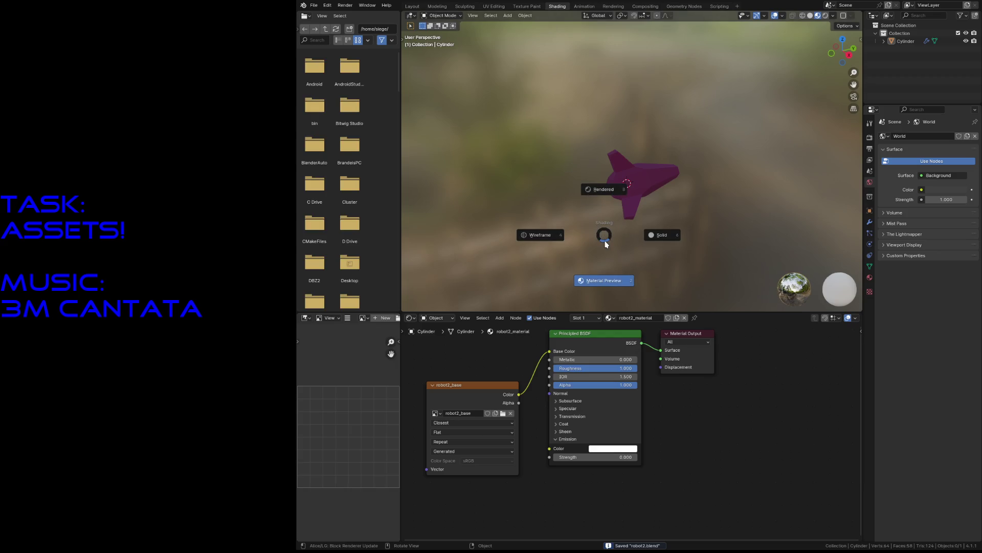
click(659, 237)
key(z)
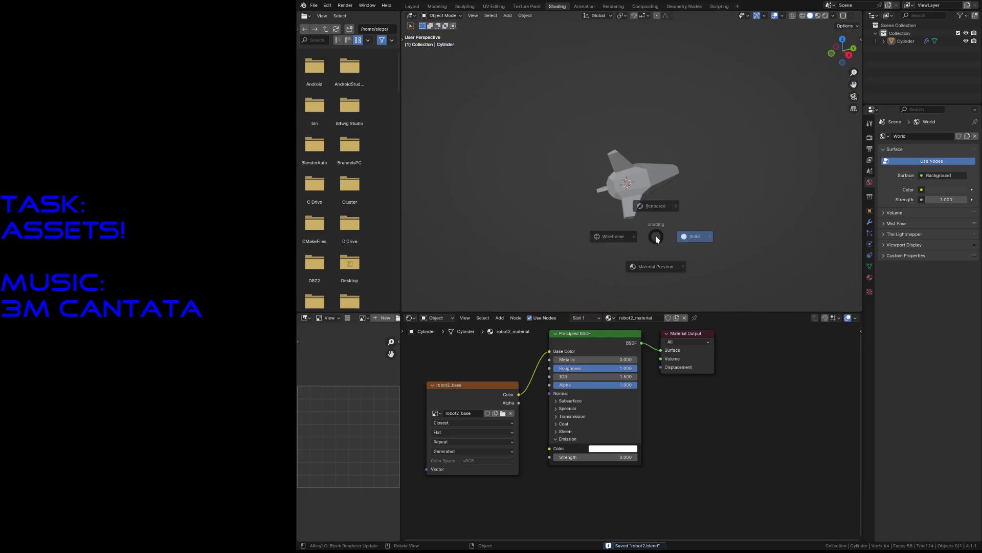
click(645, 197)
key(z)
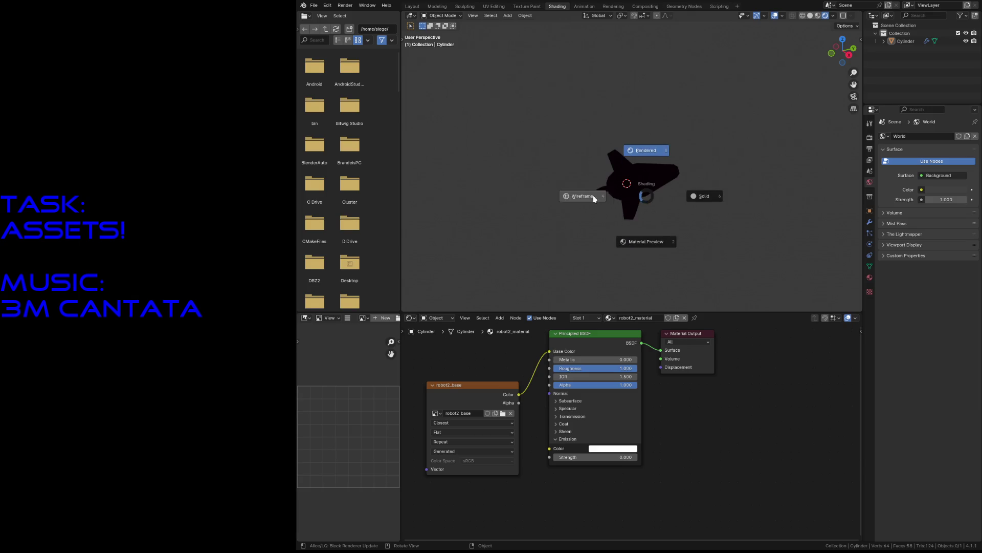
click(593, 195)
key(z)
click(650, 248)
- Walk around the ship for a closer look, then return to the Texture Paint workspace
key(shift+grave)
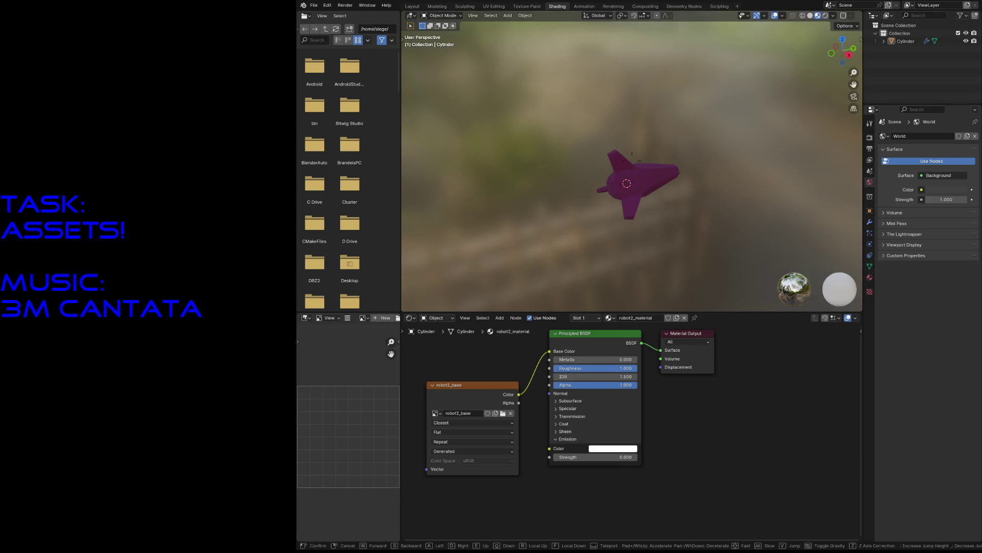
key(w)
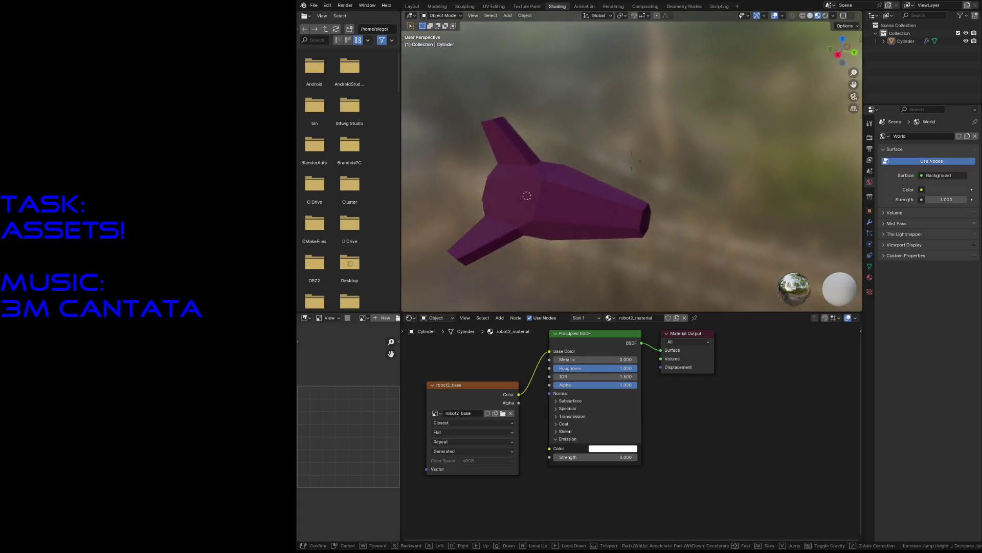
key(s)
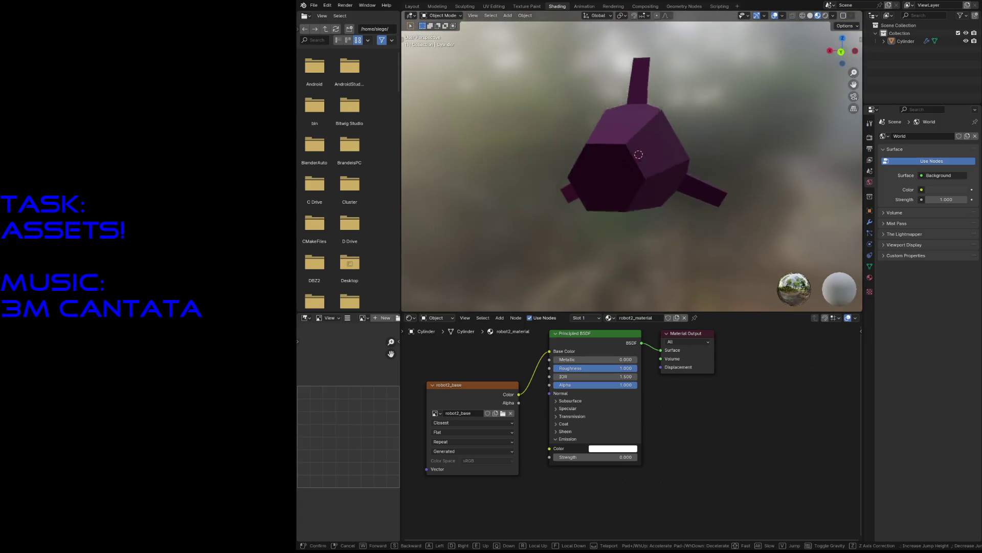
key(a)
click(646, 252)
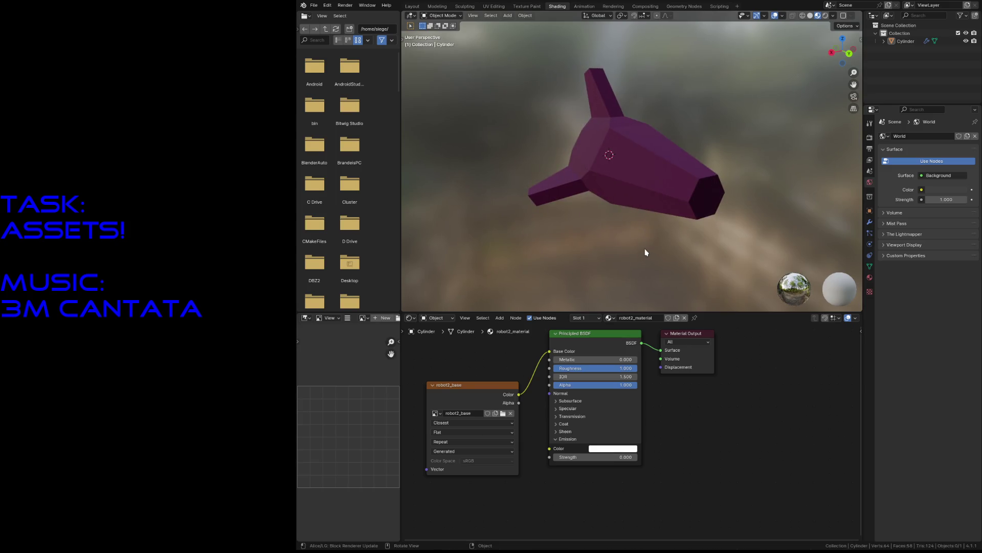
click(532, 6)
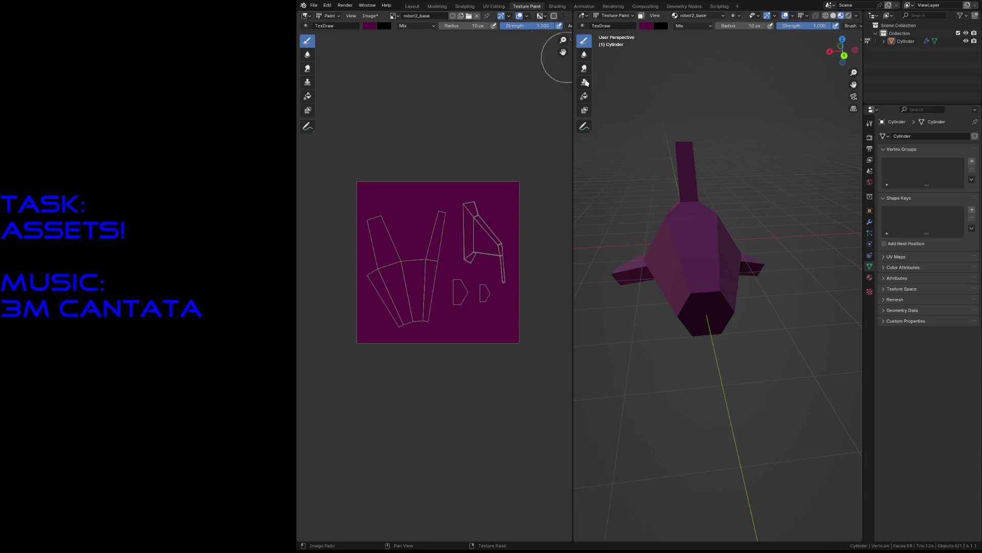
scroll(510, 281, up, 4)
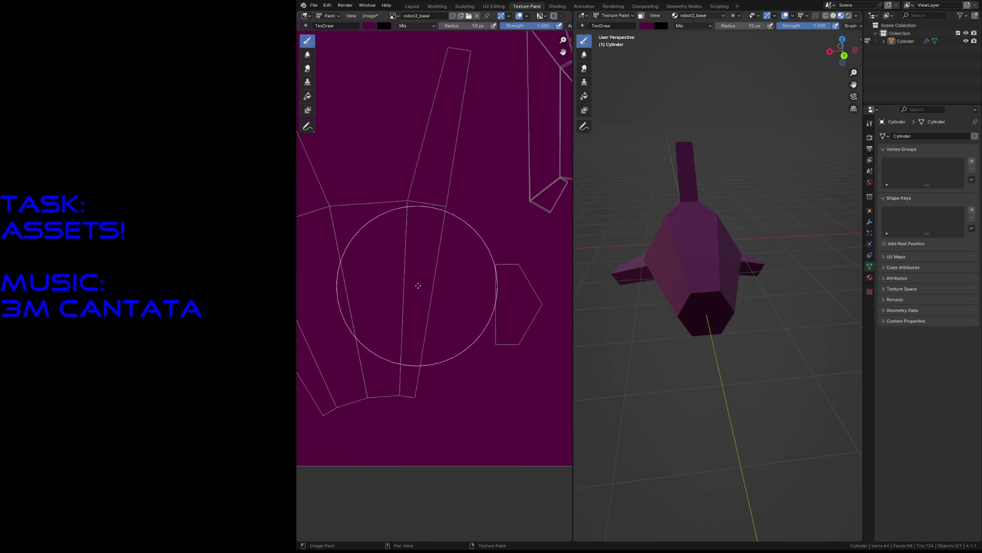
- Save the file and set the brush radius to 1 px
scroll(505, 212, up, 1)
key(ctrl+s)
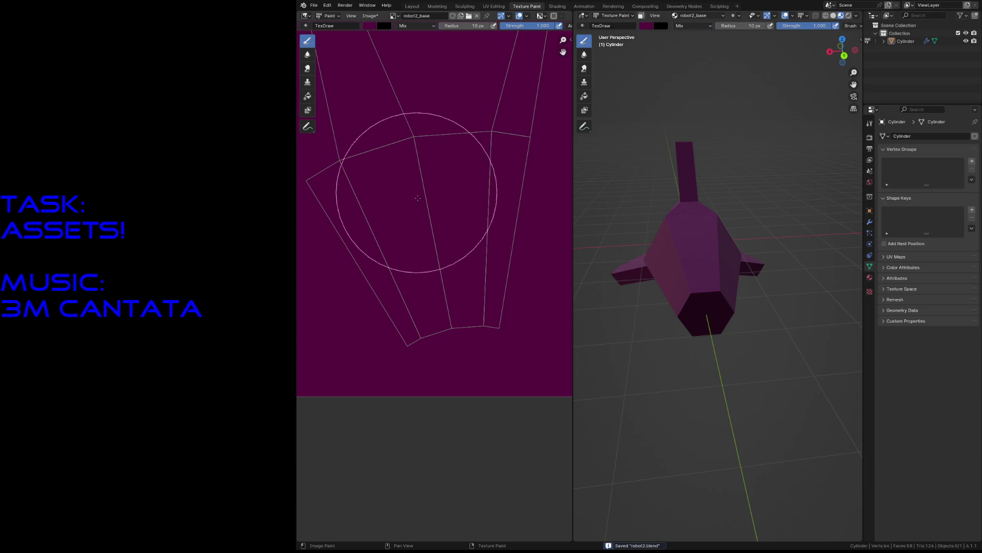
key(f)
click(421, 220)
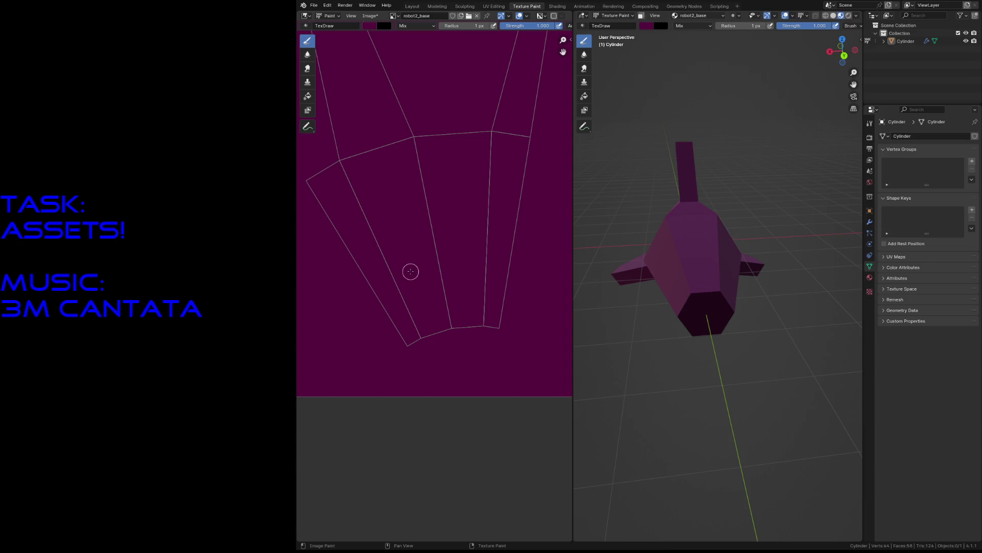
middle_drag(397, 251, 435, 225)
scroll(405, 154, up, 1)
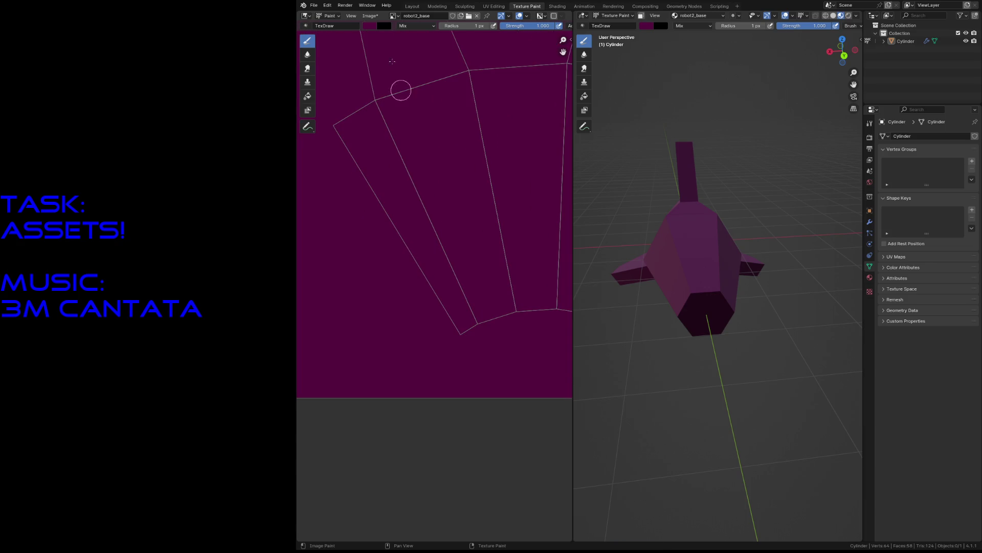
- Switch the brush to bright green and paint the window stroke on the body panel
click(369, 26)
drag(390, 71, 371, 50)
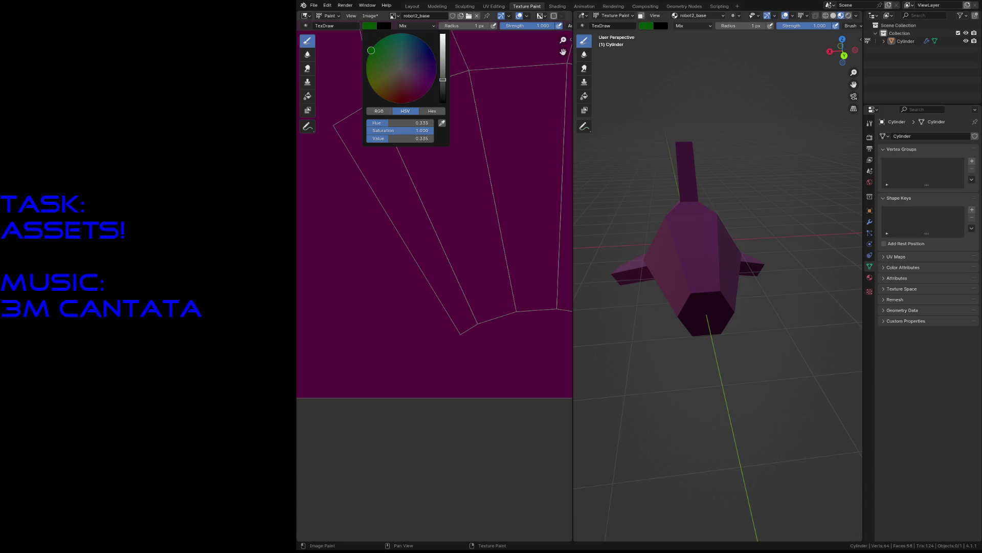
mouse_move(442, 80)
mouse_down()
mouse_move(443, 99)
mouse_move(443, 35)
mouse_up()
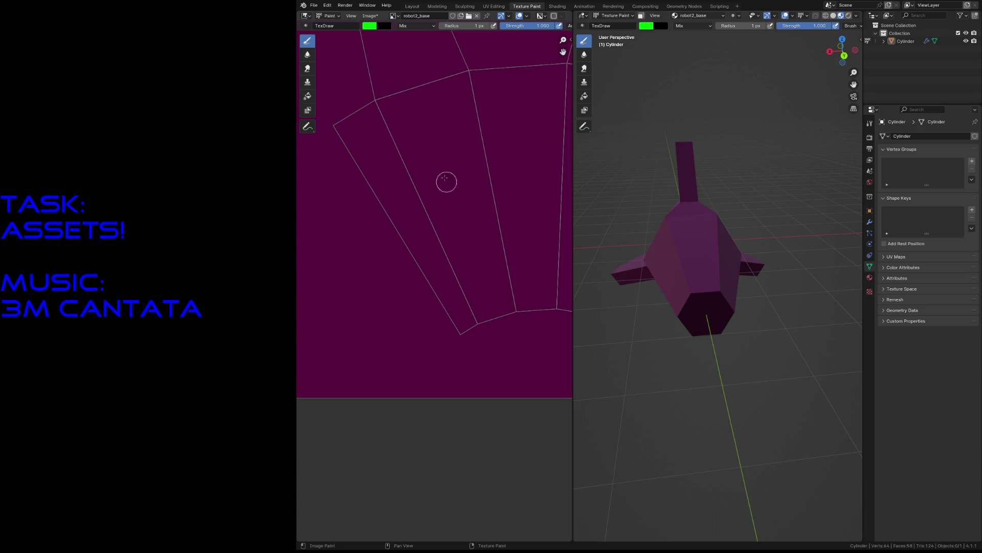
drag(439, 159, 456, 201)
middle_drag(461, 159, 449, 166)
drag(432, 162, 450, 186)
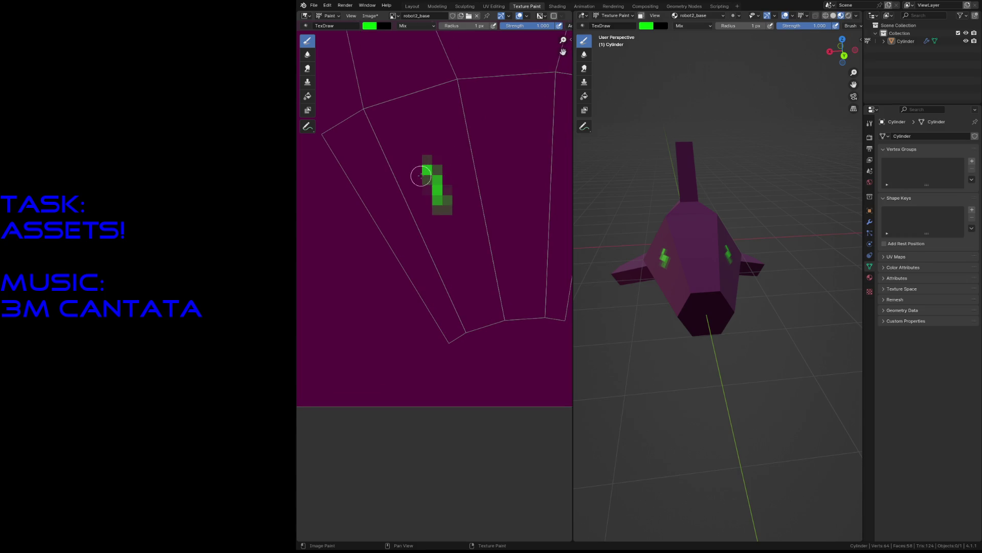
scroll(421, 175, down, 1)
mouse_move(436, 175)
mouse_down()
mouse_move(449, 235)
mouse_move(450, 212)
mouse_move(429, 193)
mouse_move(443, 221)
mouse_move(426, 191)
mouse_move(450, 212)
mouse_move(454, 234)
mouse_up()
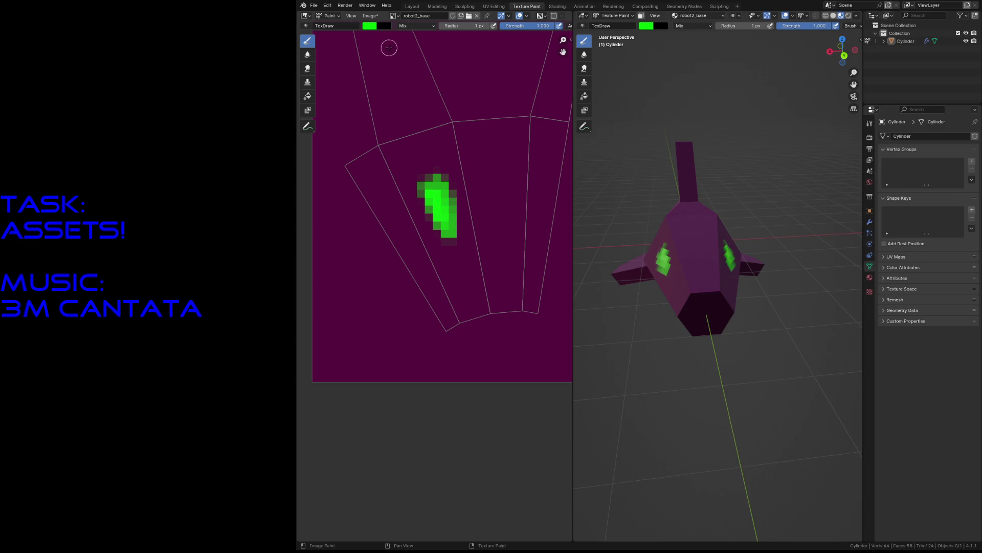
- Switch the brush to black and outline the green window's left edge
click(371, 26)
drag(443, 93, 443, 105)
mouse_move(413, 186)
mouse_down()
mouse_move(430, 220)
mouse_move(459, 232)
mouse_move(444, 184)
mouse_move(450, 194)
mouse_move(412, 180)
mouse_move(436, 175)
mouse_move(410, 182)
mouse_move(440, 176)
mouse_move(433, 225)
mouse_move(458, 235)
mouse_move(455, 245)
mouse_up()
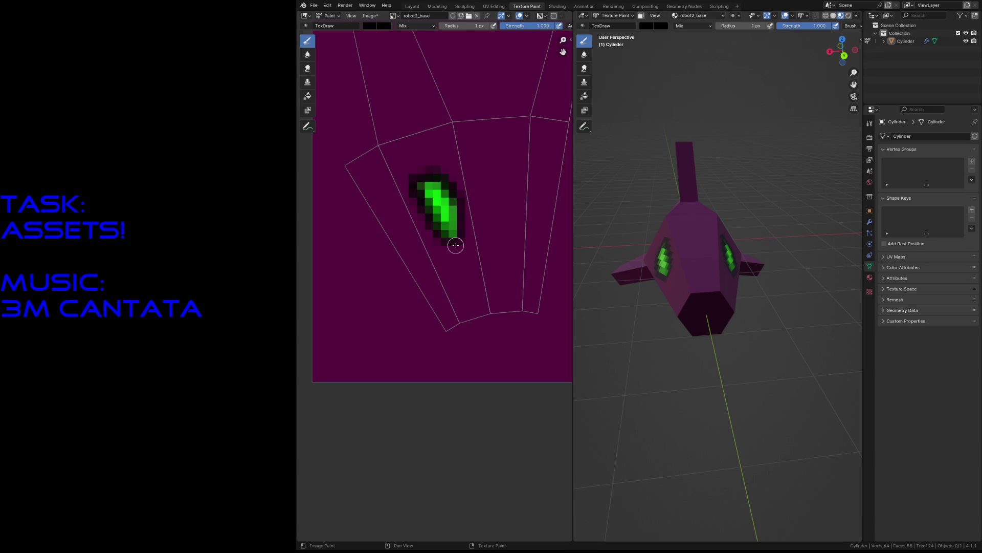
- Paint a black line along the body panel's edge, undoing a stray short stroke
mouse_move(512, 172)
middle_down()
mouse_move(407, 204)
mouse_move(415, 215)
middle_up()
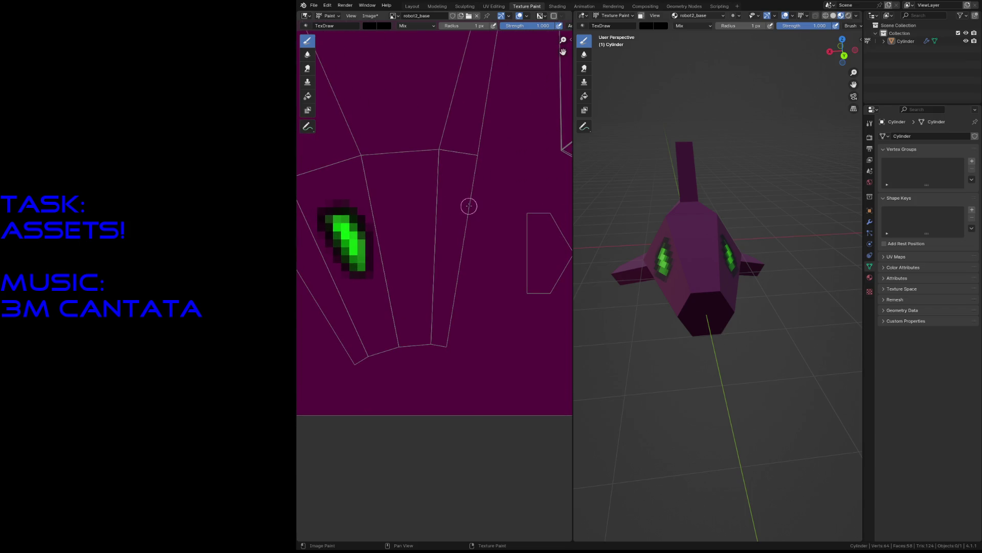
mouse_move(450, 329)
mouse_down()
mouse_move(461, 276)
mouse_move(450, 309)
mouse_move(458, 302)
mouse_up()
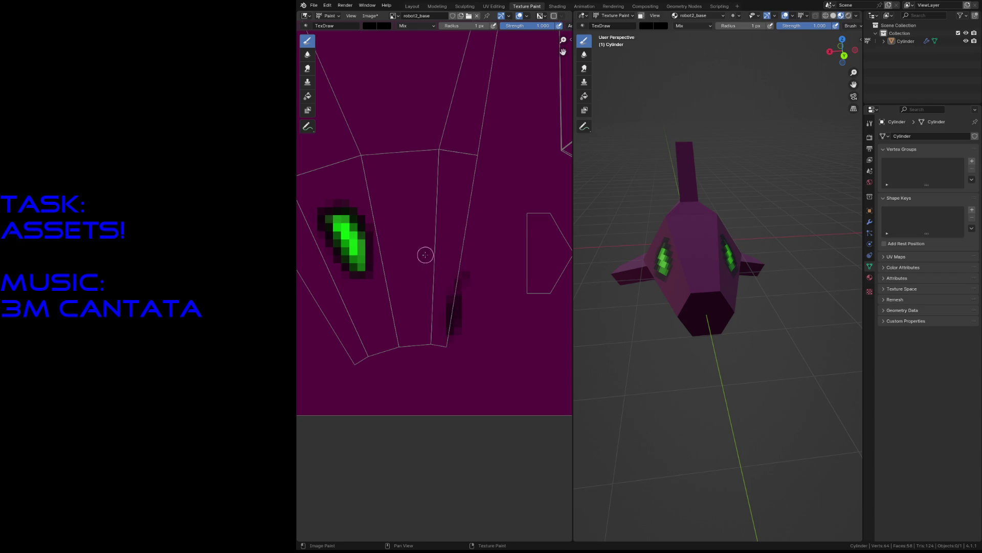
key(ctrl+z)
ctrl+scroll(413, 259, left, 3)
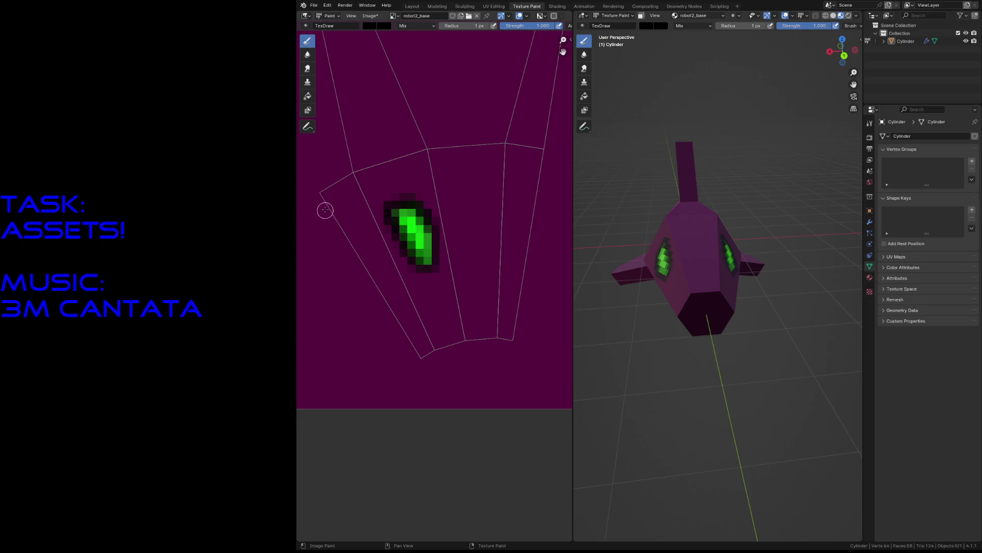
drag(322, 203, 412, 347)
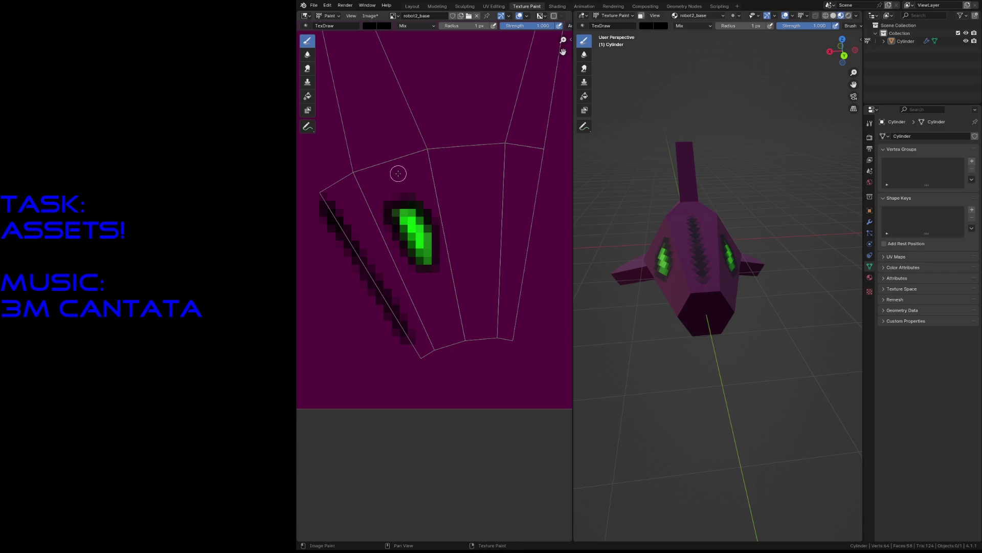
- Sample the ship's magenta, darken it to Value 0.233, and paint panel strokes near the UV edge
key(s)
click(370, 26)
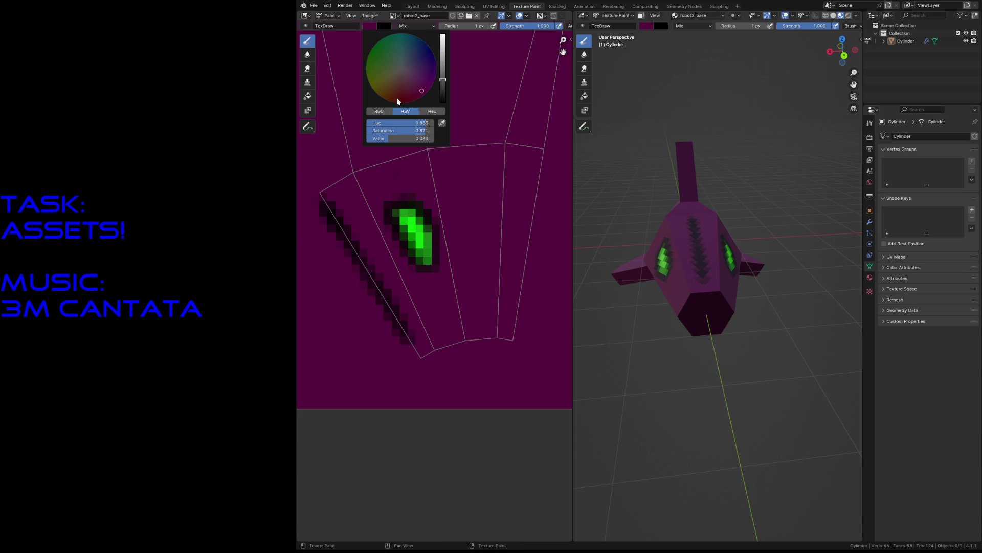
click(443, 88)
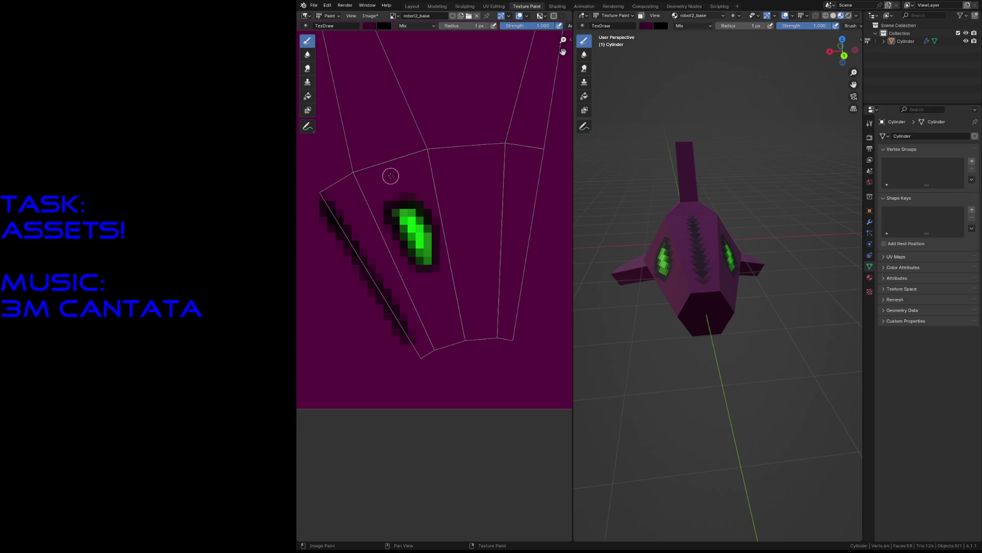
mouse_move(467, 162)
mouse_down()
mouse_move(458, 222)
mouse_move(455, 211)
mouse_move(460, 233)
mouse_move(488, 244)
mouse_move(486, 279)
mouse_up()
mouse_move(397, 158)
mouse_down()
mouse_move(385, 138)
mouse_move(389, 147)
mouse_up()
- Paint dark magenta panel lines, including a diagonal one, on the upper face
middle_drag(428, 137, 493, 234)
drag(436, 215, 451, 248)
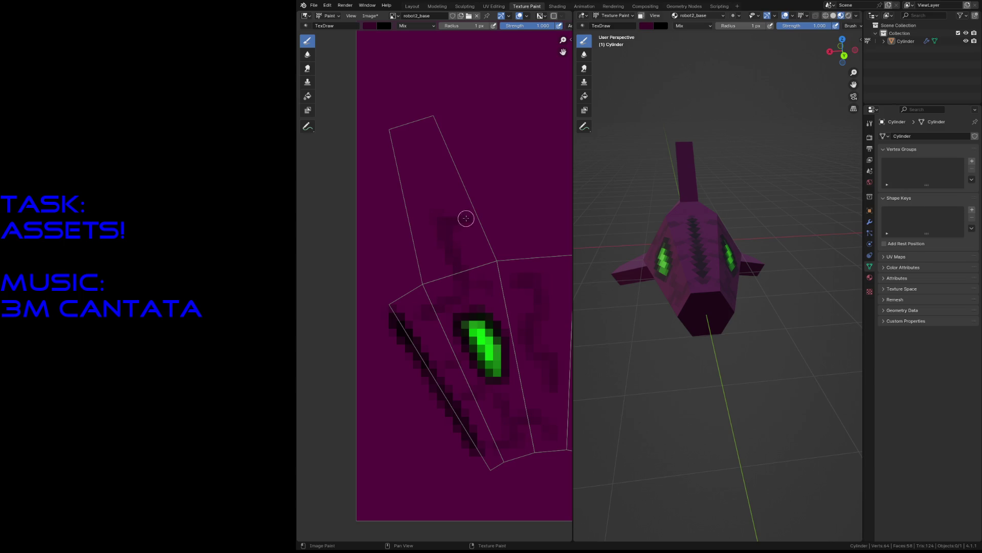
mouse_move(423, 180)
mouse_down()
mouse_move(438, 219)
mouse_move(416, 222)
mouse_up()
drag(433, 150, 454, 183)
key(shift+grave)
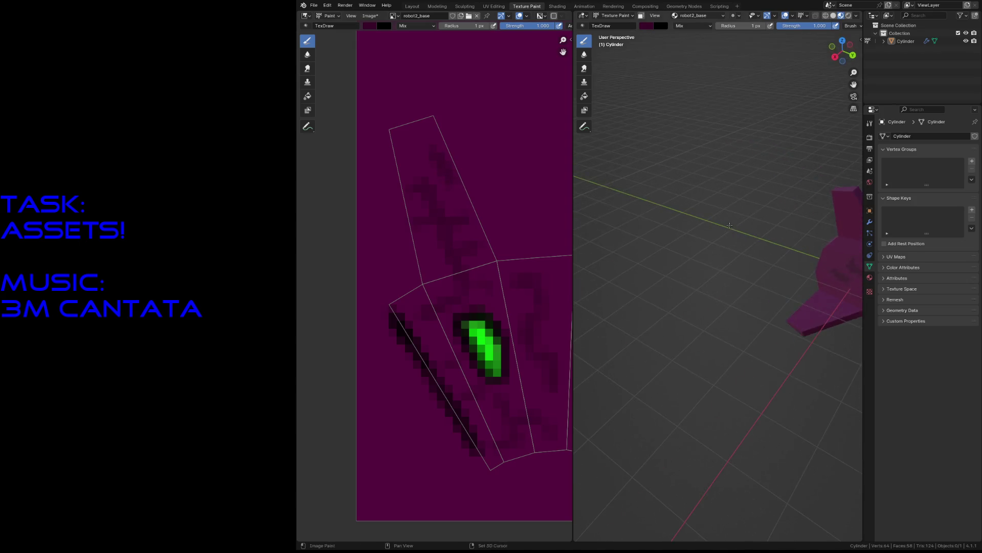
- Set the brush radius to 19 px and walk in close to the ship
click(729, 226)
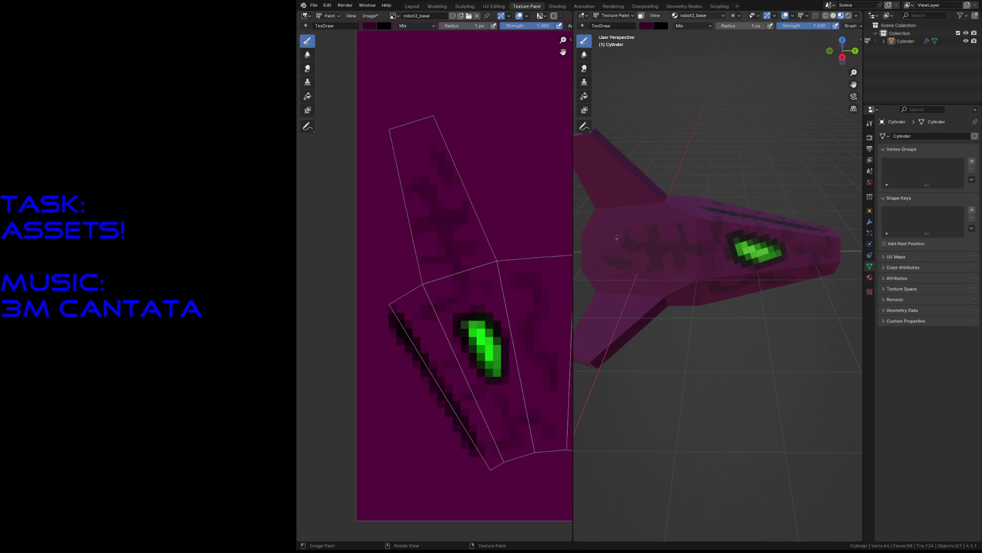
key(f)
click(626, 215)
key(shift+grave)
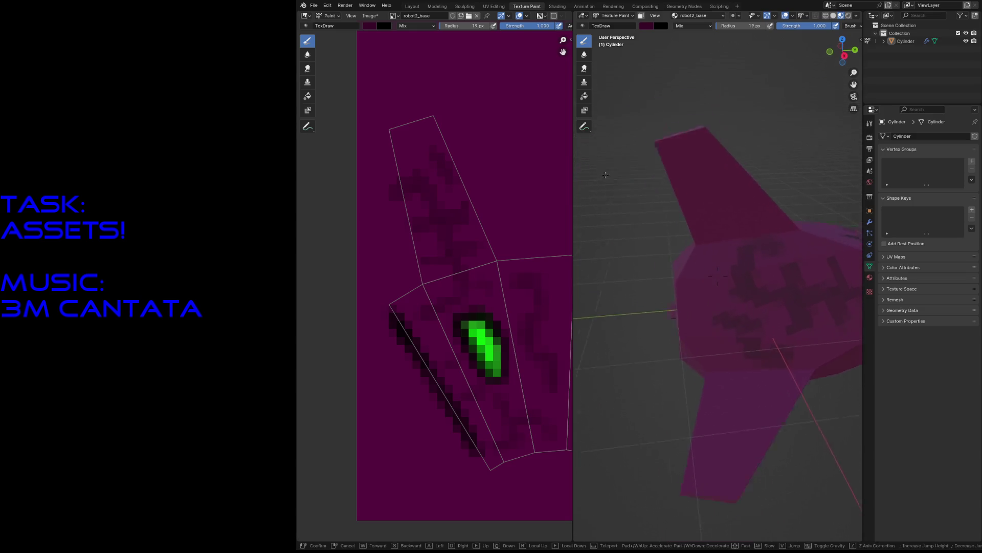
click(605, 185)
- Paint dark magenta strokes, dashes and patches along the ship's fin
drag(598, 184, 639, 244)
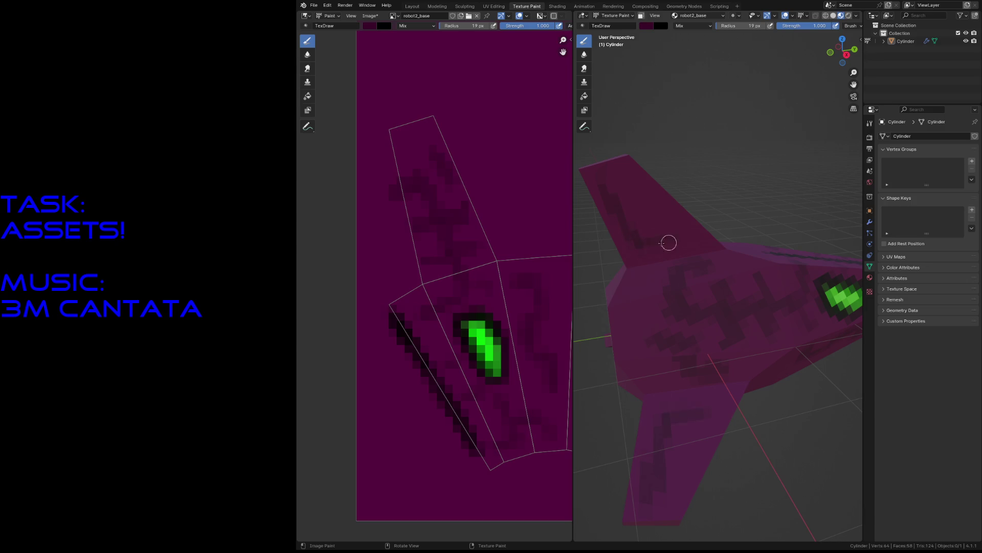
mouse_move(636, 179)
mouse_down()
mouse_move(694, 243)
mouse_move(646, 184)
mouse_move(672, 218)
mouse_up()
key(shift+grave)
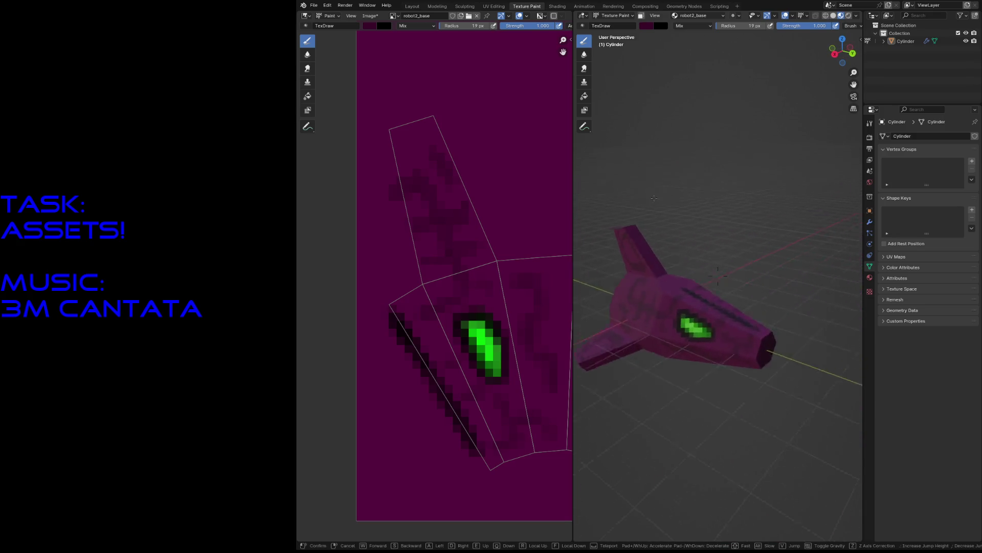
key(w)
drag(657, 189, 703, 273)
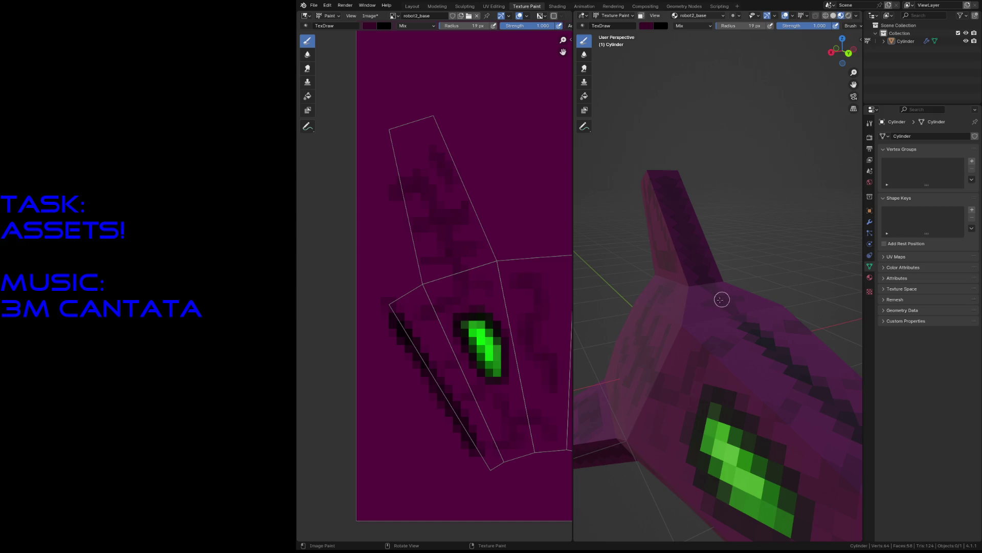
key(shift+grave)
key(s)
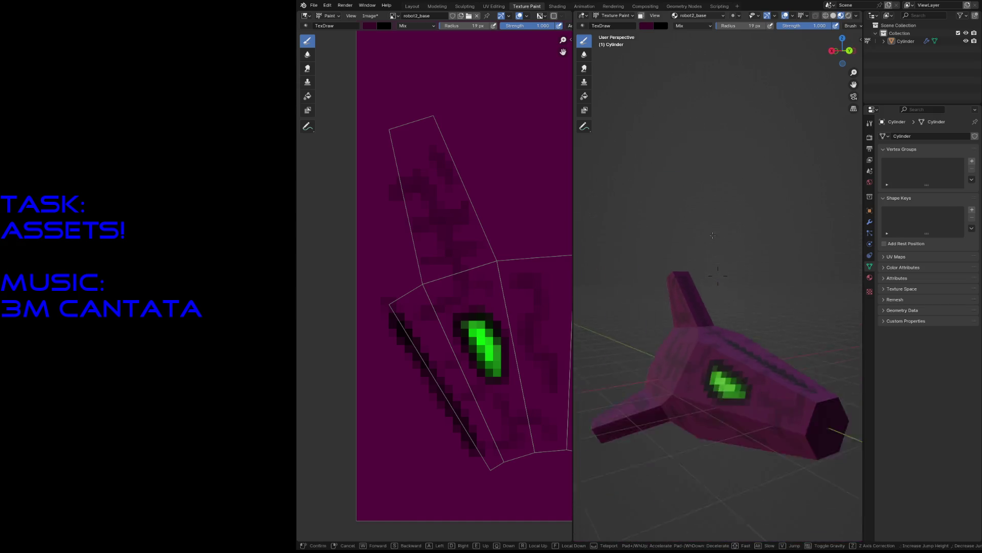
key(w)
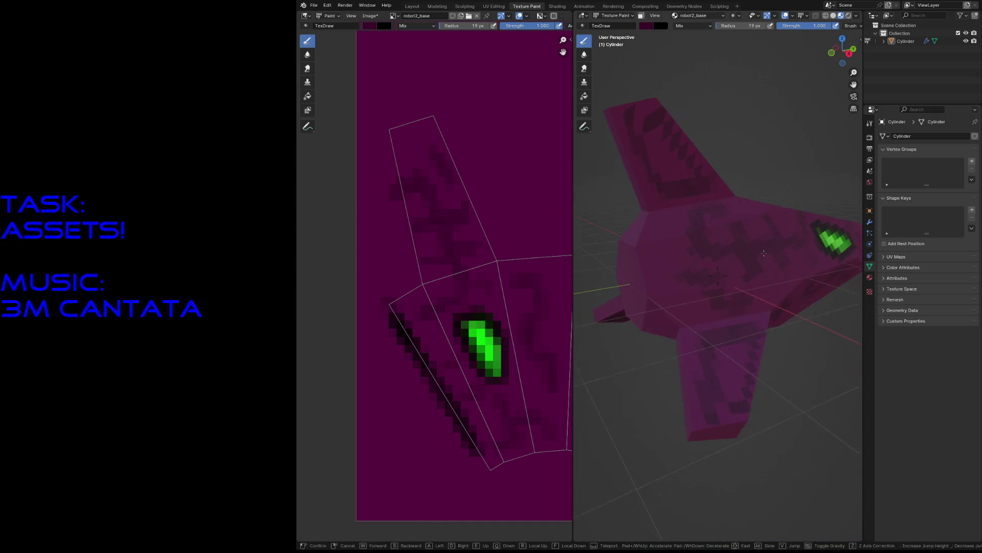
click(764, 253)
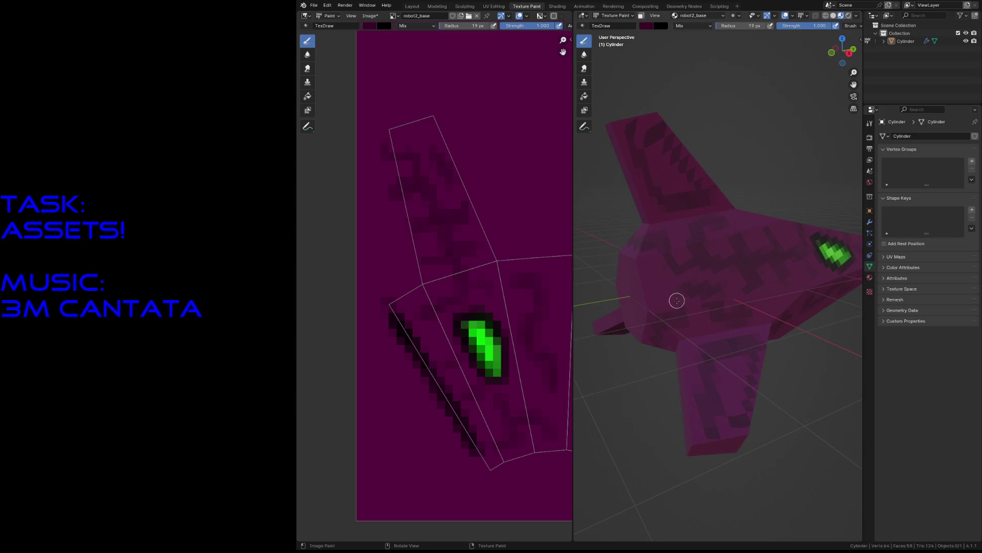
click(369, 26)
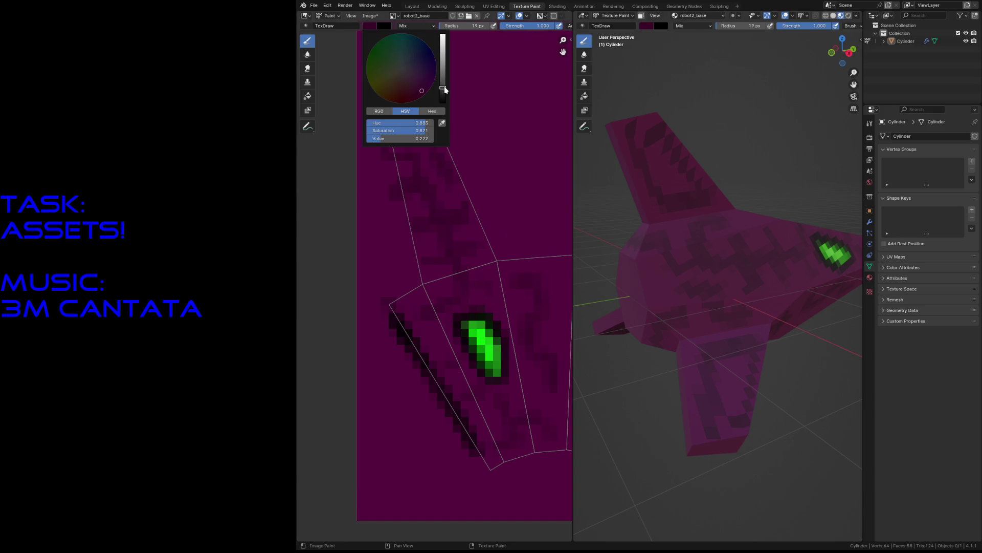
- Set the brush to light grey, paint light patches on the nose and a texture island, and save
click(401, 71)
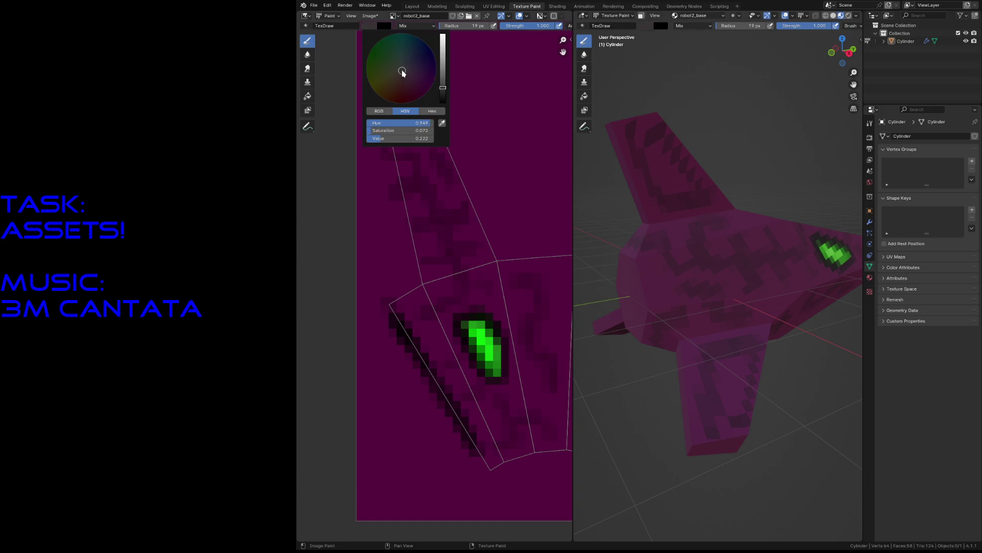
click(443, 85)
drag(633, 283, 625, 256)
key(shift+grave)
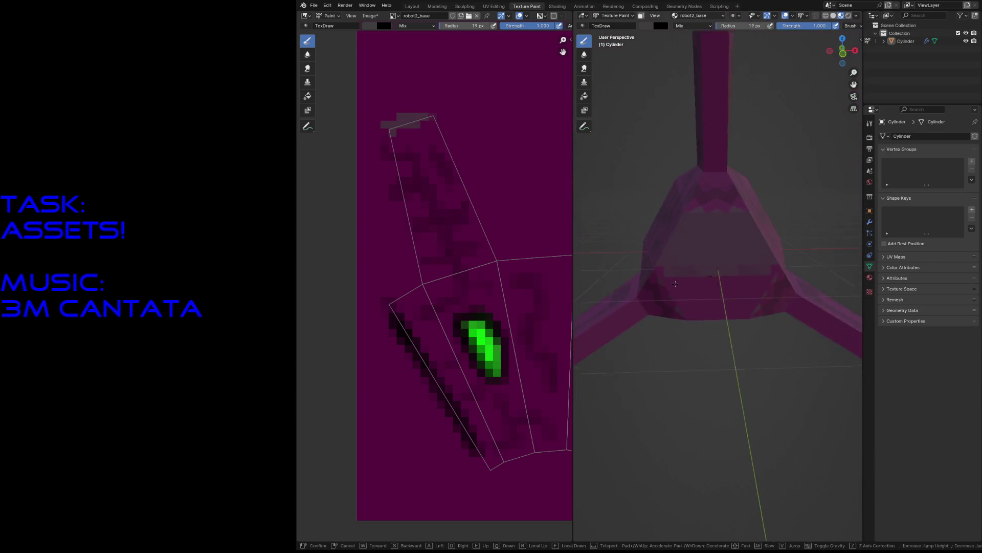
key(Escape)
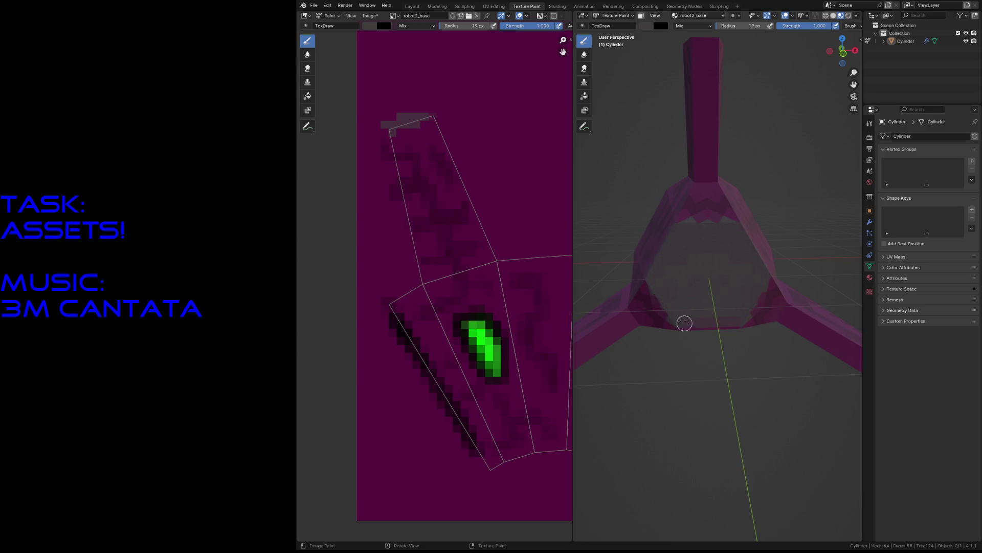
drag(690, 279, 690, 276)
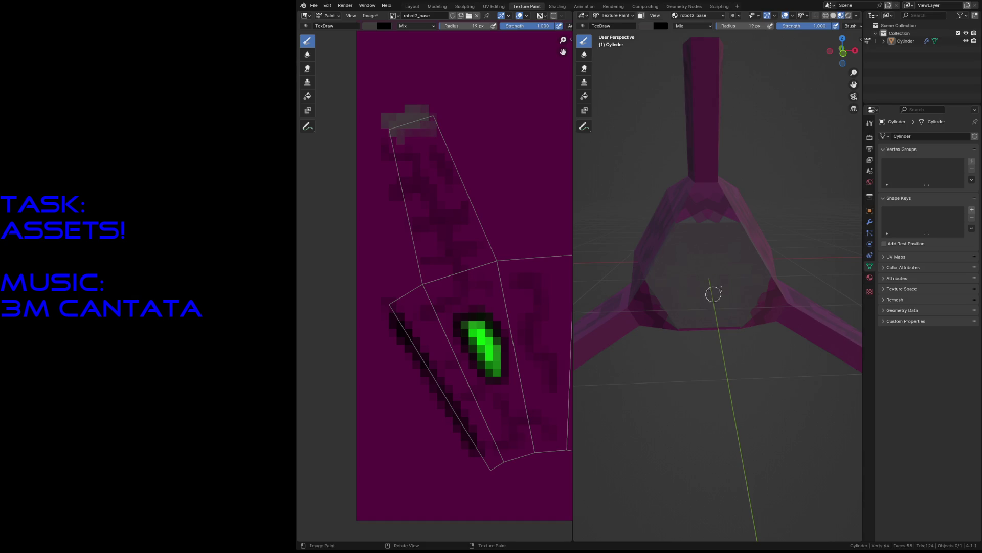
middle_drag(737, 252, 694, 240)
key(ctrl+s)
scroll(695, 236, up, 5)
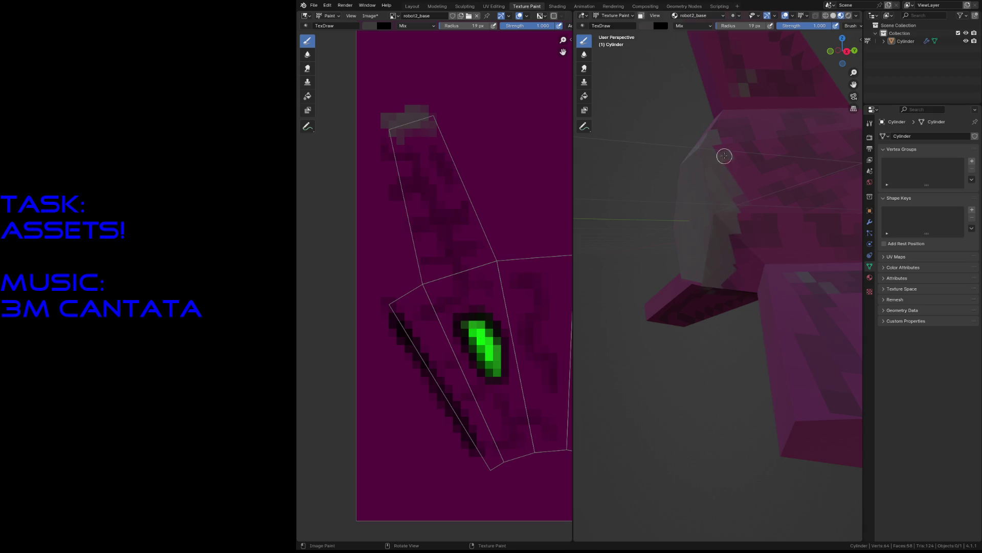
- Save robot2.blend again and dab another grey patch atop a texture island from a new angle
key(shift+grave)
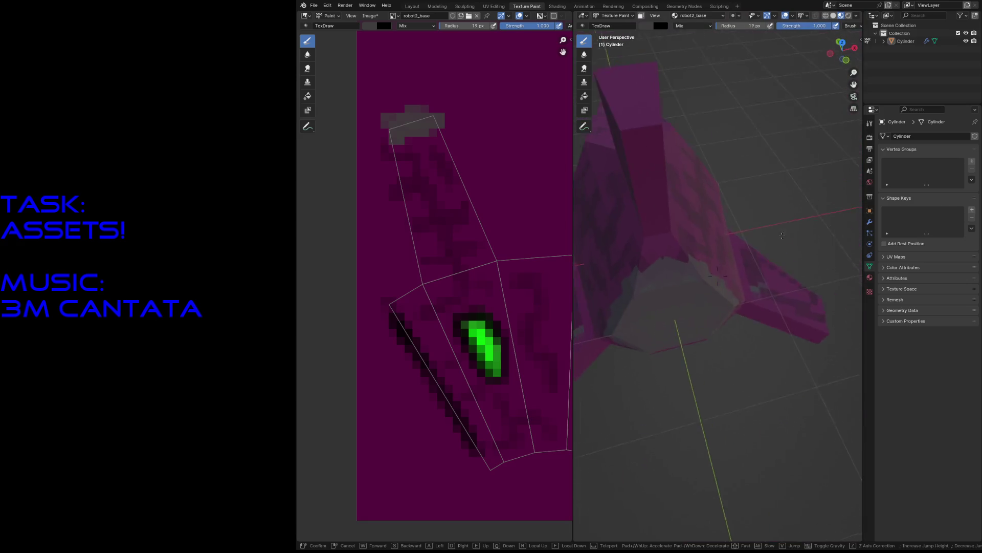
key(Escape)
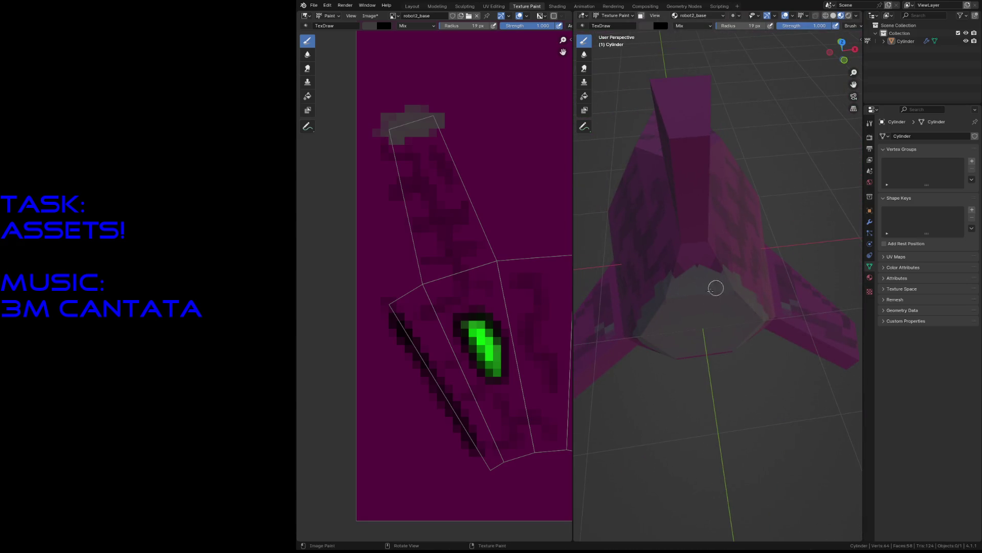
key(ctrl+s)
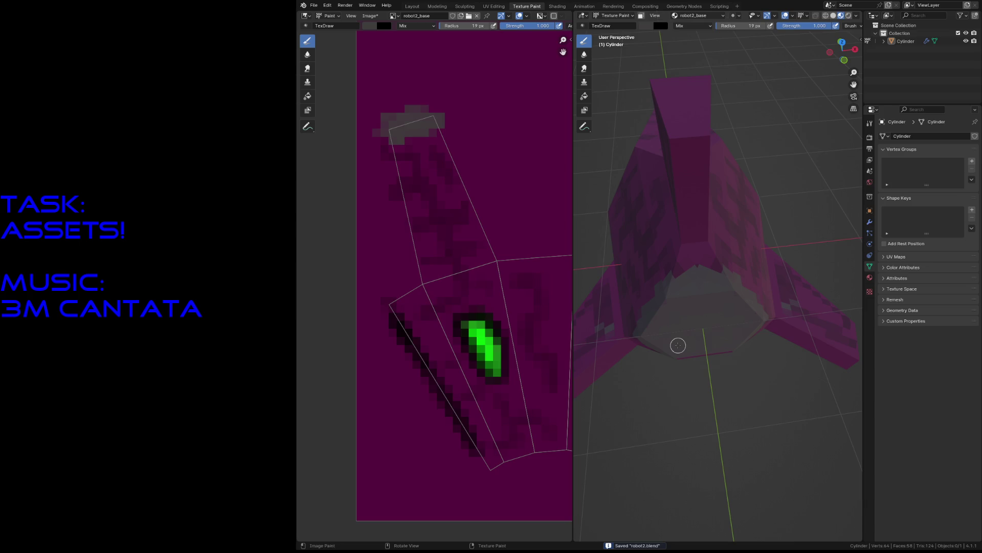
scroll(467, 329, down, 2)
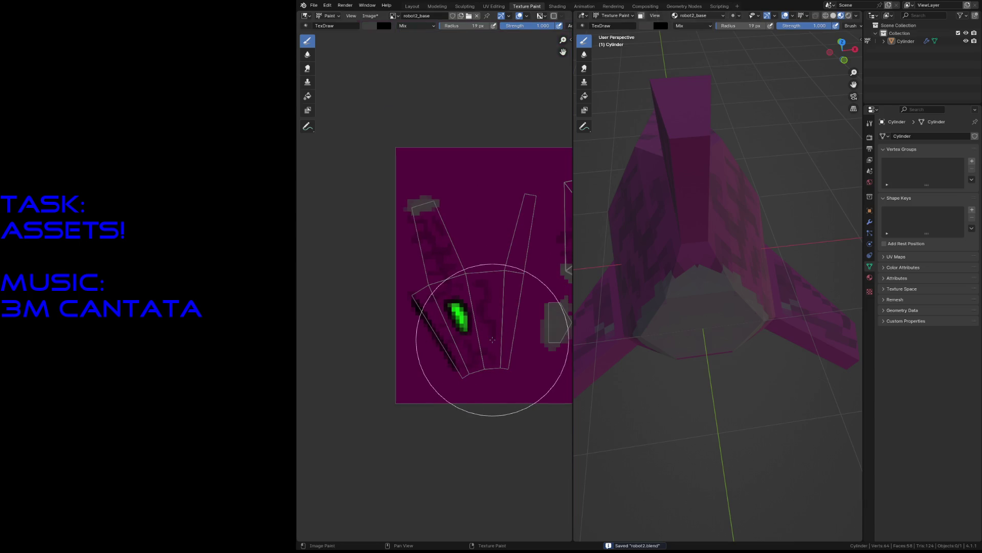
middle_drag(491, 338, 450, 332)
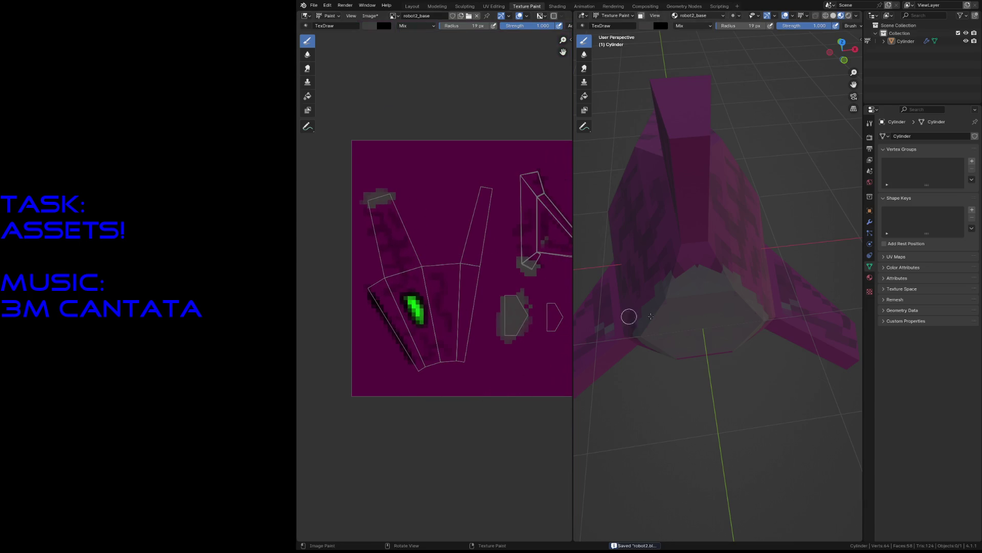
key(shift+grave)
click(764, 342)
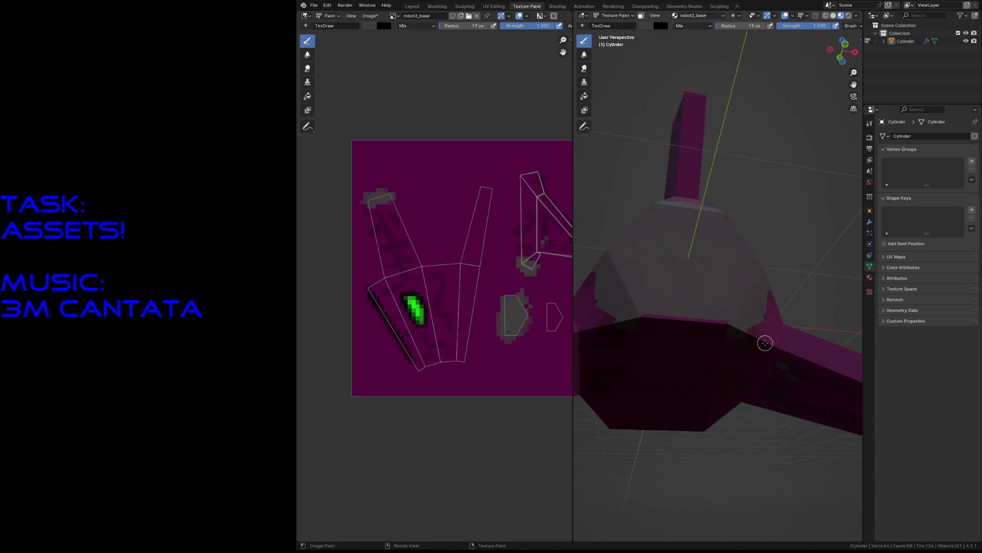
click(660, 320)
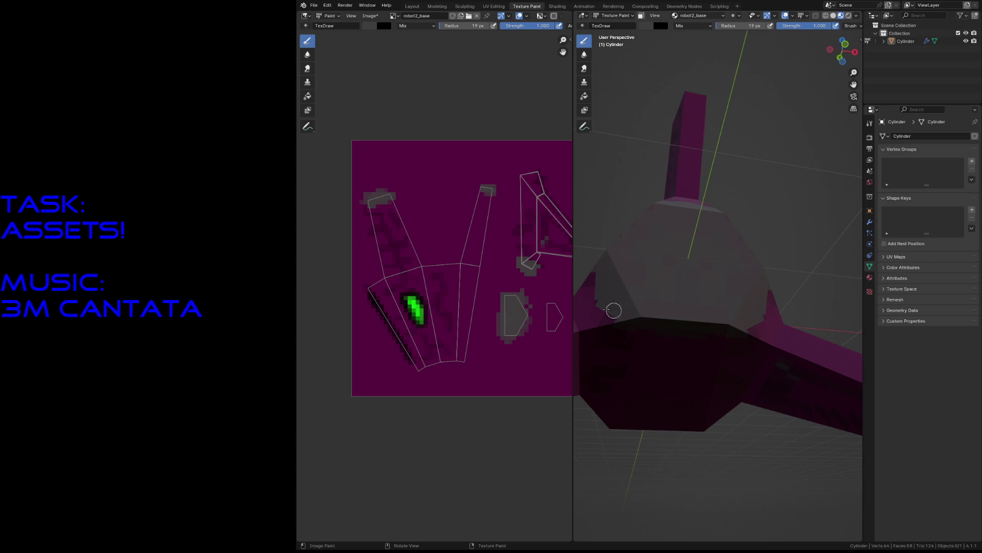
- Sample the dark magenta base as the brush colour and fly the view beneath the ship
key(s)
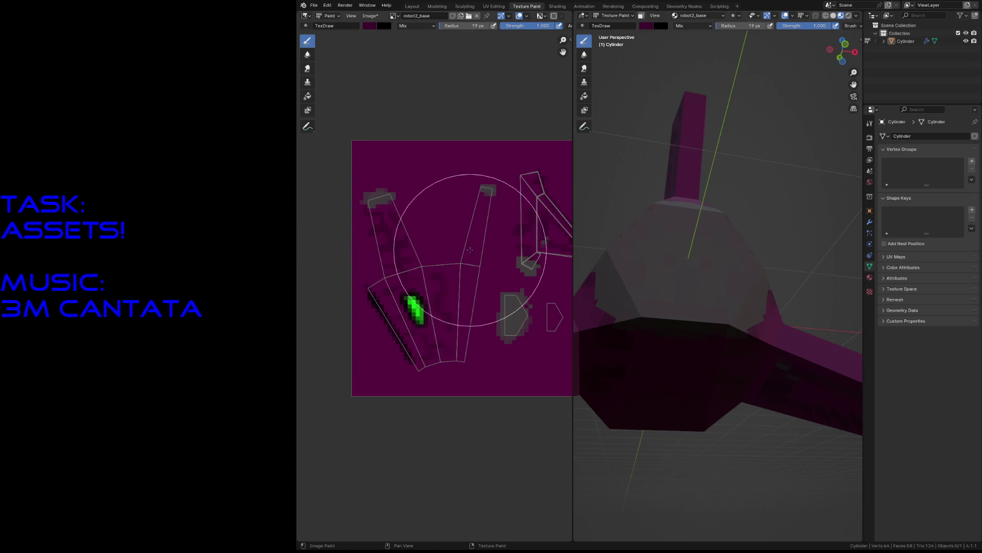
key(shift+grave)
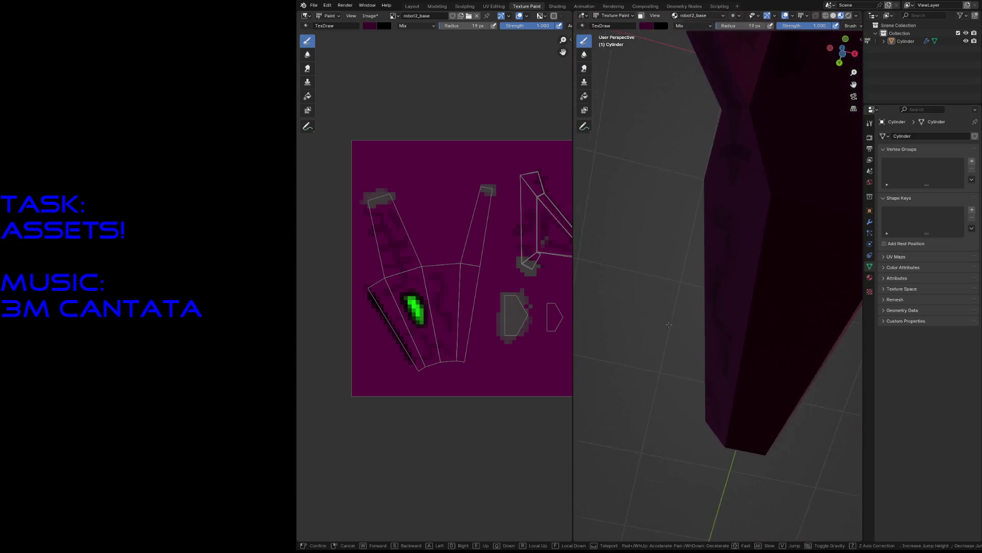
key(s)
key(w)
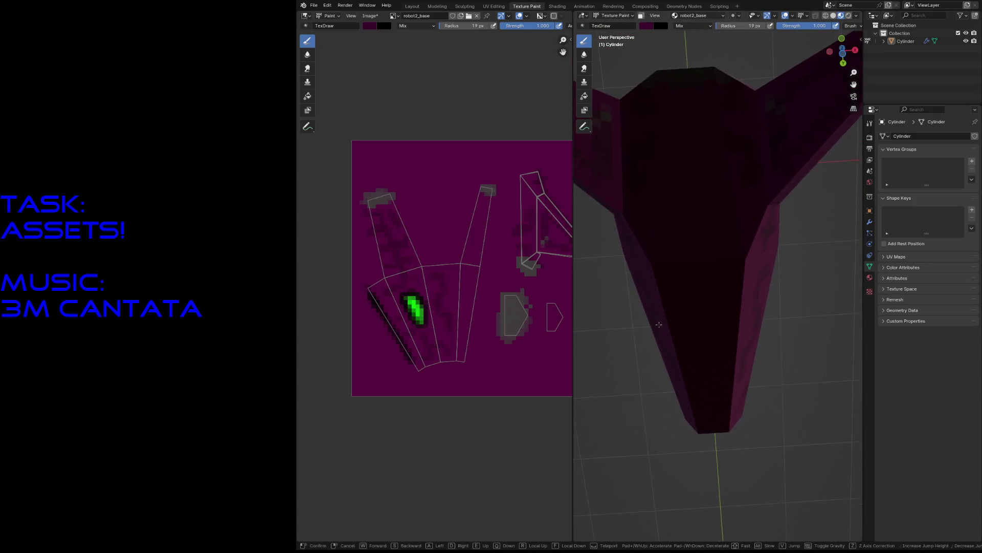
click(759, 272)
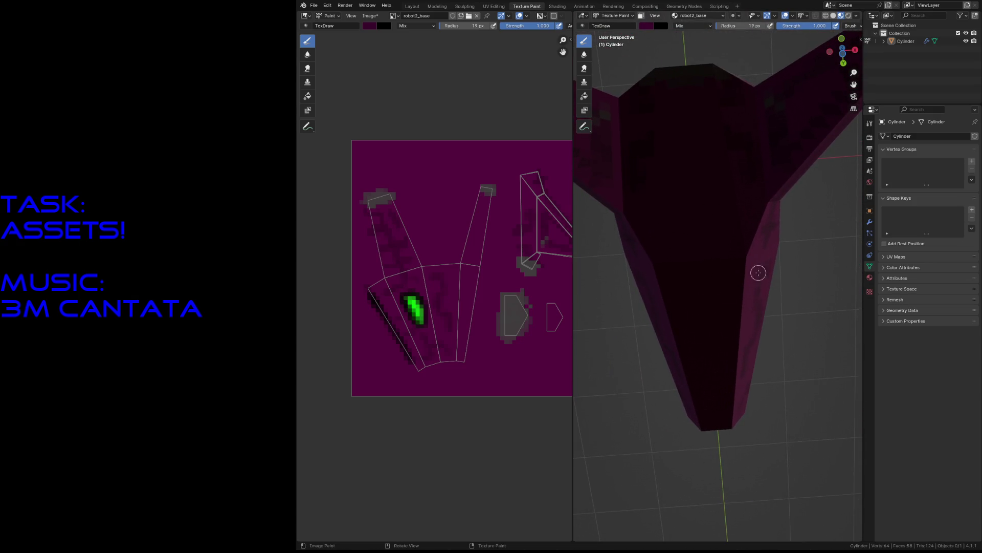
click(871, 212)
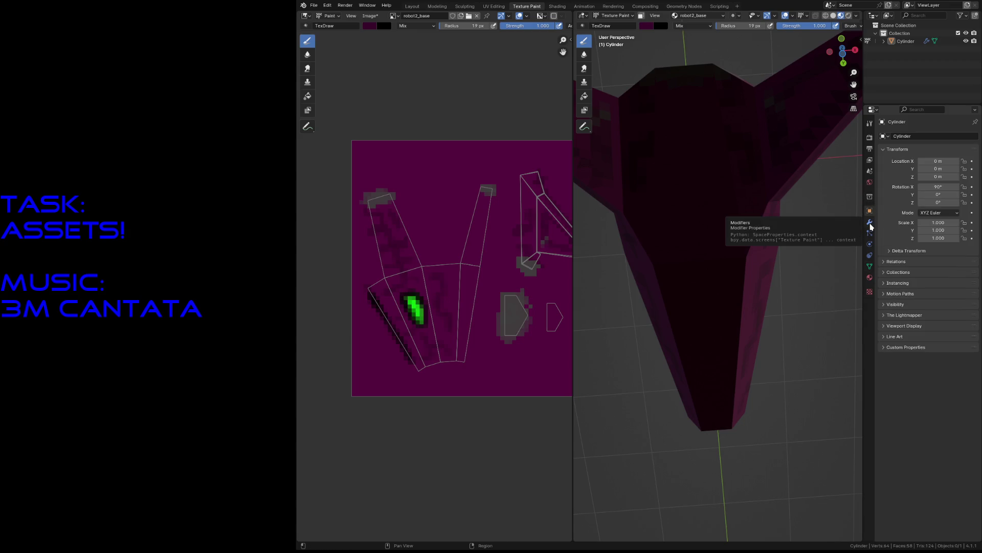
- Lower the world background strength to 2
click(870, 182)
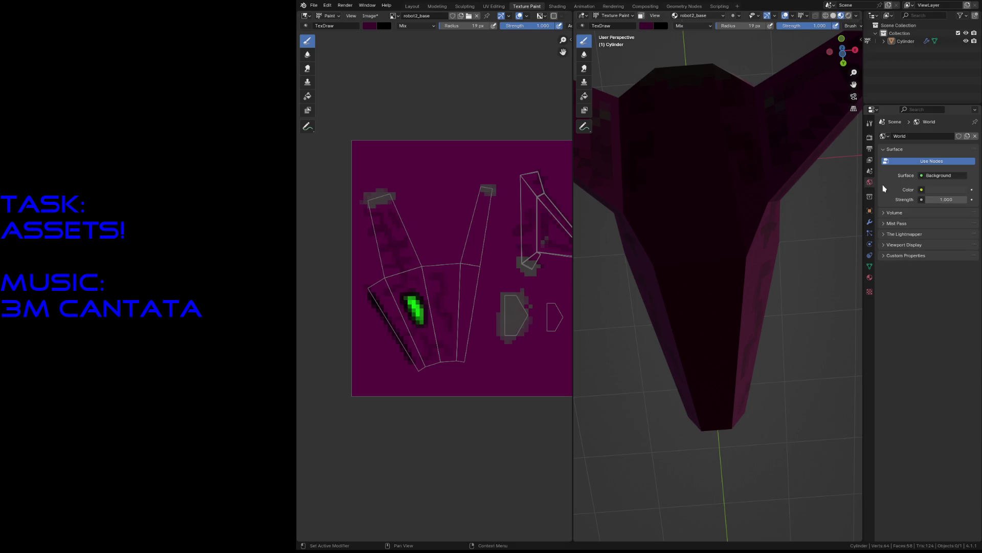
drag(946, 200, 921, 200)
text(2)
key(Return)
- Switch the render engine to Cycles and back to EEVEE, then save the blend file
click(869, 138)
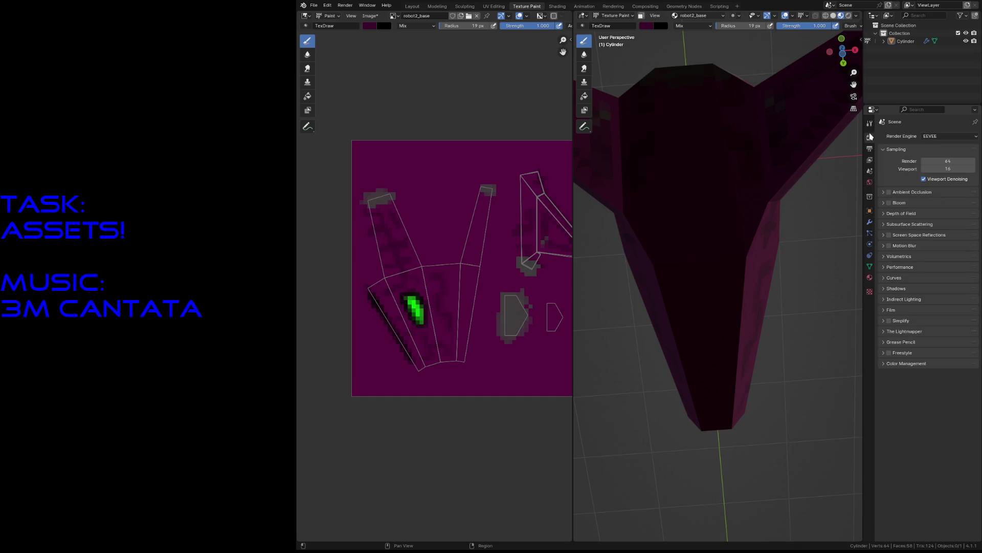
click(920, 135)
click(930, 164)
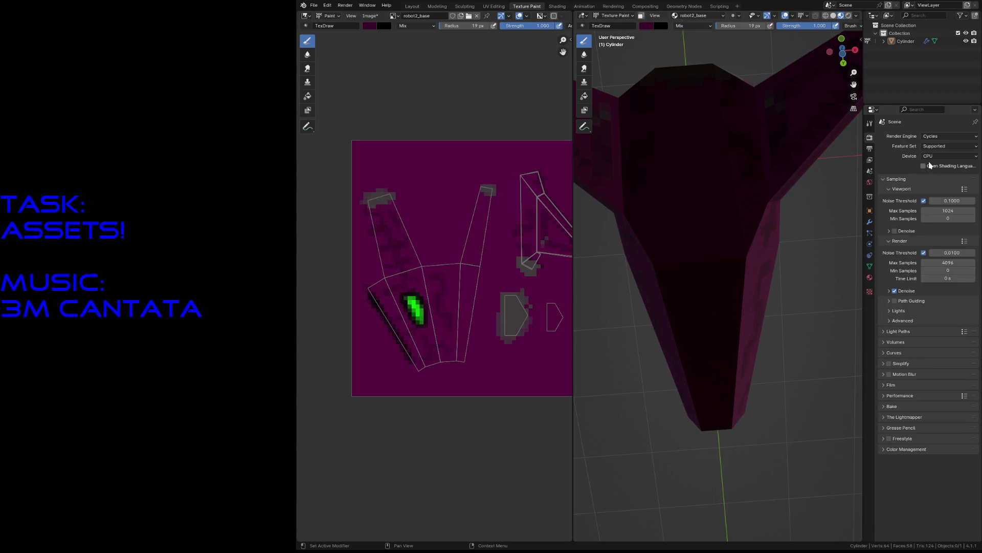
click(935, 136)
click(931, 143)
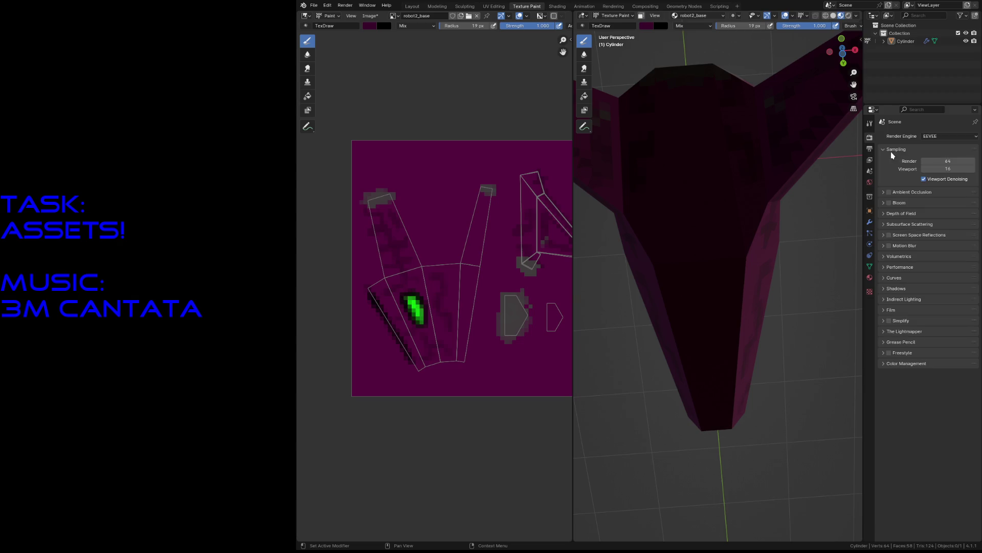
key(ctrl+s)
- Switch the viewport to rendered shading and raise the world background strength to 25
key(z)
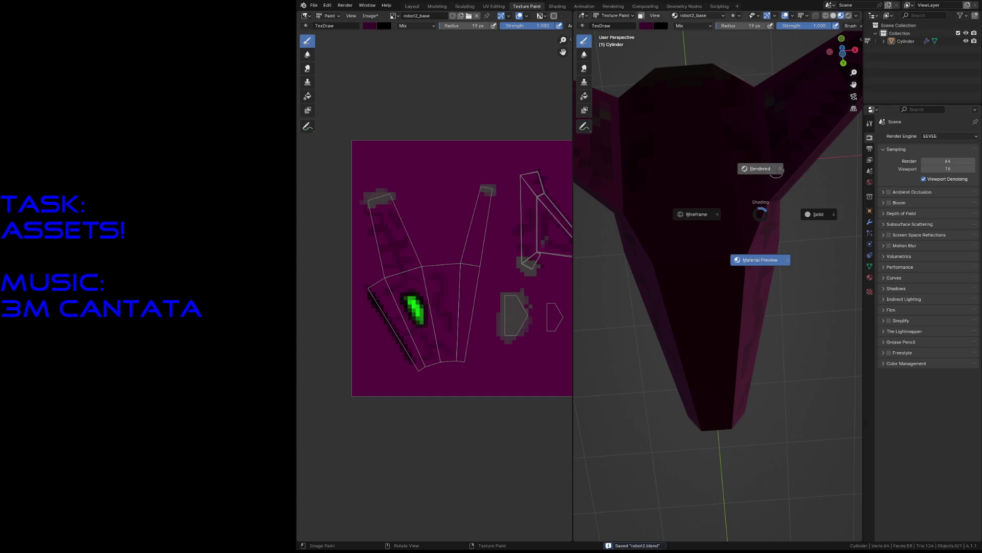
click(777, 171)
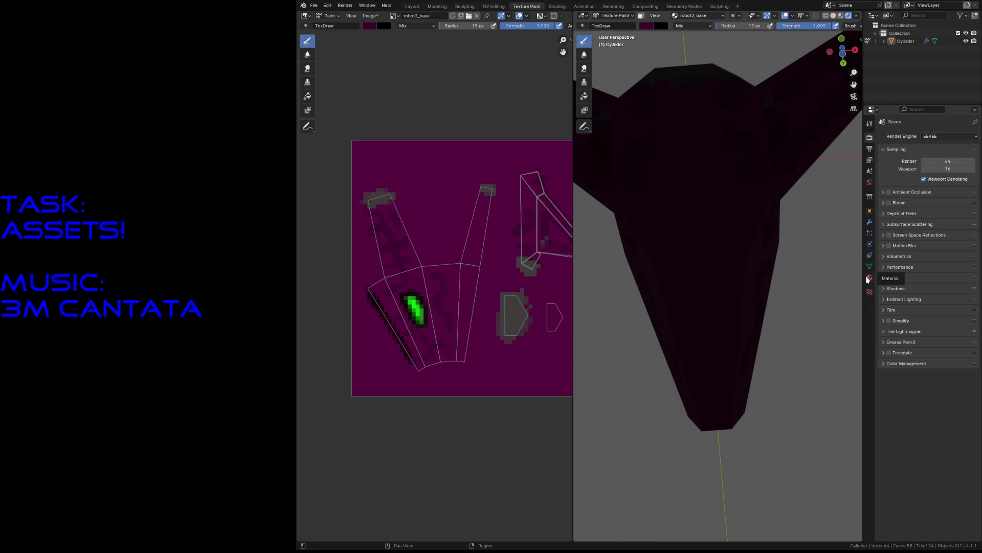
click(870, 277)
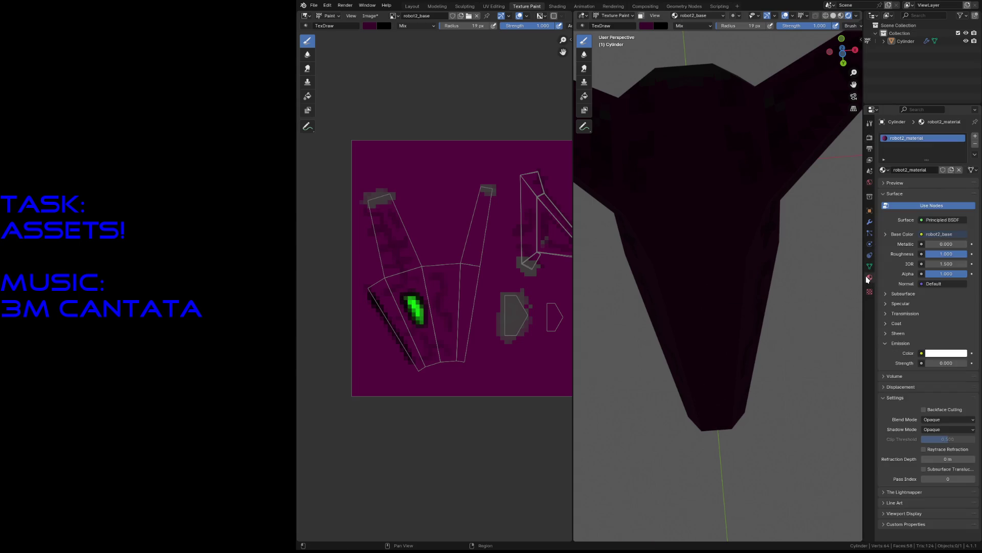
click(869, 183)
drag(941, 199, 969, 199)
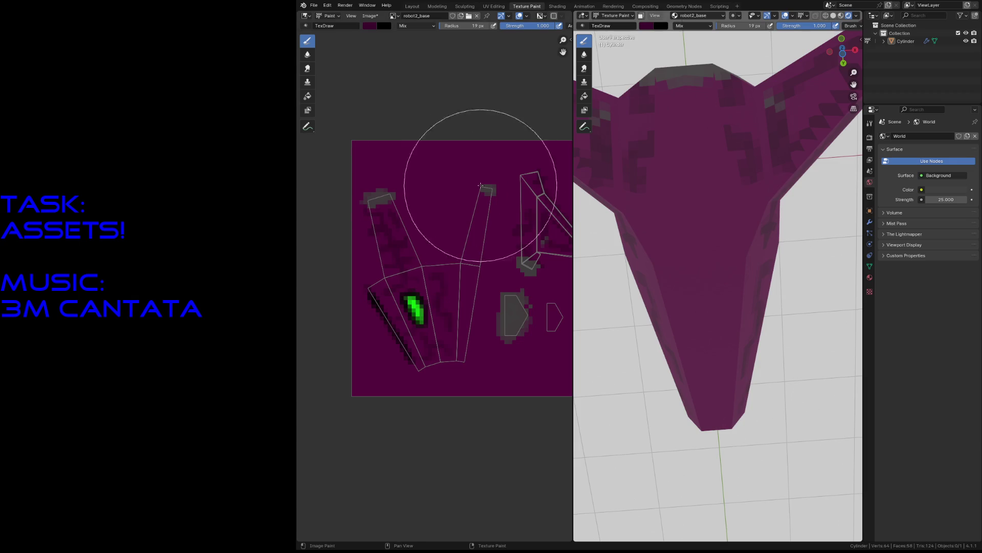
- Paint dark strokes and two dark T shapes down the ship's body
mouse_move(693, 189)
mouse_down()
mouse_move(697, 275)
mouse_move(693, 263)
mouse_up()
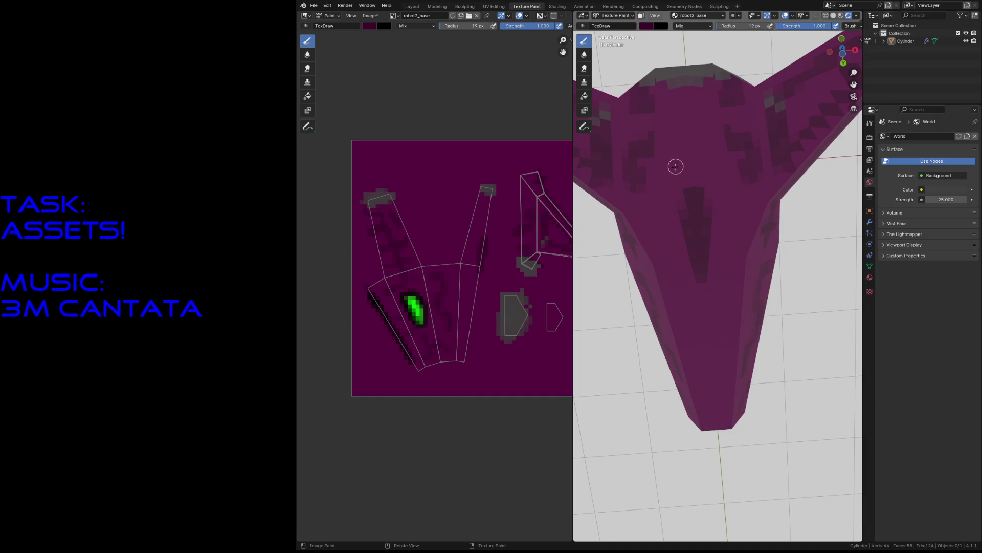
mouse_move(688, 162)
mouse_down()
mouse_move(686, 193)
mouse_move(686, 173)
mouse_move(667, 167)
mouse_move(709, 126)
mouse_move(711, 154)
mouse_up()
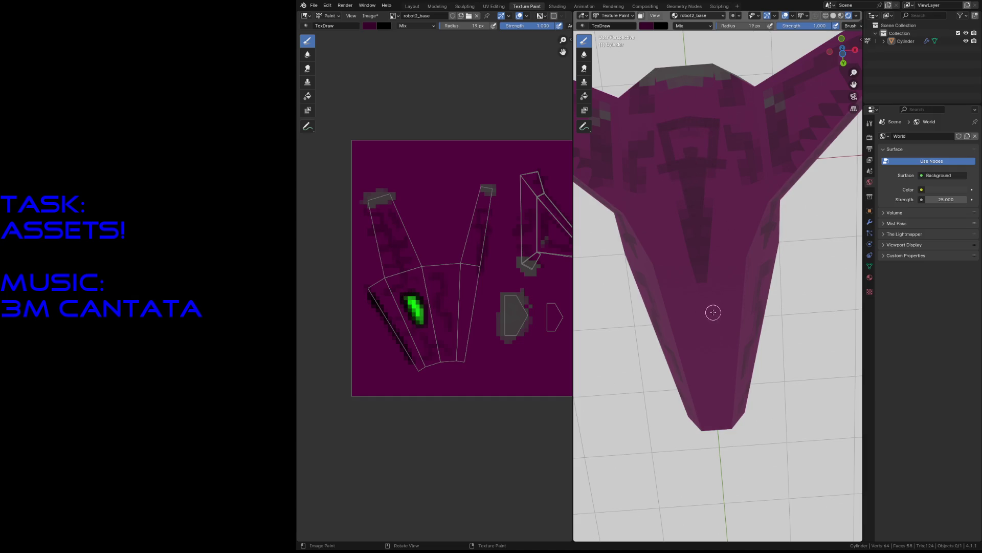
mouse_move(686, 308)
mouse_down()
mouse_move(708, 296)
mouse_move(715, 363)
mouse_up()
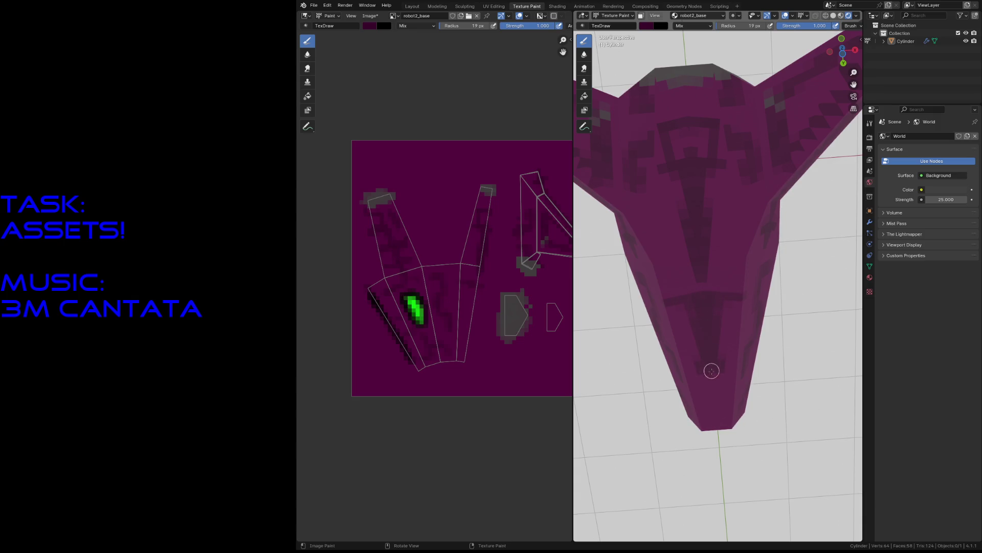
key(shift+grave)
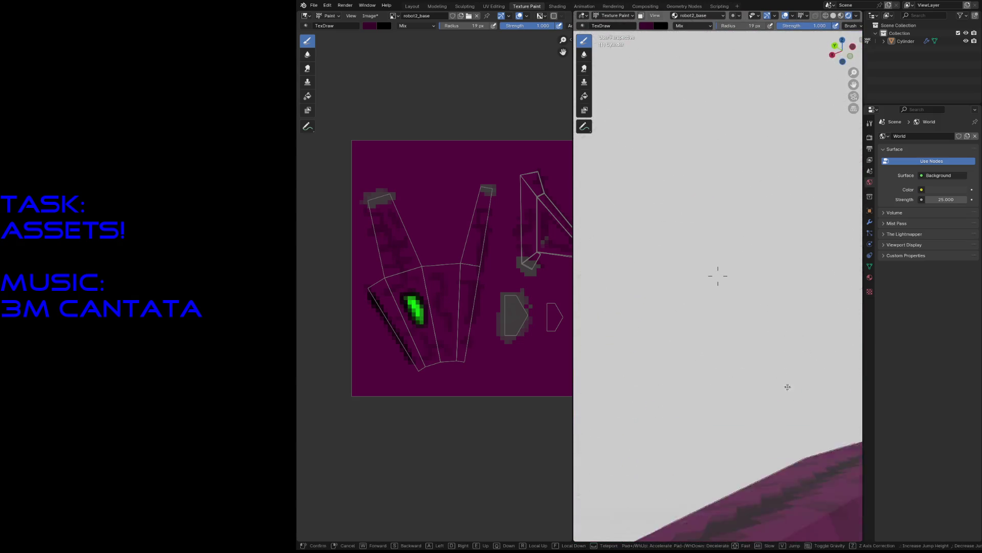
click(764, 412)
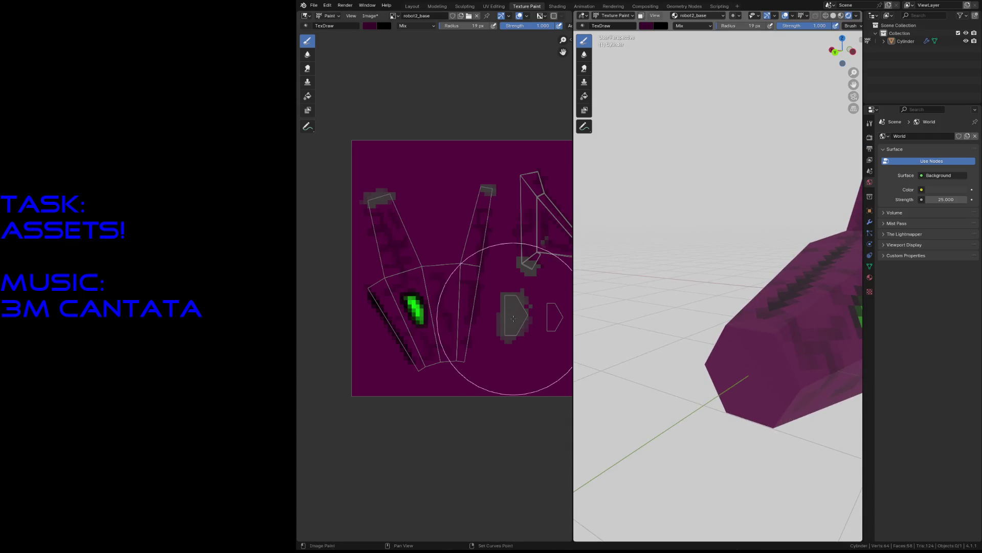
- Cover the ship's flat end face completely in solid grey
mouse_move(776, 347)
mouse_down()
mouse_move(805, 388)
mouse_move(769, 329)
mouse_up()
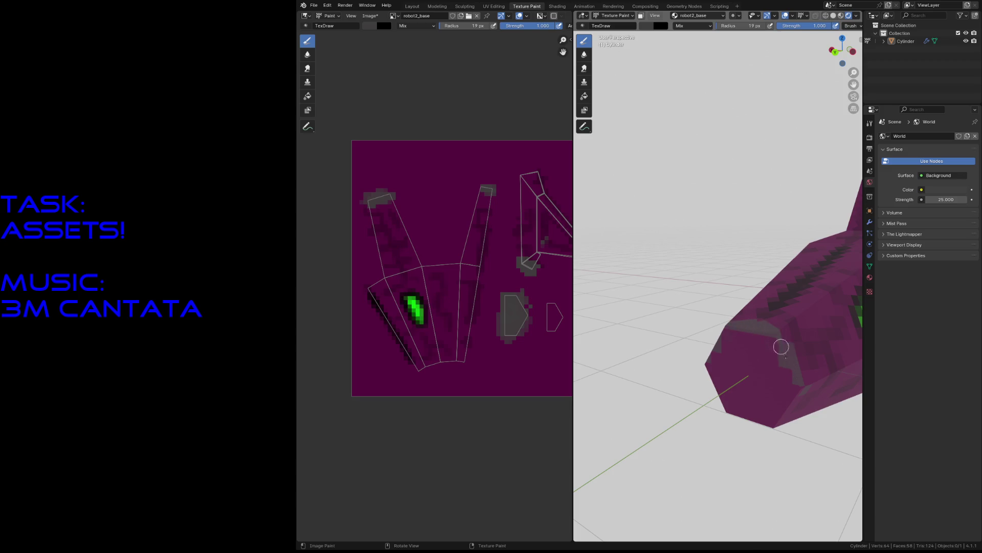
drag(807, 389, 797, 403)
mouse_move(782, 418)
middle_down()
mouse_move(782, 427)
mouse_move(771, 367)
middle_up()
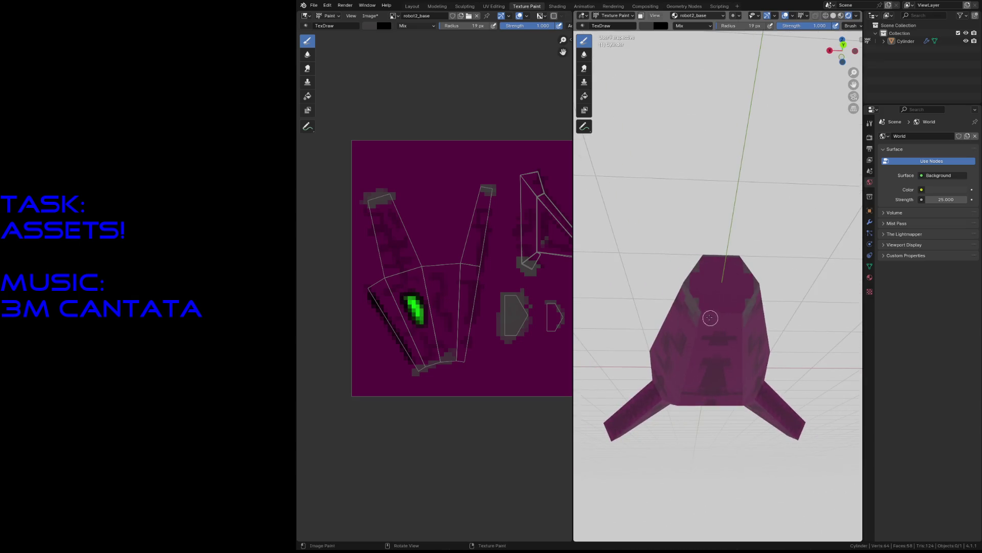
mouse_move(740, 317)
middle_down()
mouse_move(737, 338)
mouse_move(731, 316)
middle_up()
mouse_move(731, 305)
mouse_down()
mouse_move(753, 314)
mouse_move(714, 307)
mouse_move(736, 339)
mouse_up()
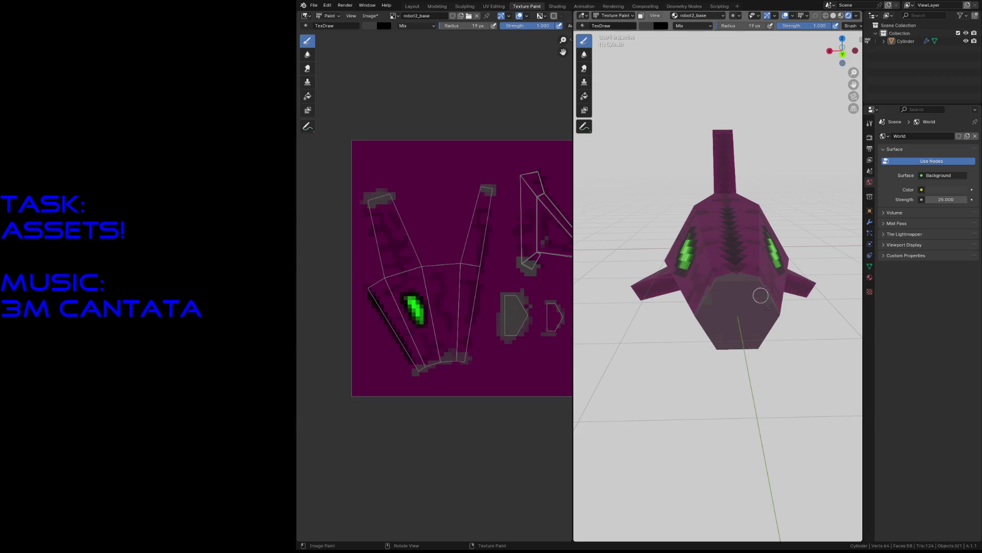
drag(728, 312, 742, 305)
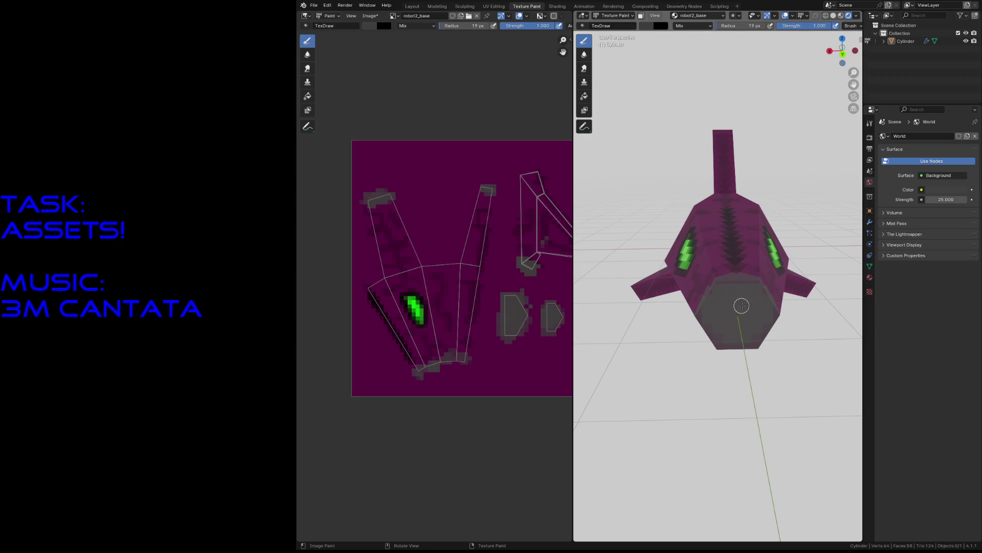
click(381, 27)
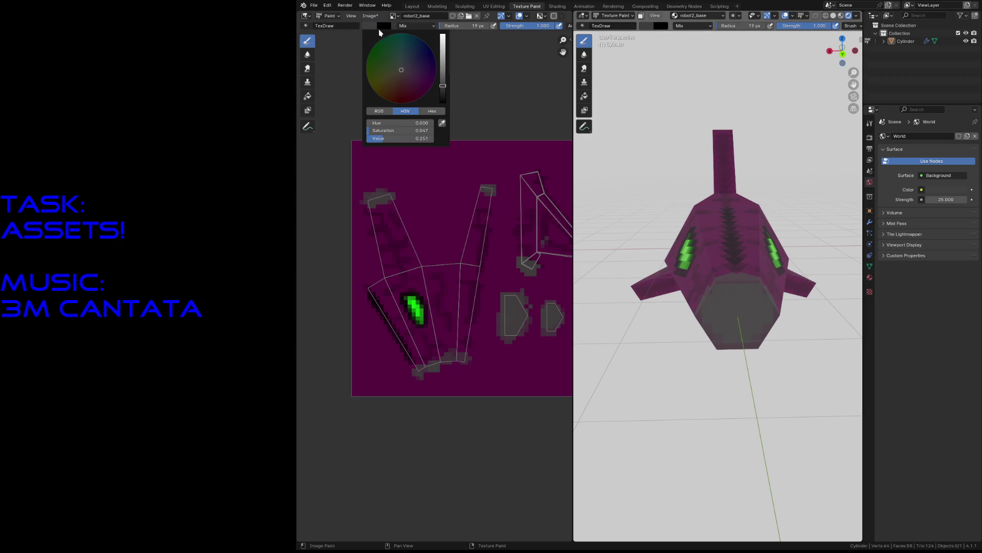
- Switch the brush to black, dab a cross onto the grey face, and fly in to inspect it
drag(446, 101, 444, 108)
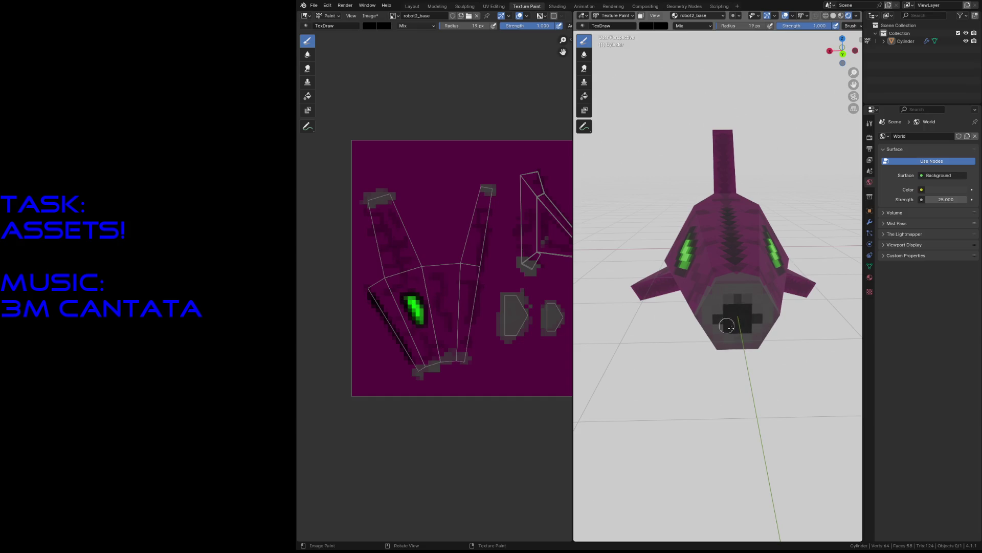
click(737, 300)
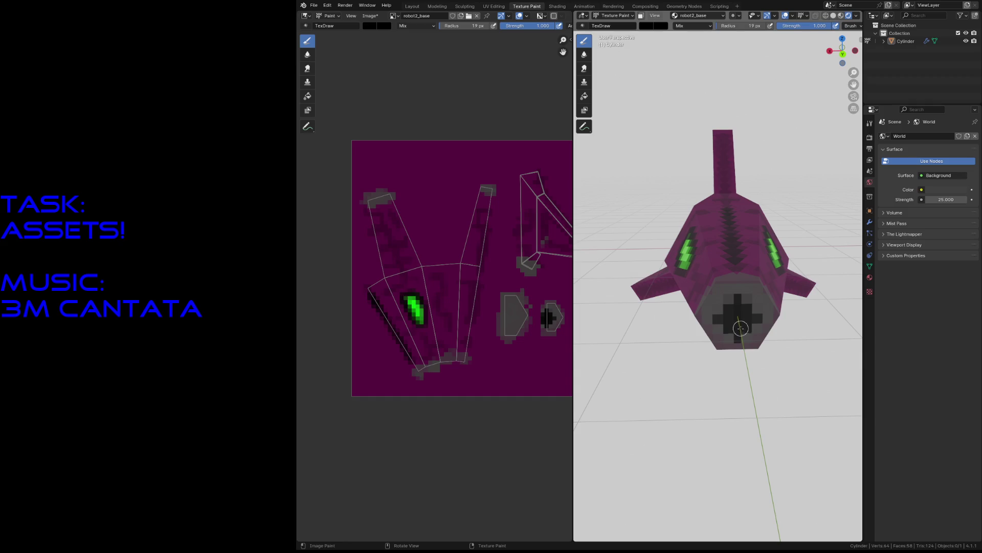
click(715, 320)
click(711, 318)
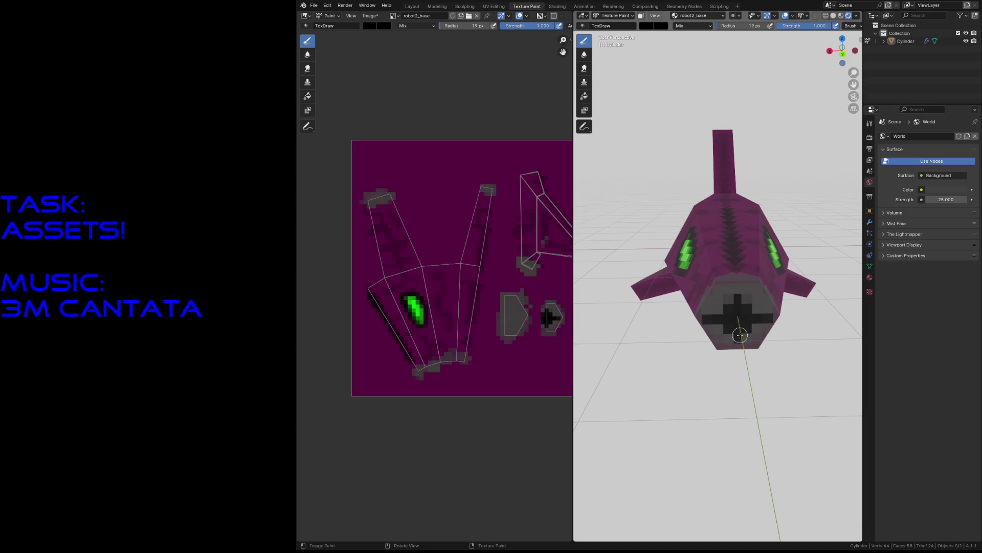
key(shift+grave)
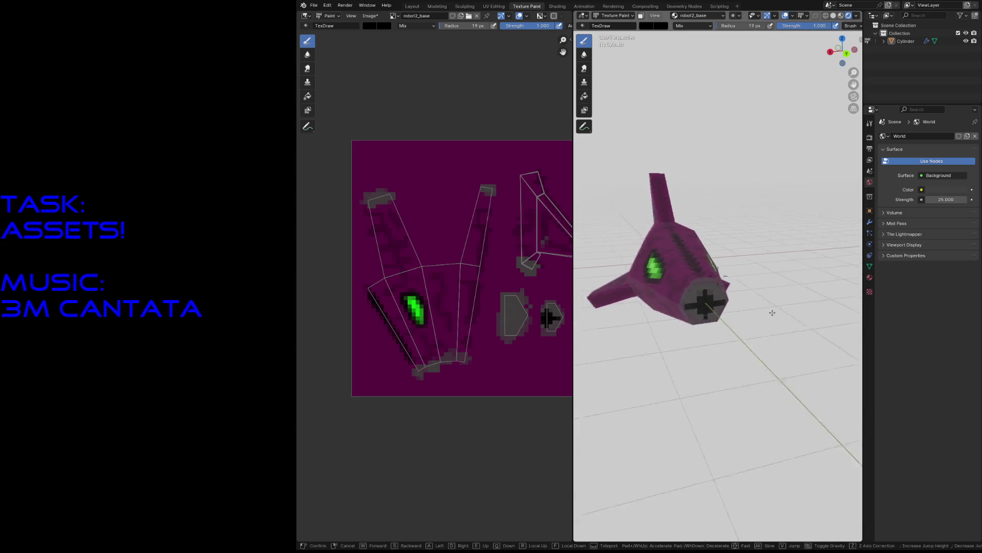
key(w)
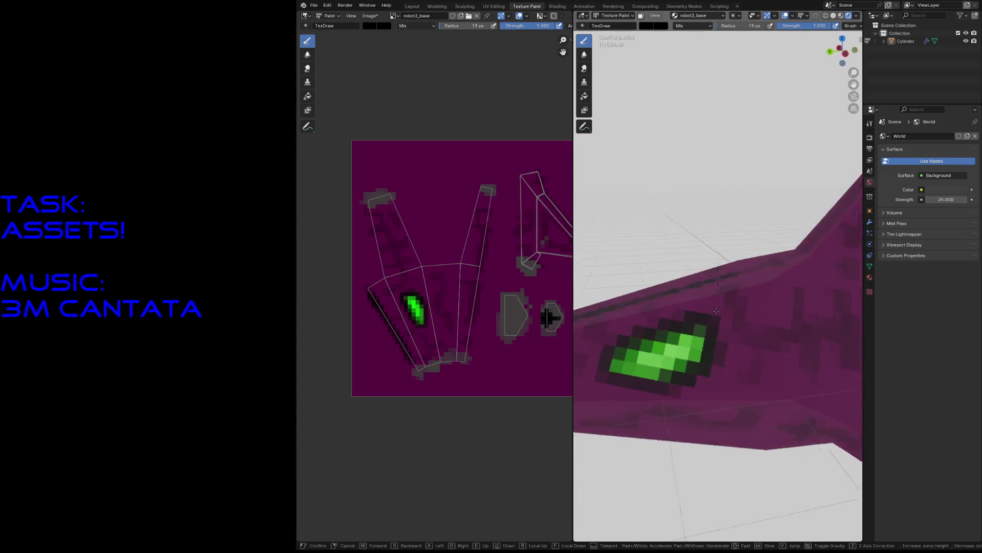
key(s)
key(w)
key(s)
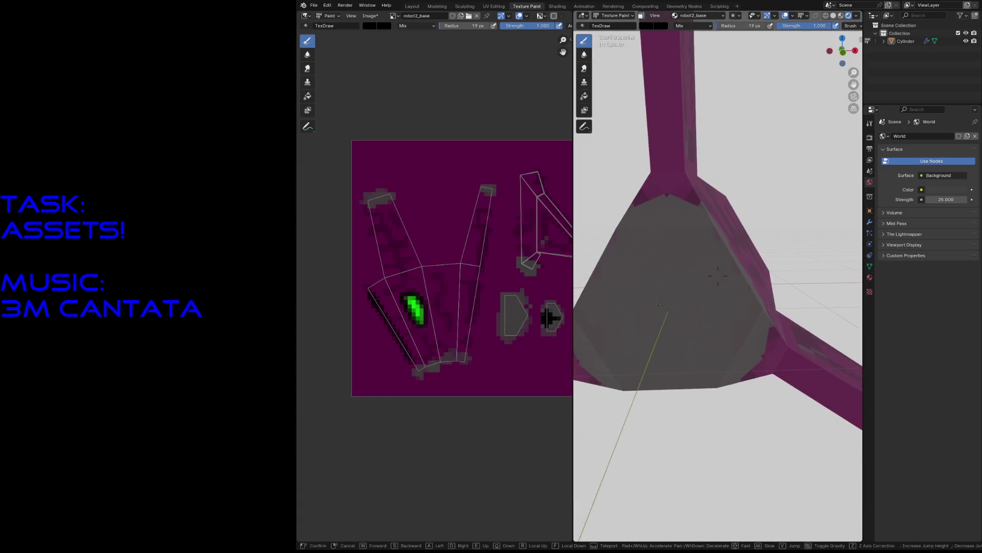
click(673, 279)
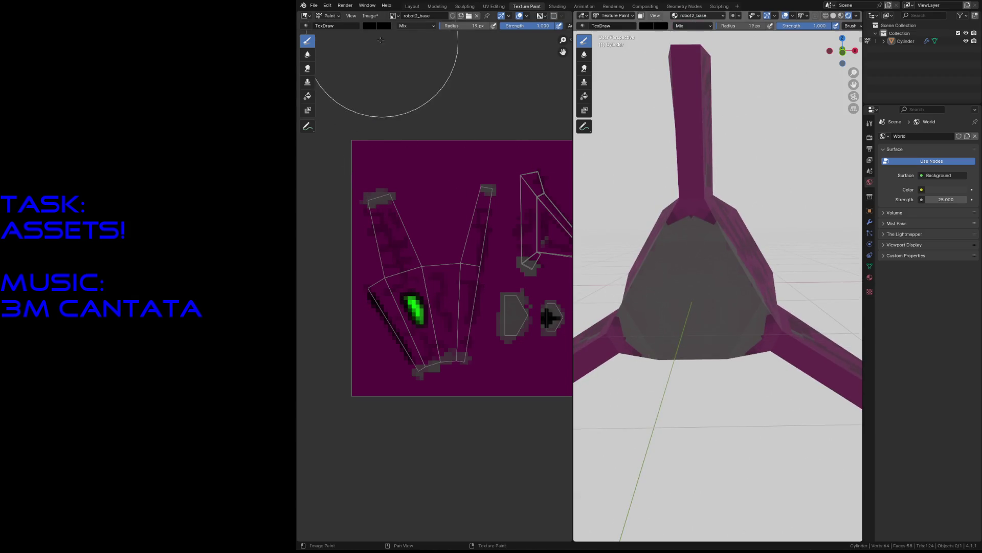
- Switch the brush to red and paint a rounded red patch in the rear face's centre
click(372, 25)
drag(444, 90, 443, 34)
click(404, 103)
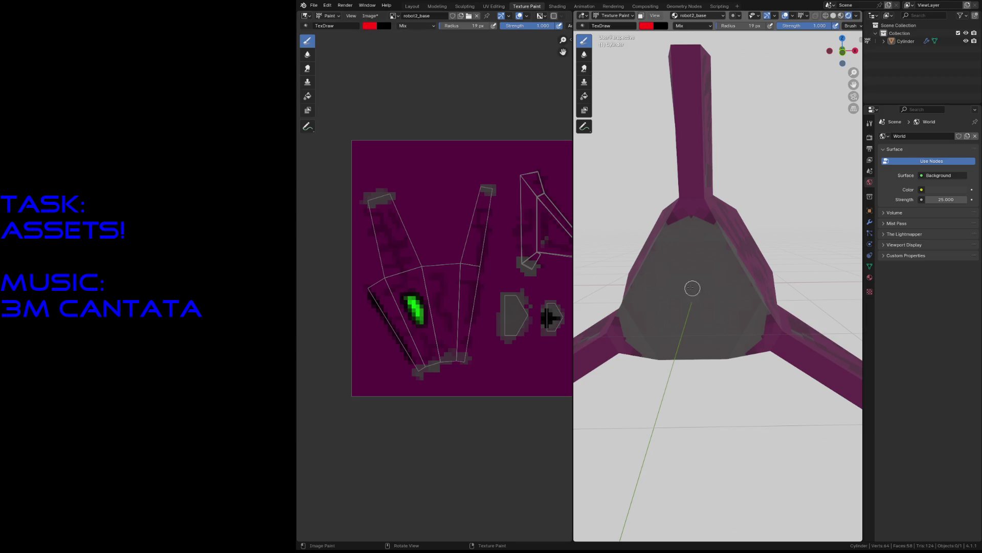
mouse_move(675, 256)
mouse_down()
mouse_move(675, 246)
mouse_move(696, 246)
mouse_move(683, 261)
mouse_move(676, 315)
mouse_move(655, 304)
mouse_move(675, 322)
mouse_move(688, 307)
mouse_move(683, 332)
mouse_move(693, 335)
mouse_move(670, 327)
mouse_move(674, 335)
mouse_up()
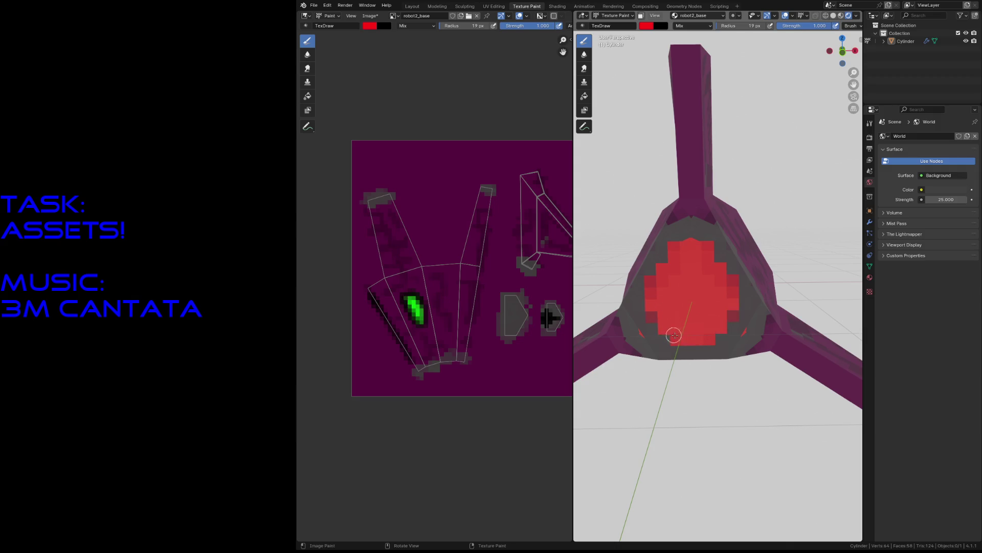
drag(692, 246, 730, 293)
- Fly around the ship to inspect the red patch, side window and nose
key(shift+grave)
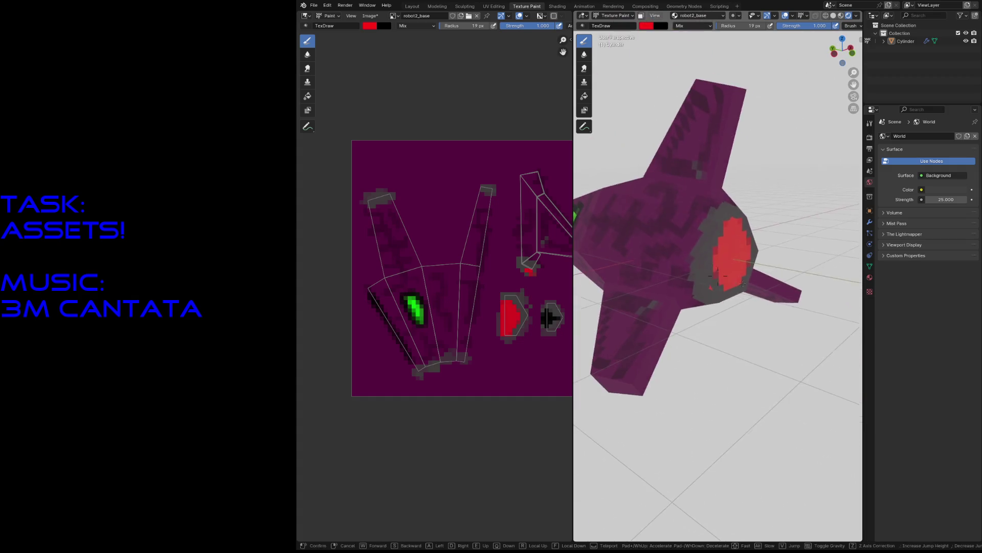
key(w)
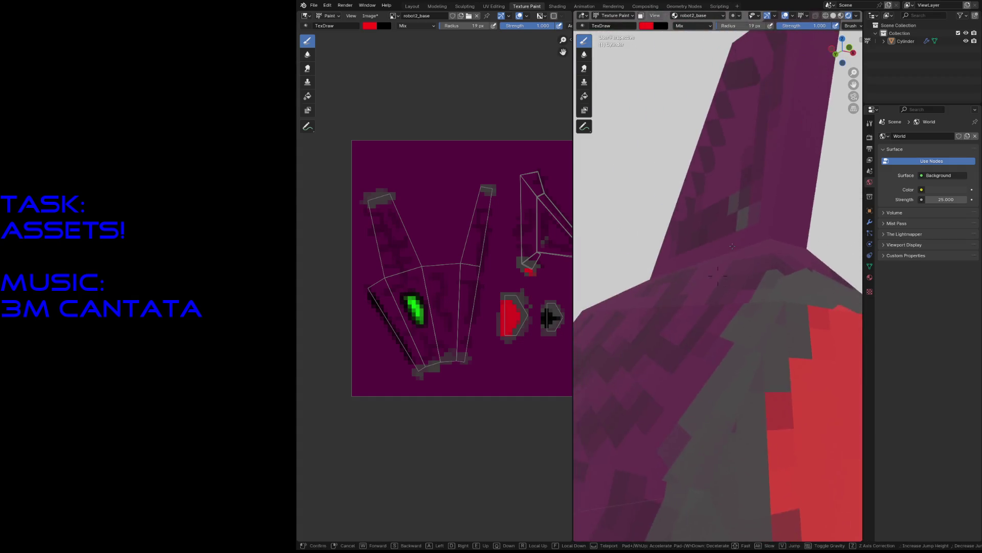
key(s)
click(733, 248)
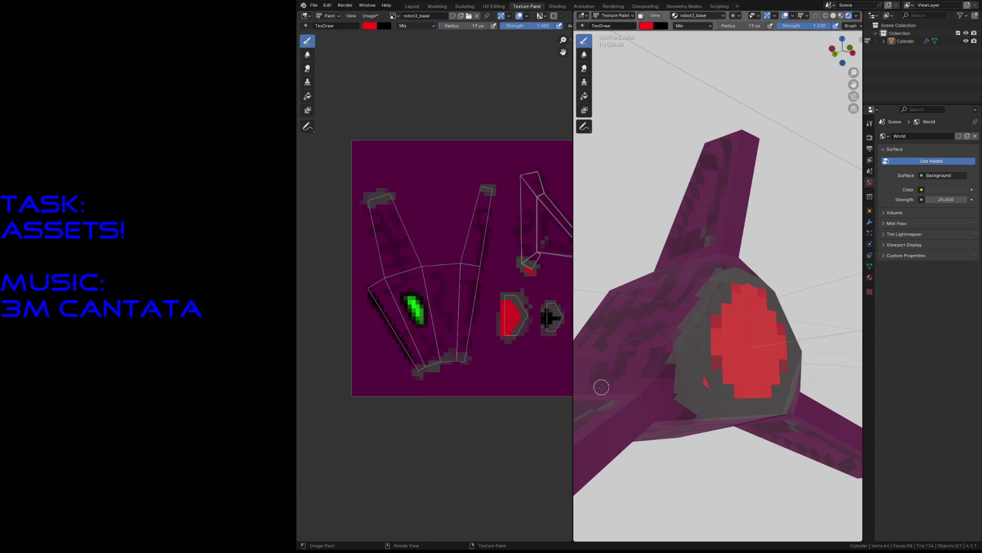
key(s)
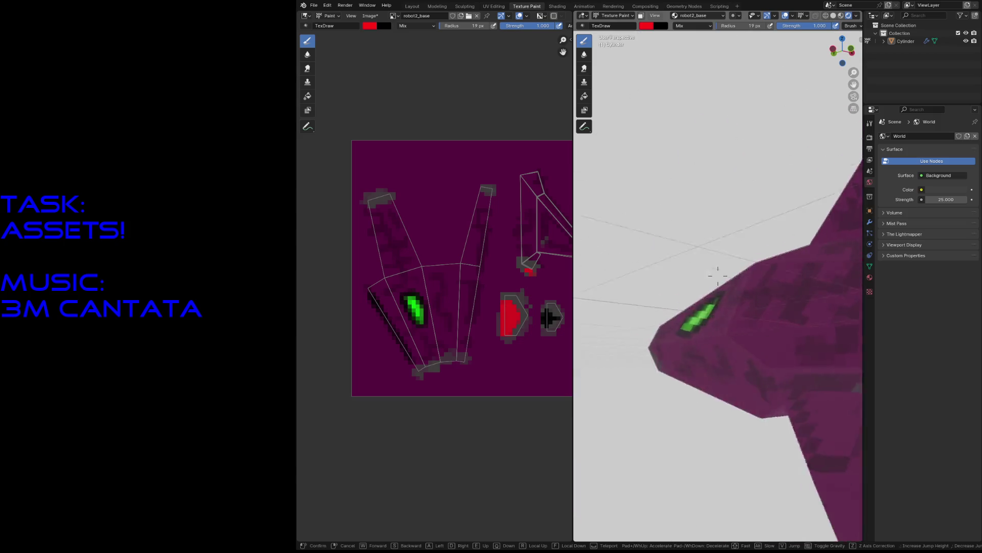
key(s)
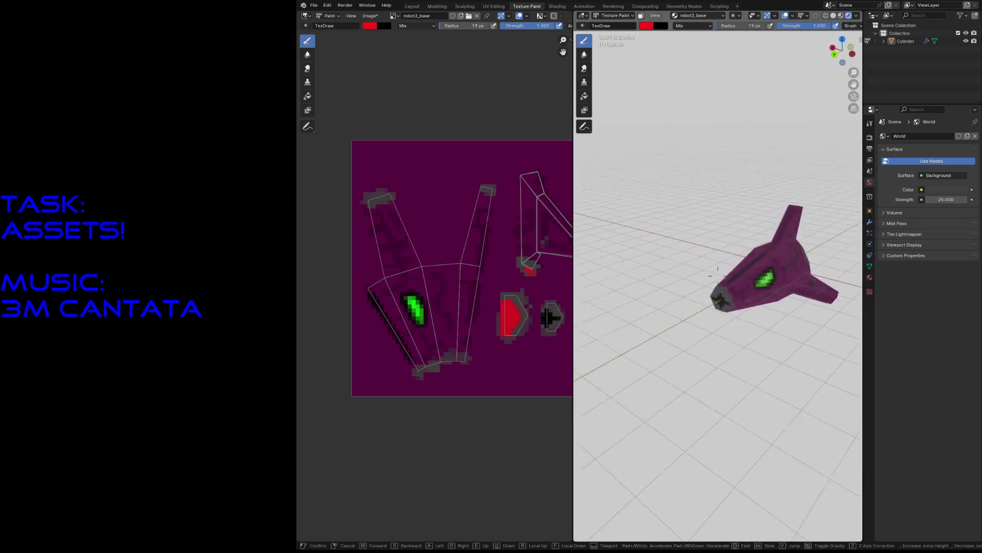
key(Return)
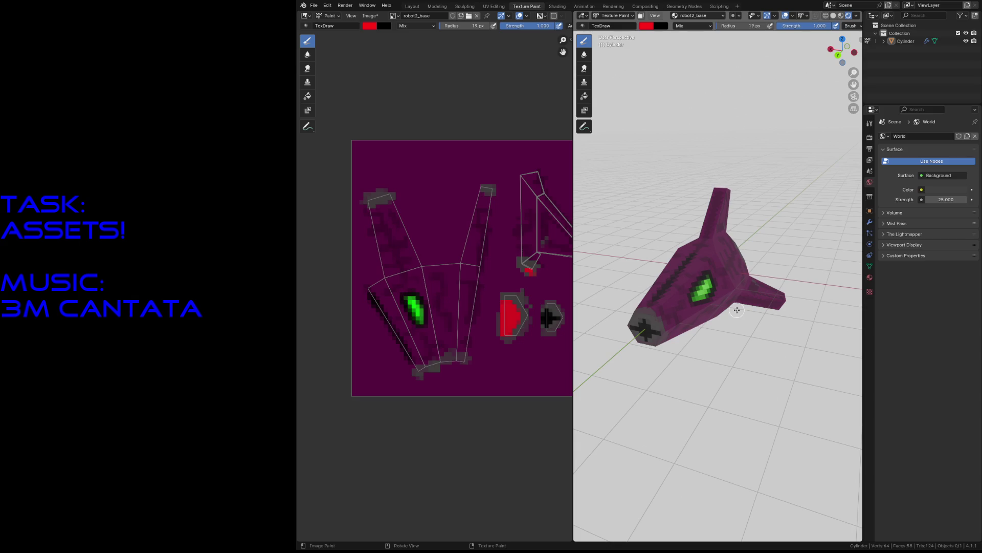
- Save the painted robot2_base texture image
click(370, 15)
key(Escape)
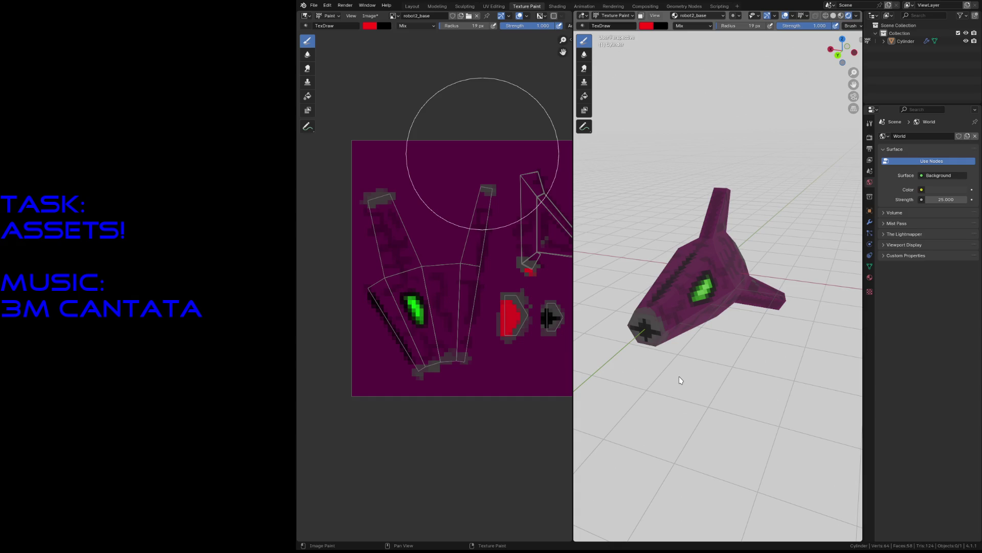
key(ctrl+s)
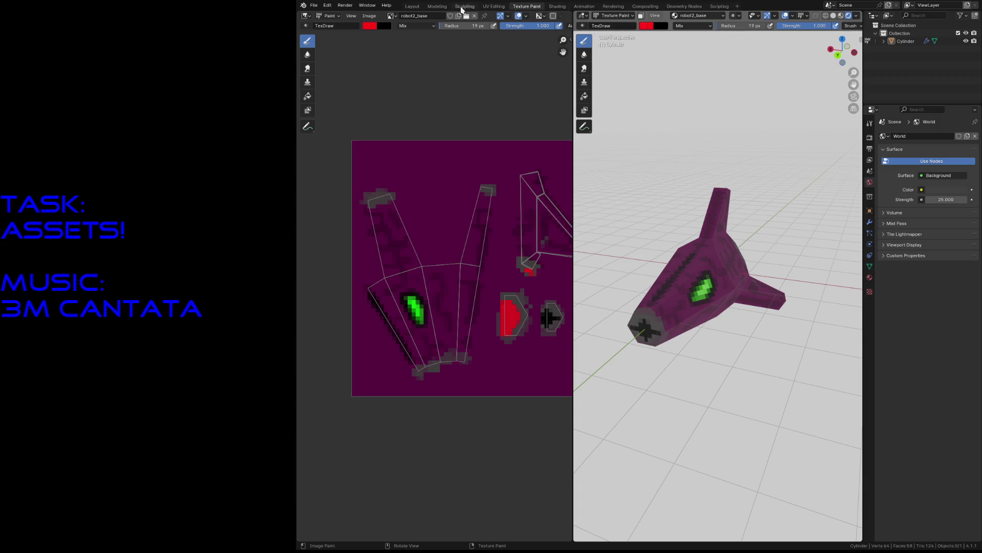
click(369, 17)
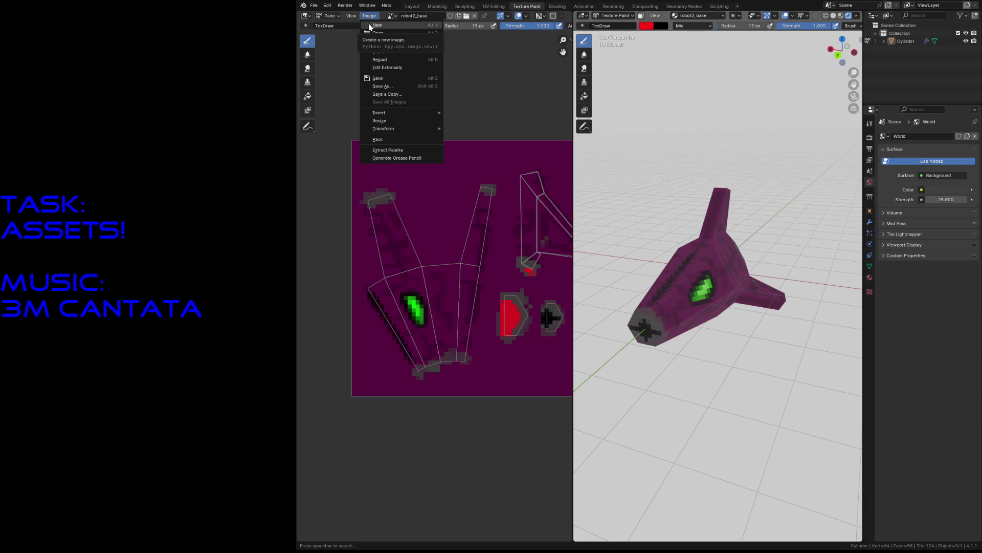
- Create a new black 64 × 64 image named robot2_emit
click(370, 26)
click(380, 24)
text(robot2_emit)
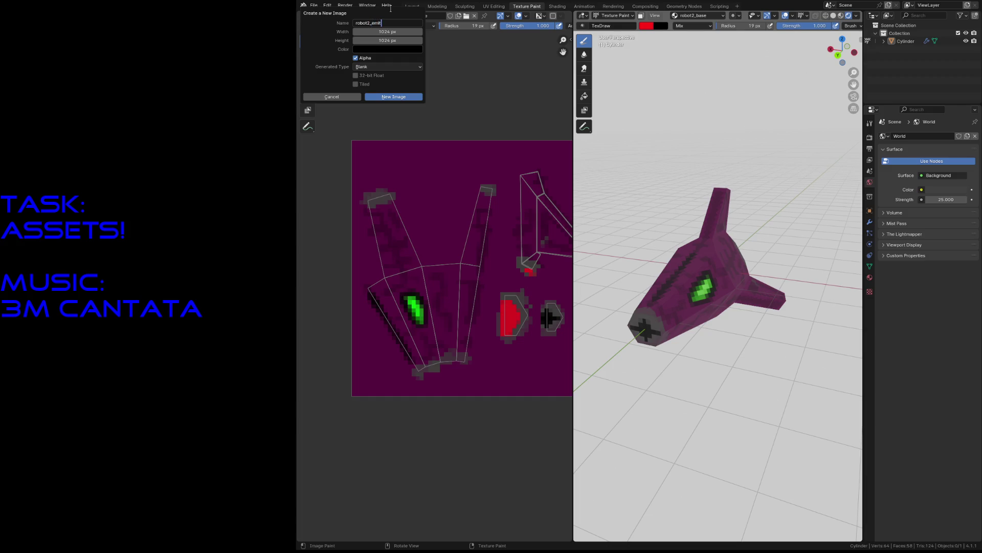
key(Tab)
text(64)
key(Tab)
text(64)
click(399, 98)
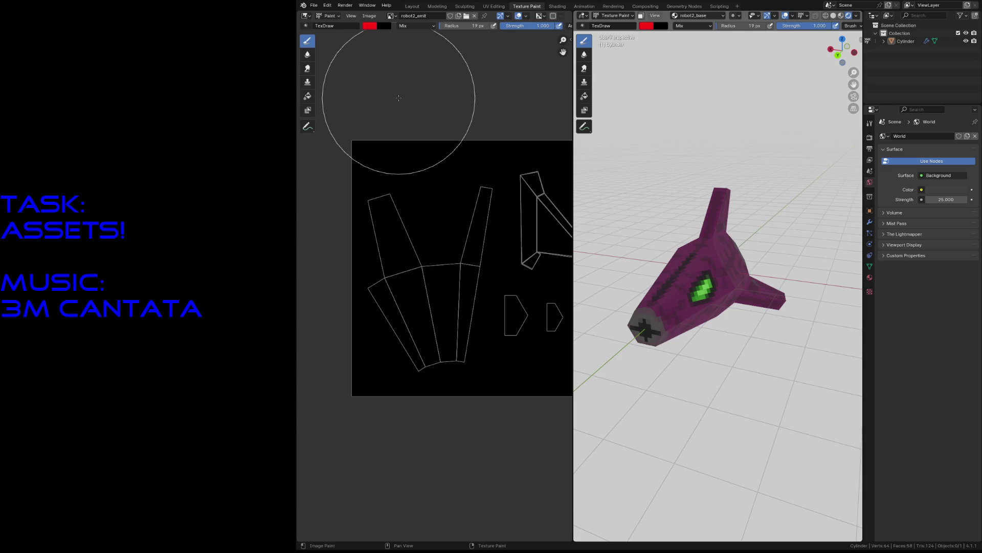
- In the Shading workspace, add a new Image Texture node to the ship material
click(556, 7)
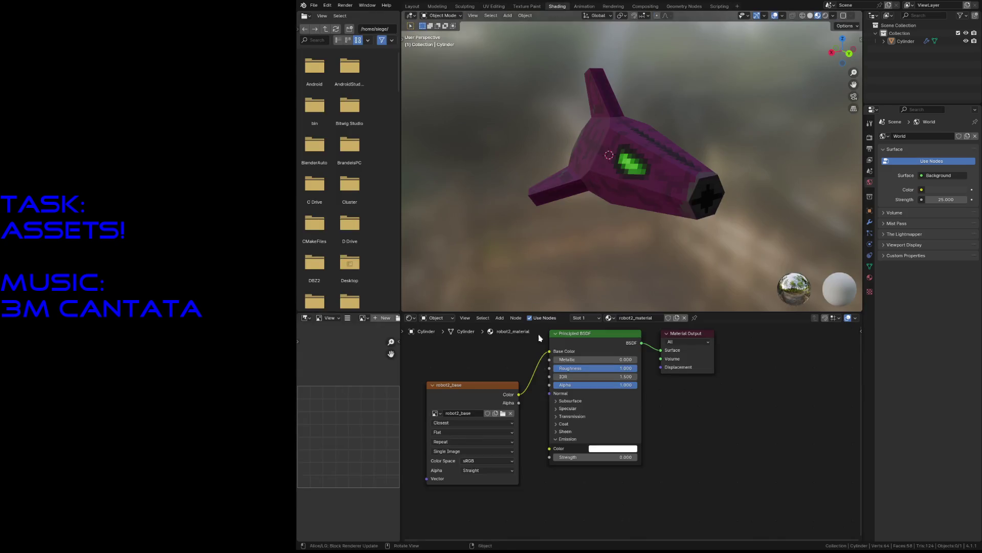
drag(478, 386, 447, 330)
middle_drag(479, 443, 594, 394)
key(shift+a)
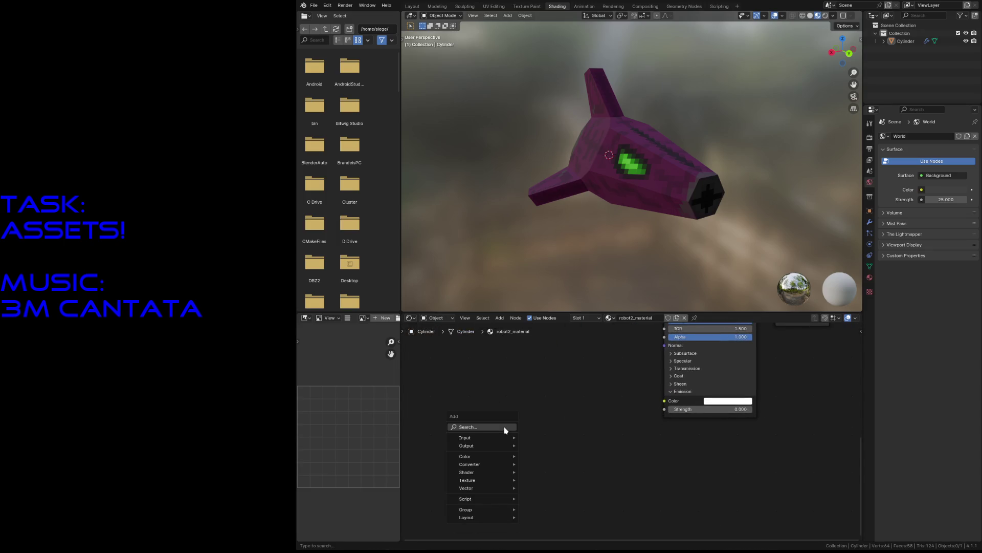
mouse_move(495, 458)
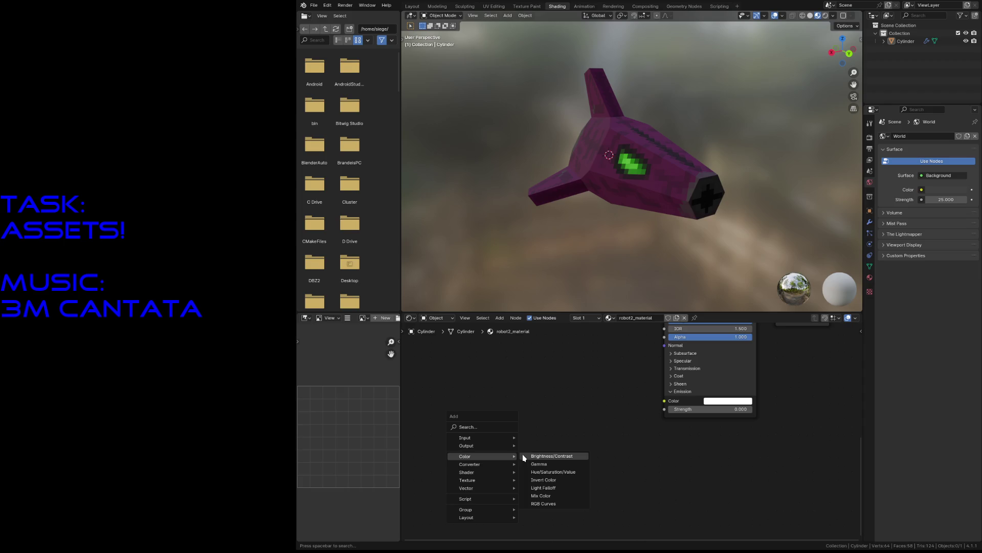
mouse_move(486, 480)
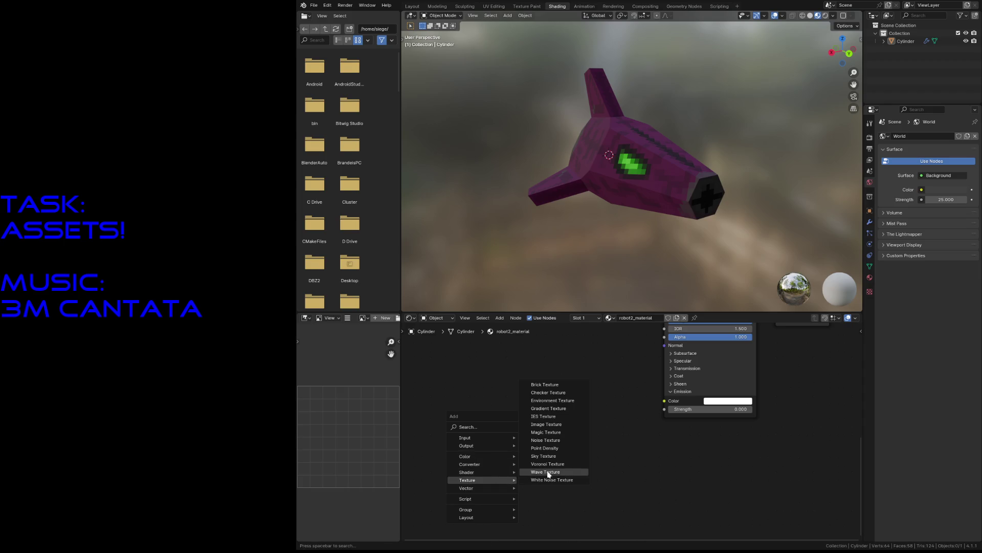
click(546, 424)
click(528, 374)
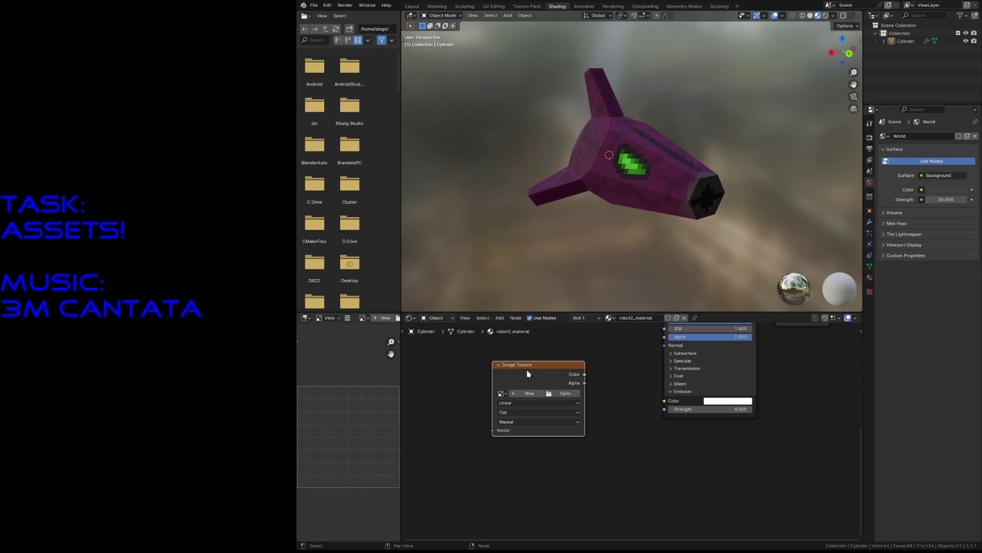
- Load robot2_emit into the node, link its Color to Emission Color, and set Emission Strength 1
click(500, 393)
click(522, 419)
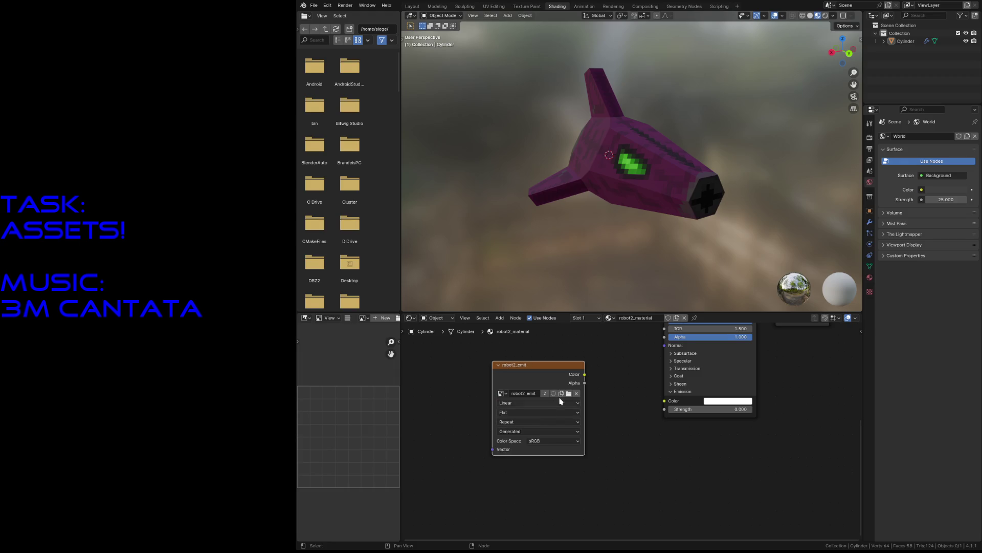
drag(585, 374, 664, 400)
click(725, 409)
text(1)
key(Return)
click(527, 6)
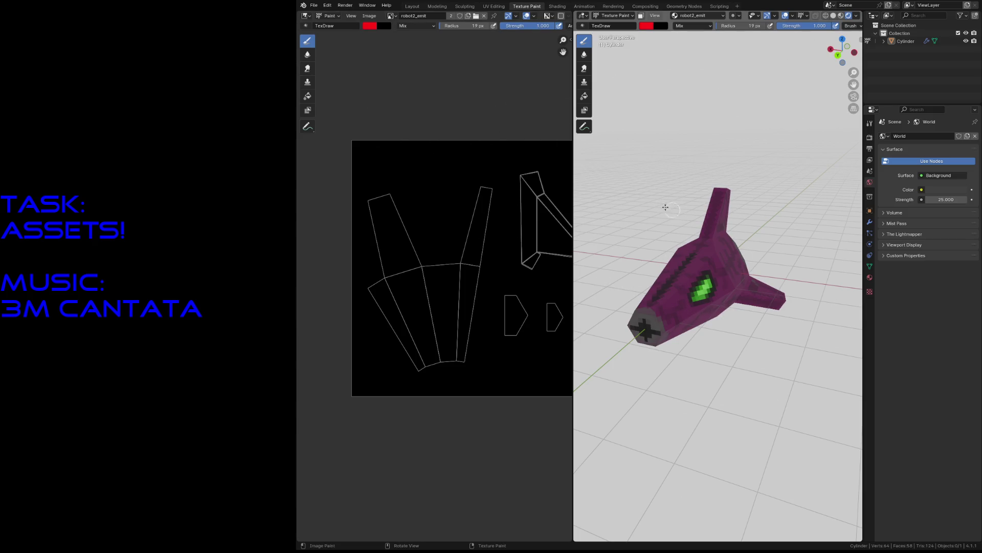
- Set the brush to green and paint the ship's window with a 60 px brush
click(372, 28)
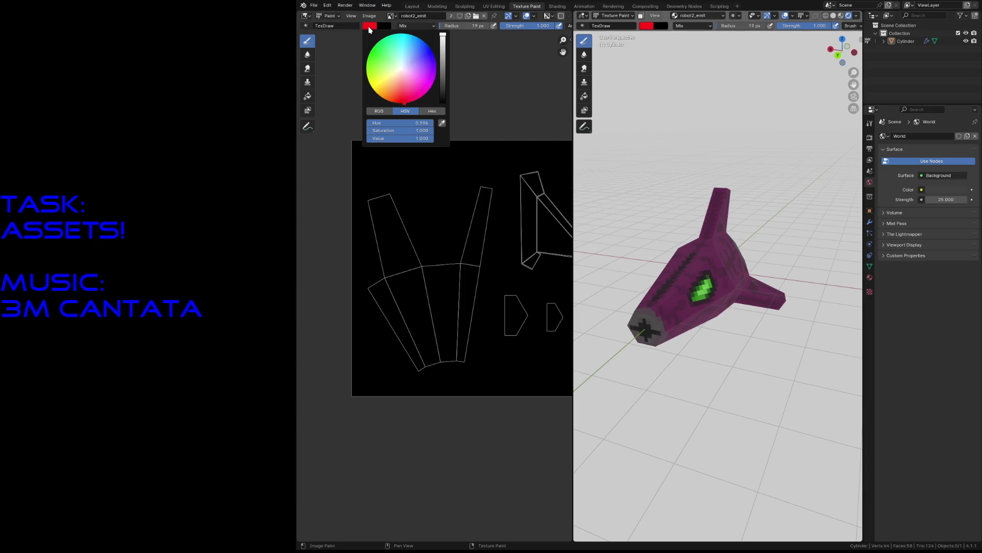
click(370, 54)
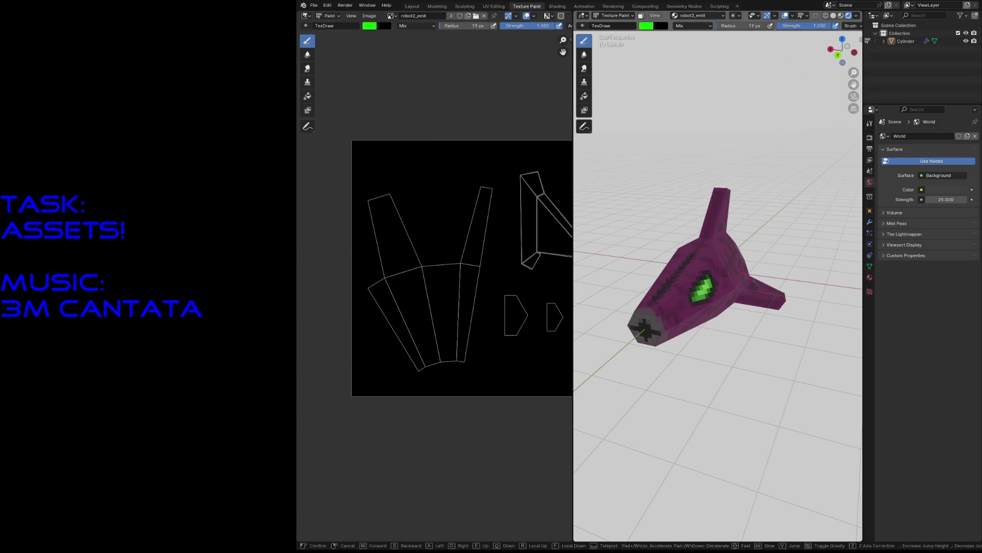
scroll(709, 312, up, 8)
drag(686, 307, 706, 293)
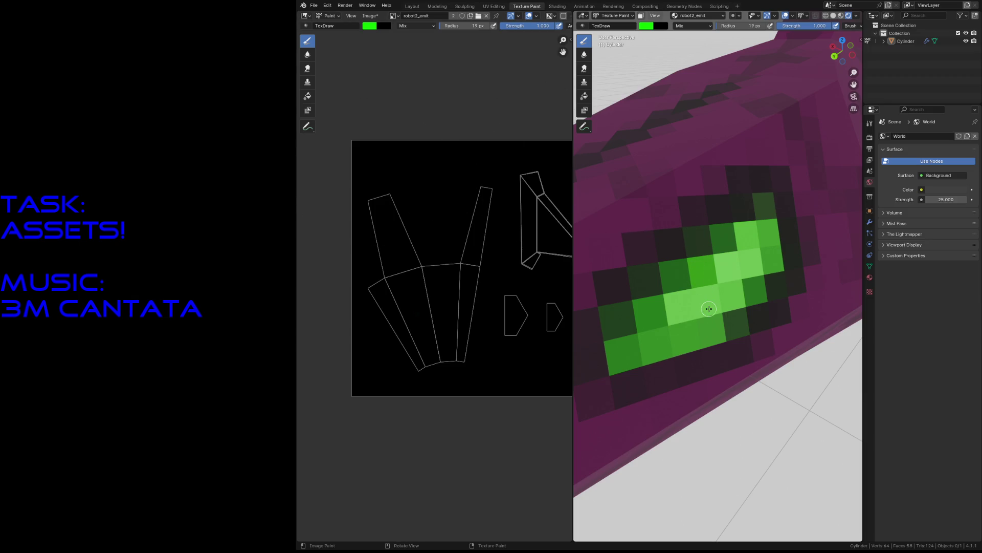
key(f)
mouse_move(683, 310)
mouse_down()
mouse_move(608, 347)
mouse_move(675, 305)
mouse_move(660, 292)
mouse_move(742, 236)
mouse_move(758, 211)
mouse_move(730, 307)
mouse_move(690, 307)
mouse_move(670, 281)
mouse_move(658, 295)
mouse_move(675, 306)
mouse_move(637, 328)
mouse_move(660, 297)
mouse_move(730, 281)
mouse_move(648, 275)
mouse_move(735, 285)
mouse_move(708, 279)
mouse_up()
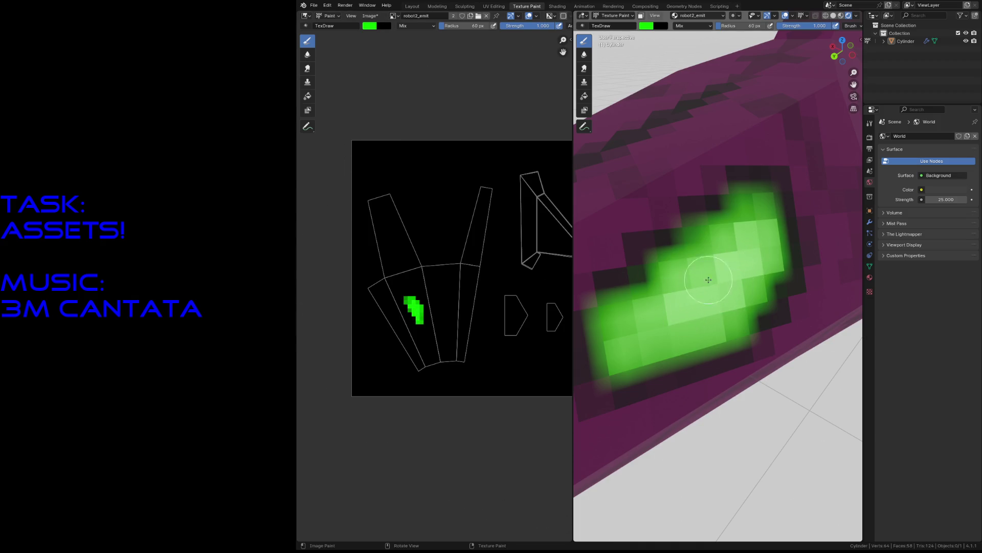
- Switch the brush to red and paint the engine at the ship's tail
click(369, 29)
drag(386, 51, 405, 110)
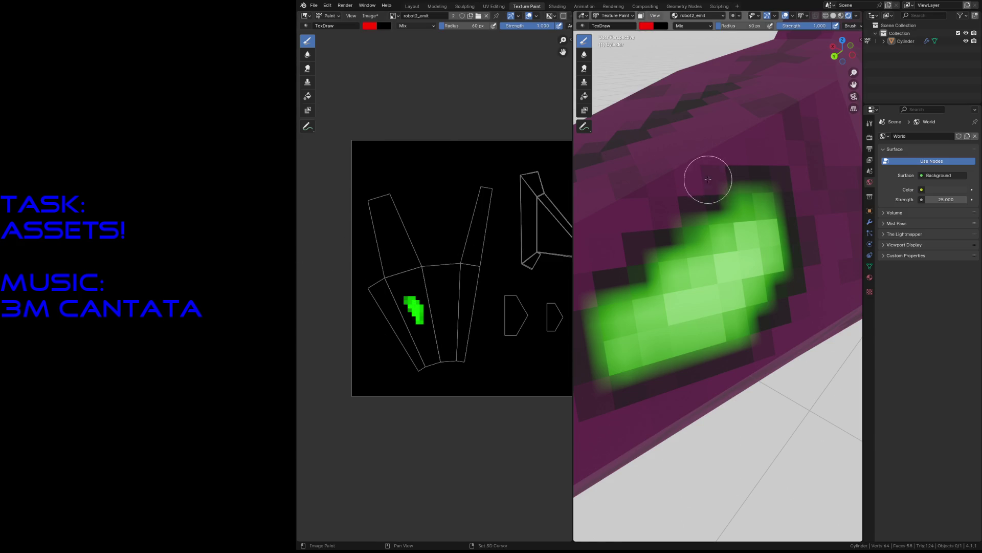
key(shift+grave)
key(s)
key(w)
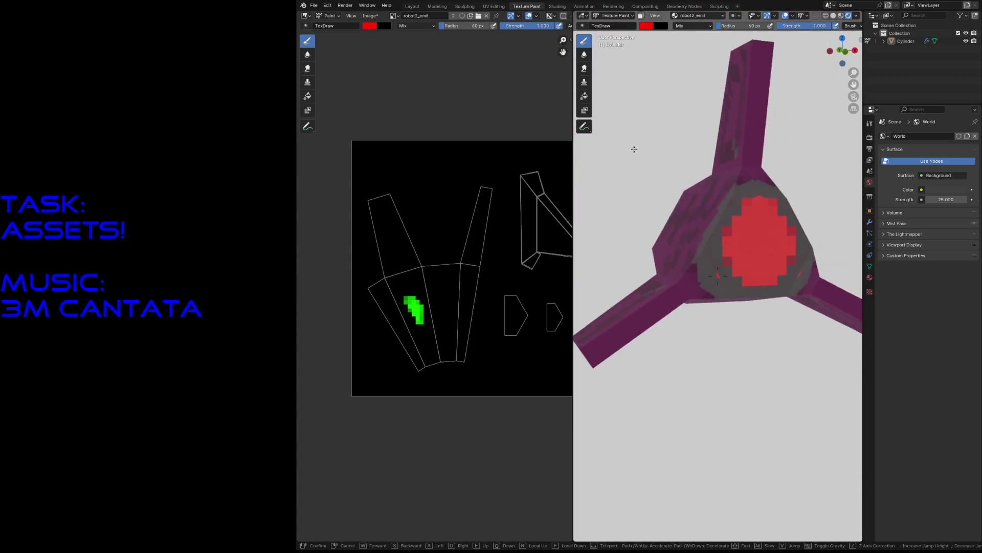
click(629, 148)
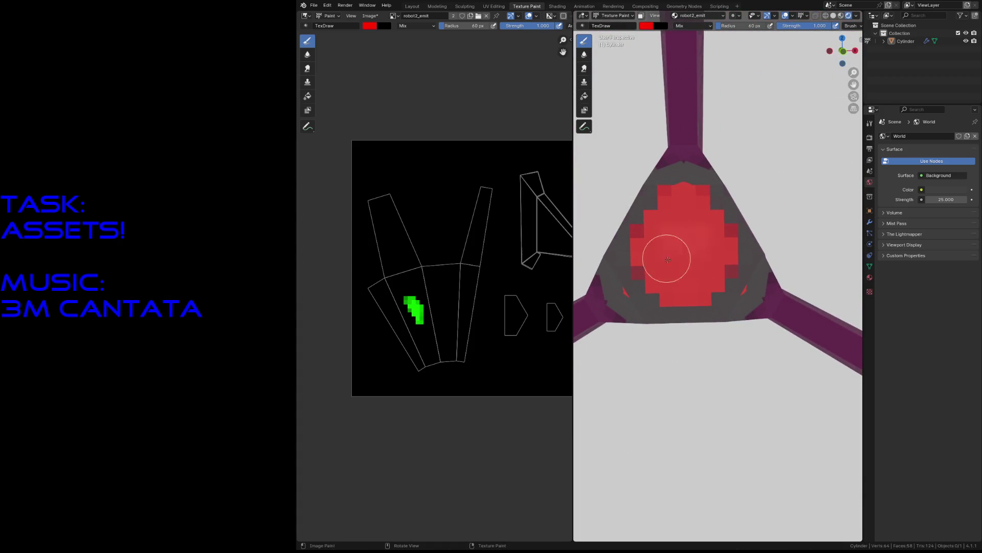
mouse_move(658, 253)
mouse_down()
mouse_move(648, 243)
mouse_move(647, 263)
mouse_move(676, 285)
mouse_move(673, 204)
mouse_move(651, 250)
mouse_move(673, 208)
mouse_move(675, 279)
mouse_move(702, 266)
mouse_move(708, 247)
mouse_move(677, 210)
mouse_move(649, 242)
mouse_move(680, 228)
mouse_move(665, 217)
mouse_up()
- Check the red engine up close and save the robot2_emit emission texture
key(shift+grave)
key(s)
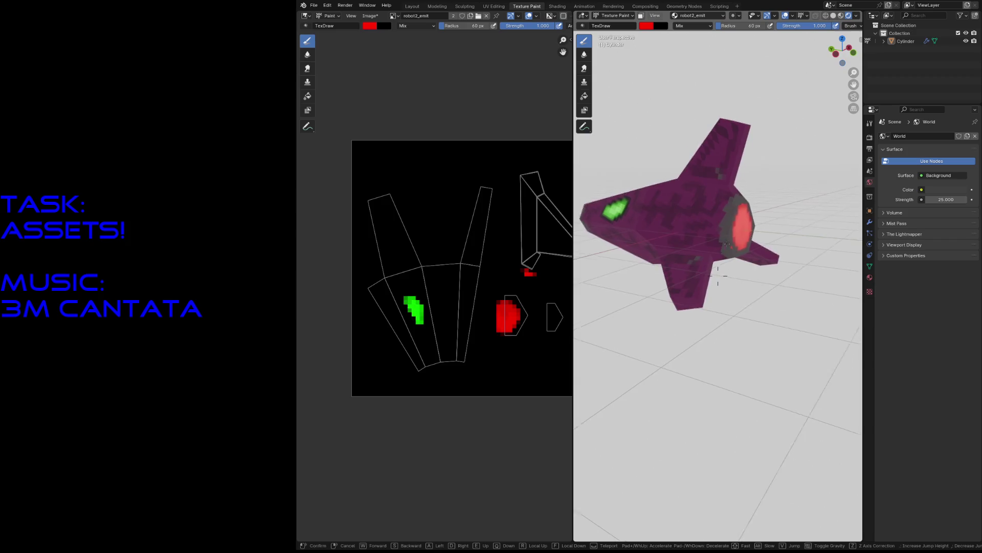
key(w)
click(703, 232)
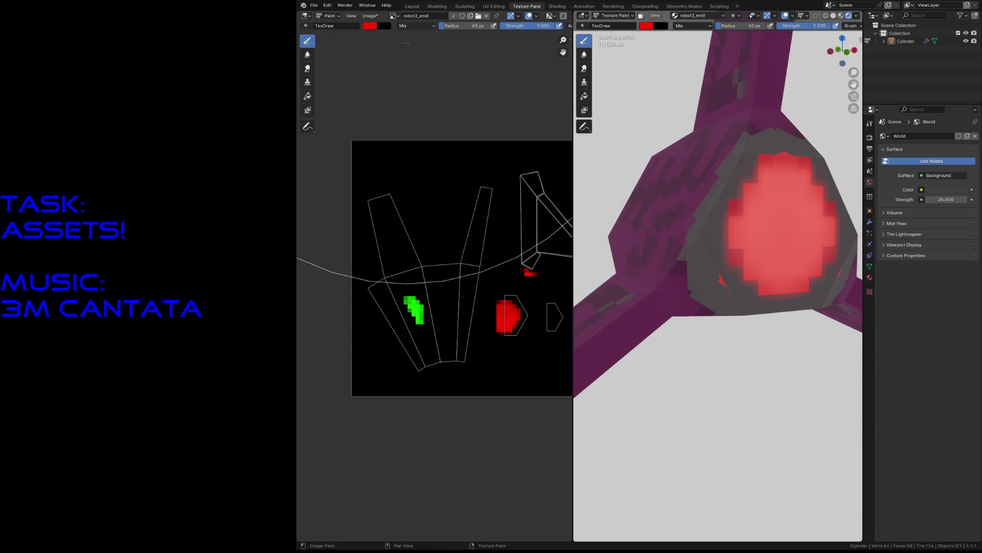
click(393, 16)
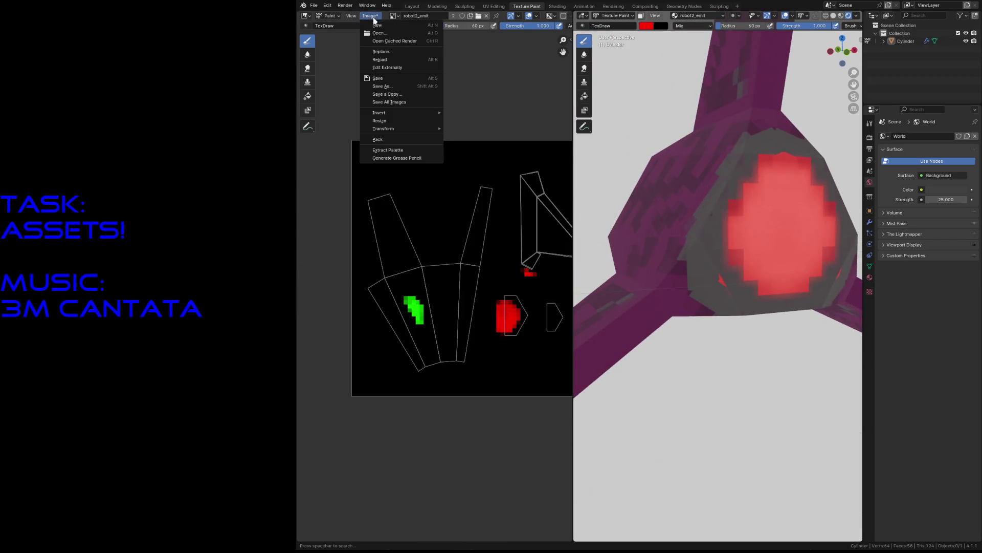
click(387, 88)
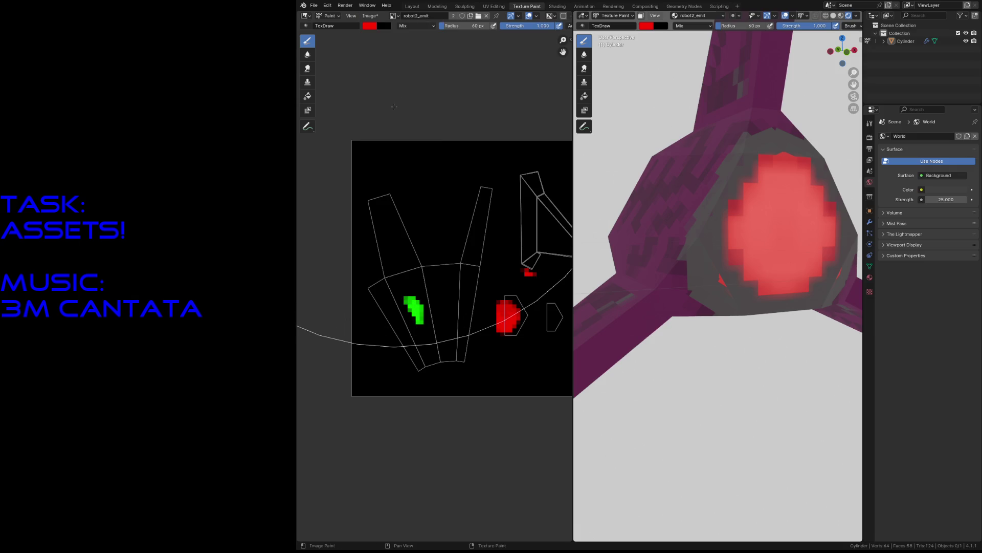
key(alt+s)
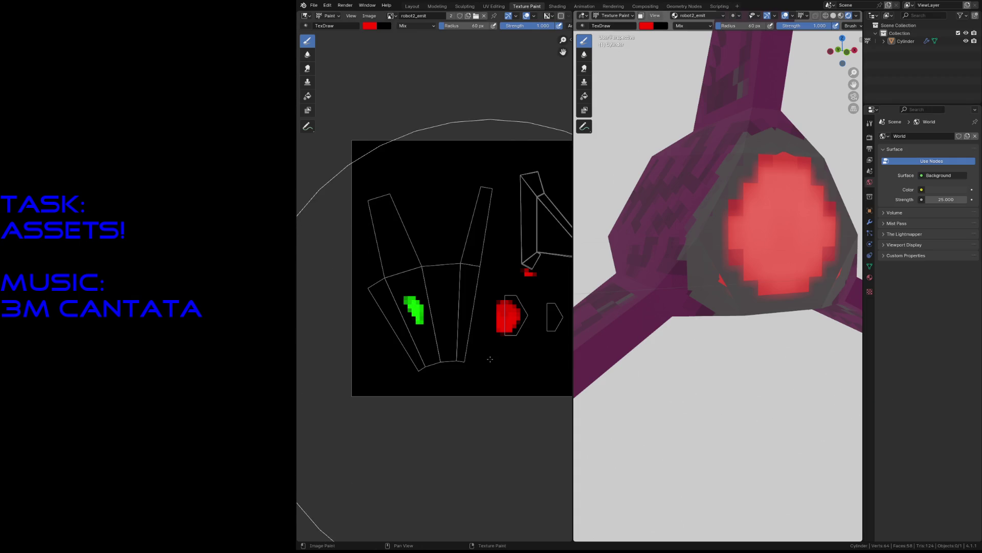
click(391, 16)
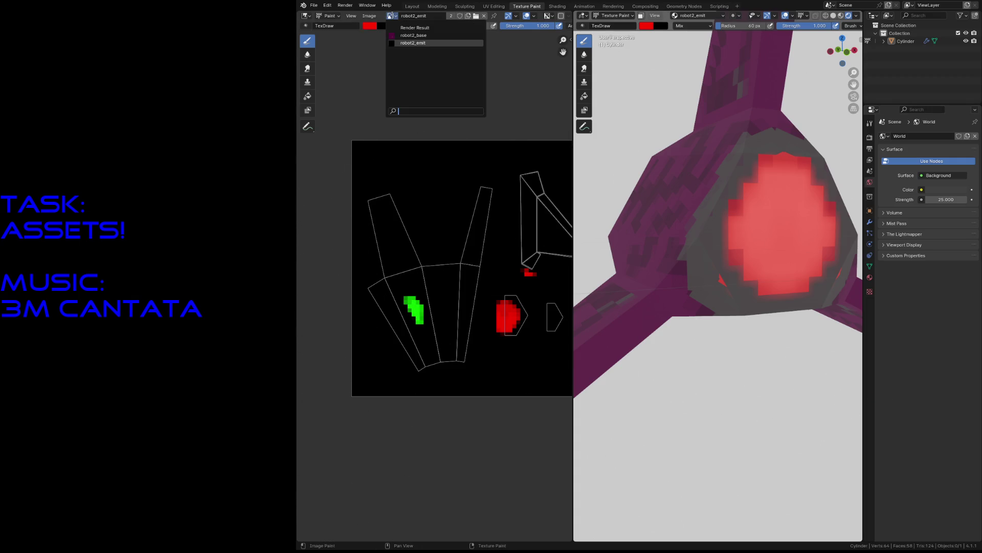
- Show the robot2_base texture and zoom in on the stray red pixels above the engine island
click(414, 36)
middle_drag(492, 260, 440, 251)
scroll(503, 237, up, 4)
mouse_move(503, 236)
middle_down()
mouse_move(439, 237)
mouse_move(437, 310)
middle_up()
scroll(471, 234, up, 2)
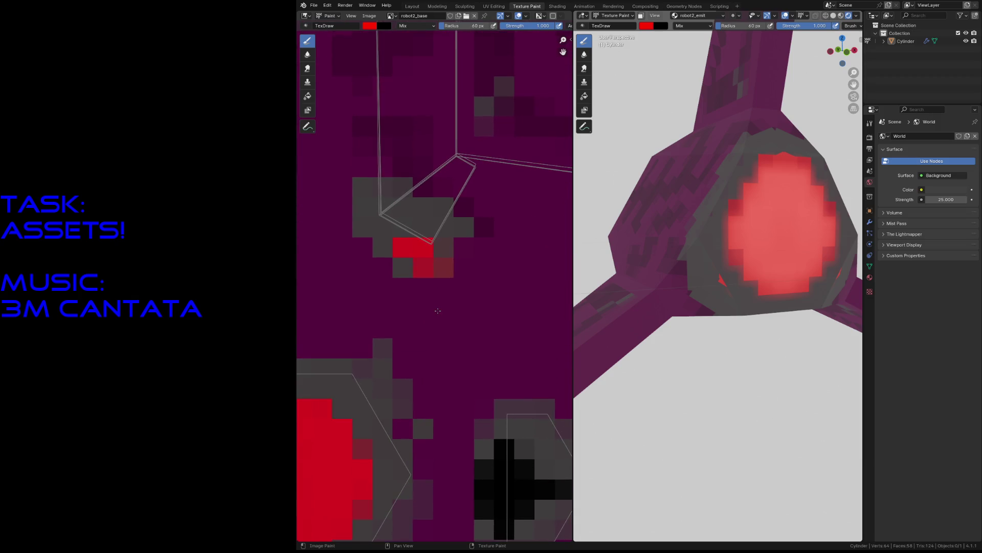
- Shrink the brush radius from 60 px down to 1 px
key(f)
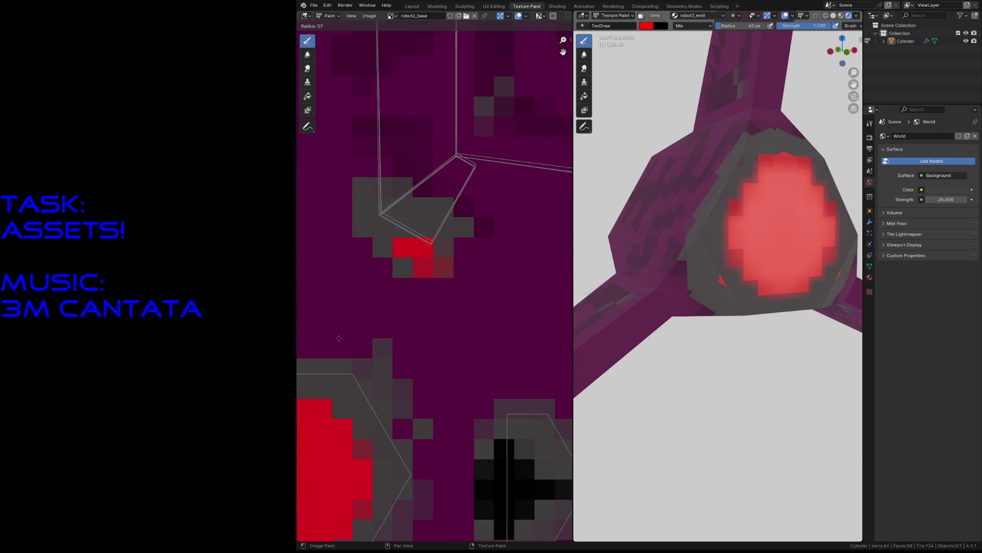
click(409, 348)
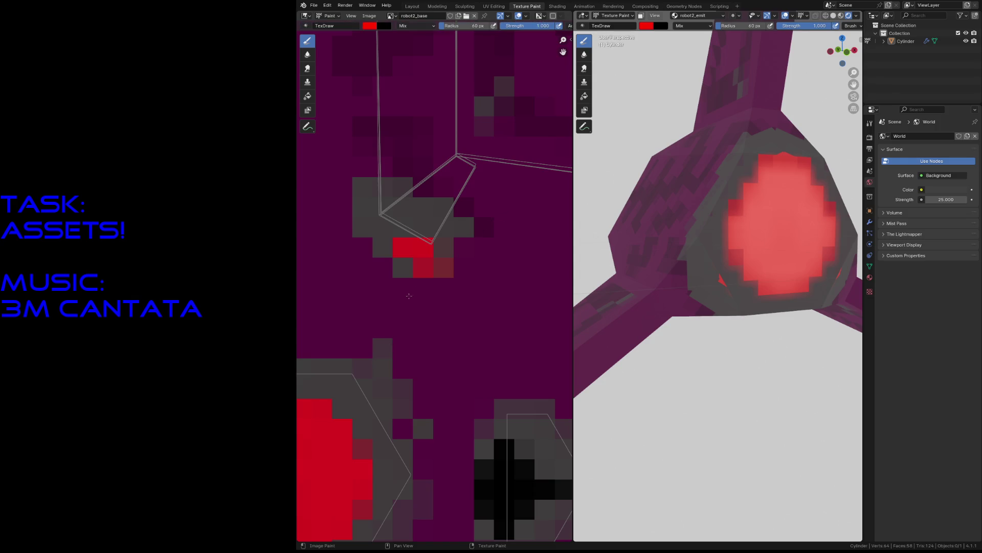
scroll(414, 291, down, 8)
key(f)
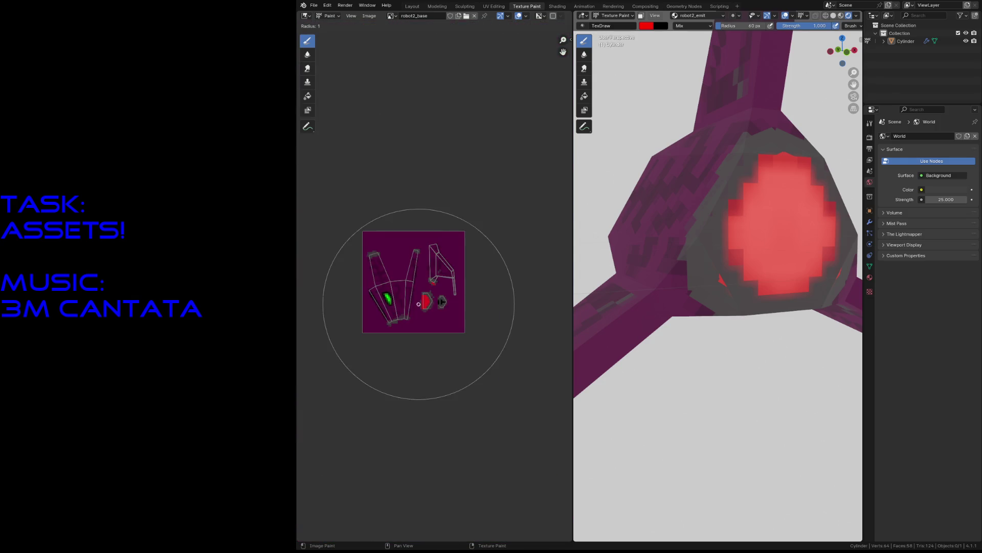
click(429, 313)
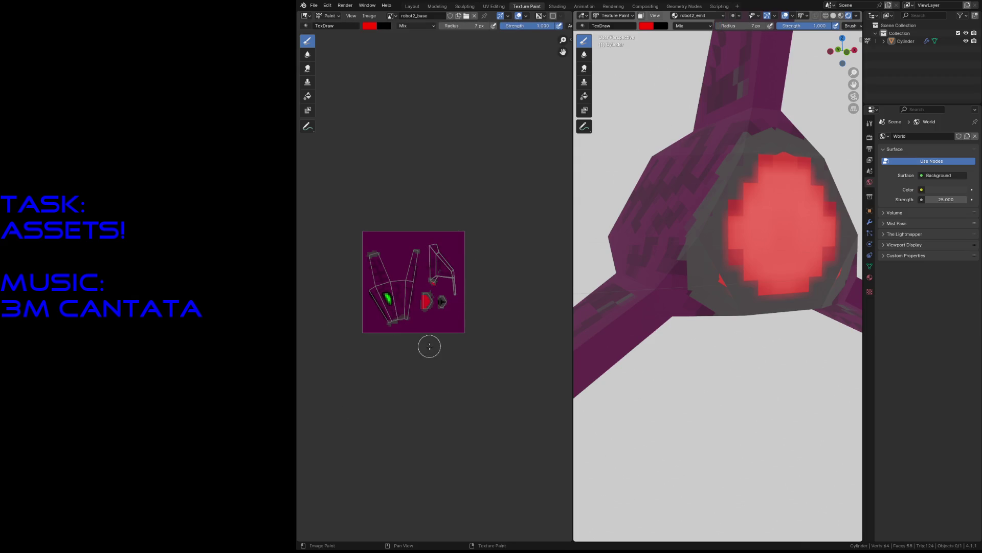
scroll(440, 307, up, 10)
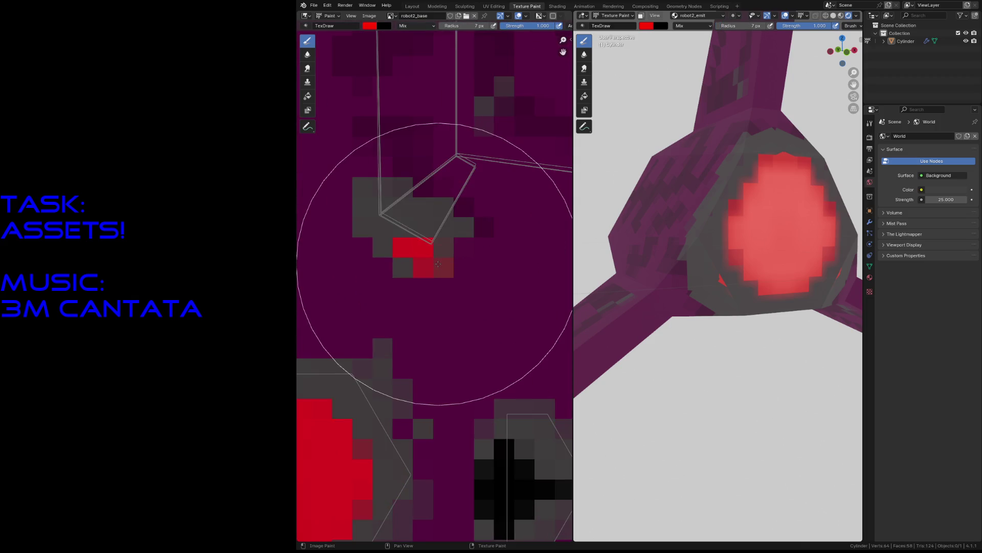
key(f)
click(361, 233)
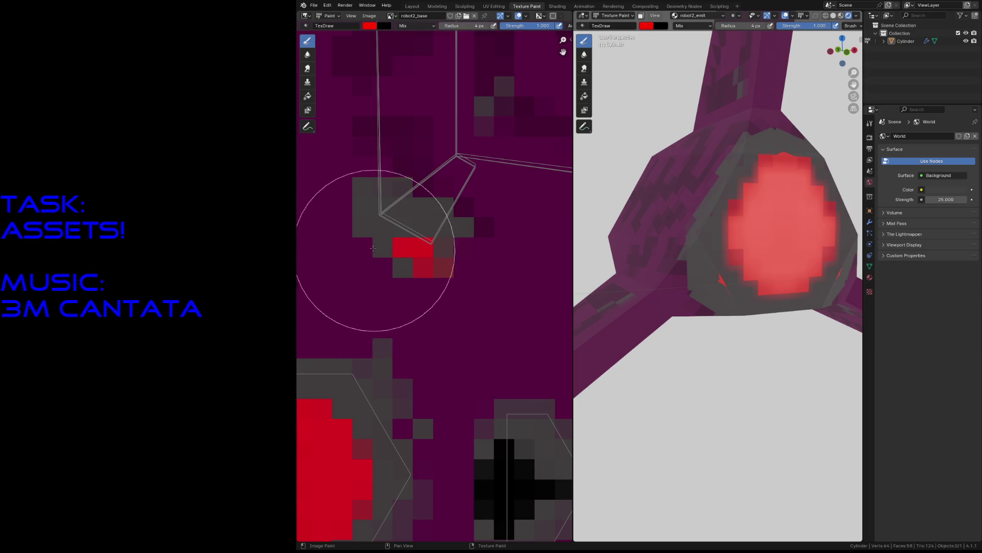
key(f)
click(386, 270)
- Paint over the stray red pixels with the dark colour
click(436, 276)
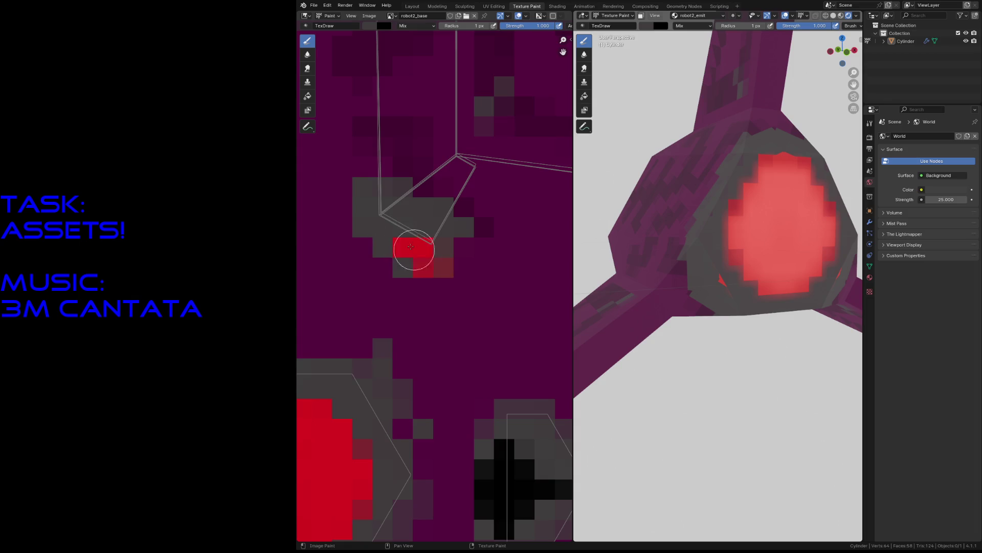
click(425, 261)
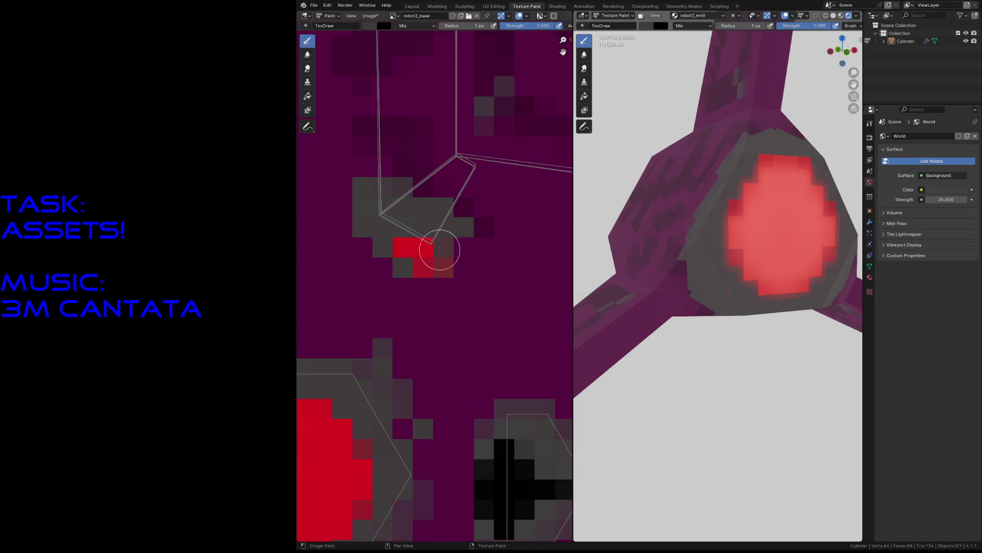
drag(422, 241, 417, 281)
scroll(395, 299, down, 2)
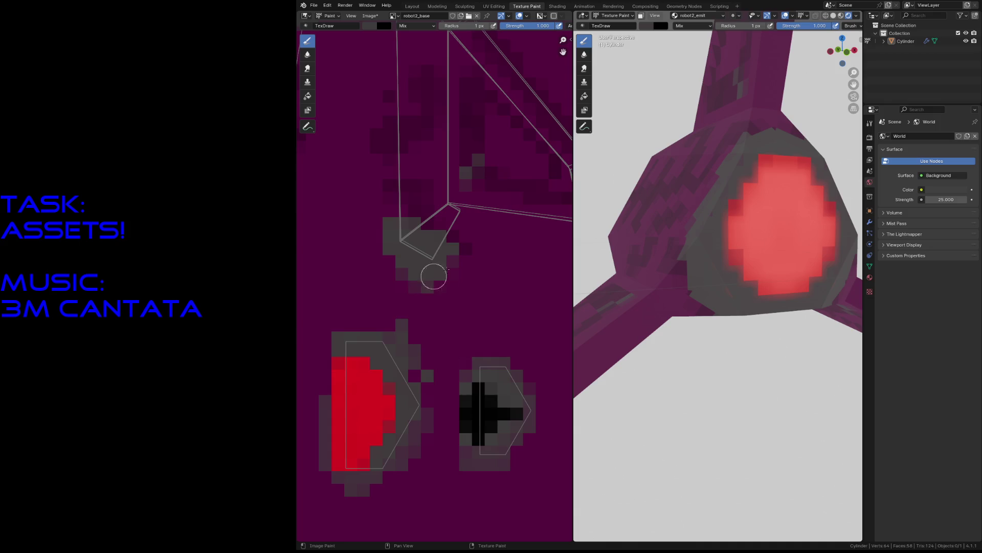